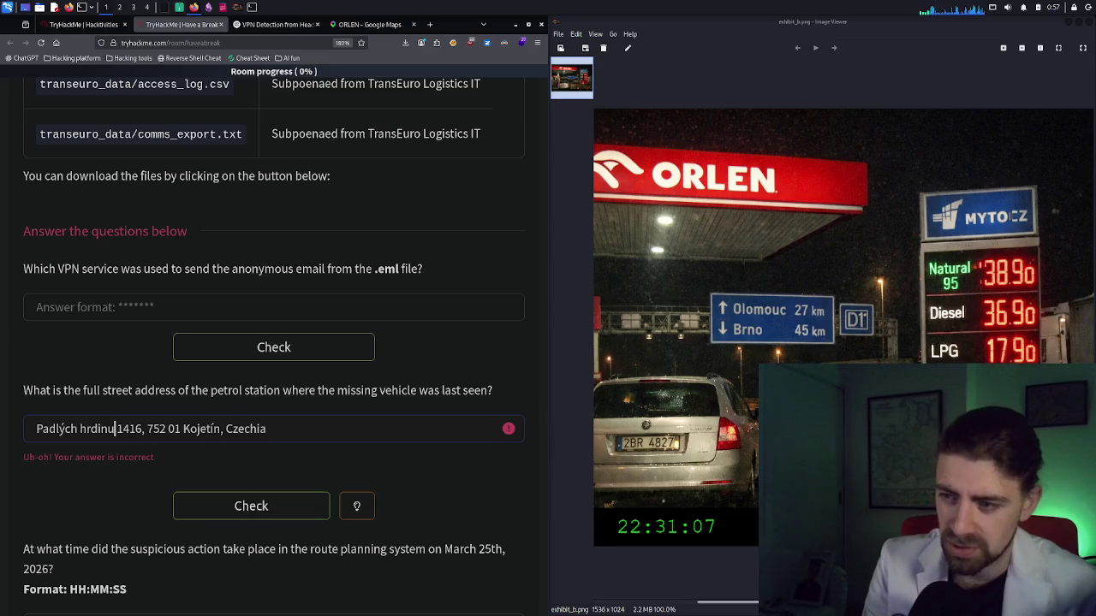
Resubmit the petrol-station address with the street spelled 'Padlych' instead of 'Padlých'
{"action": "key", "text": "Delete"}
{"action": "type", "text": "y"}
{"action": "left_click", "coordinate": [261, 512]}
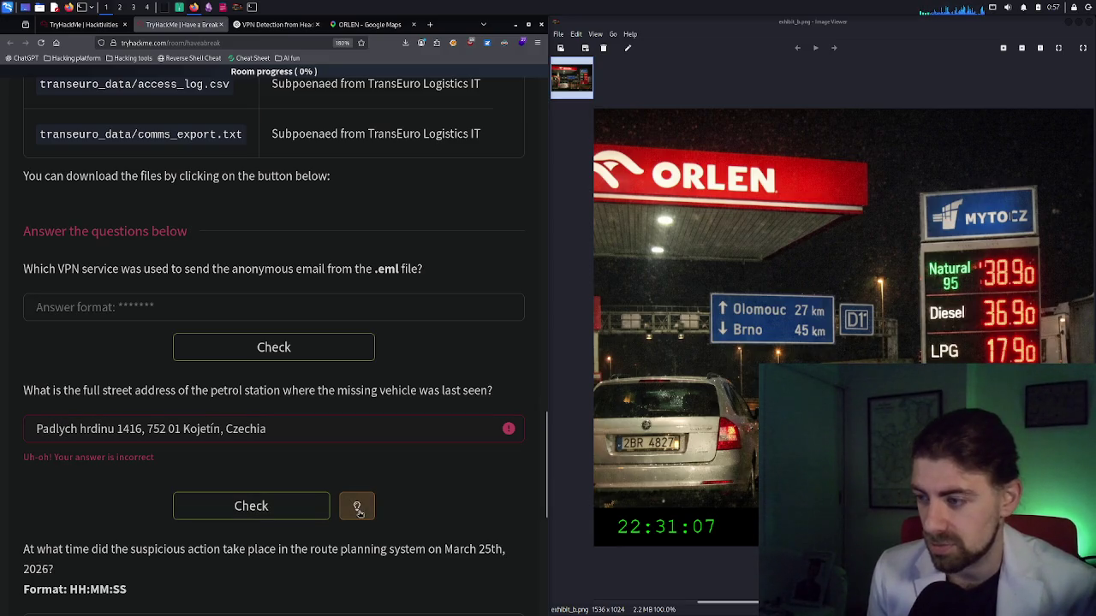
Clear the rejected address from the answer field
{"action": "key", "text": "ctrl+a"}
{"action": "key", "text": "BackSpace"}
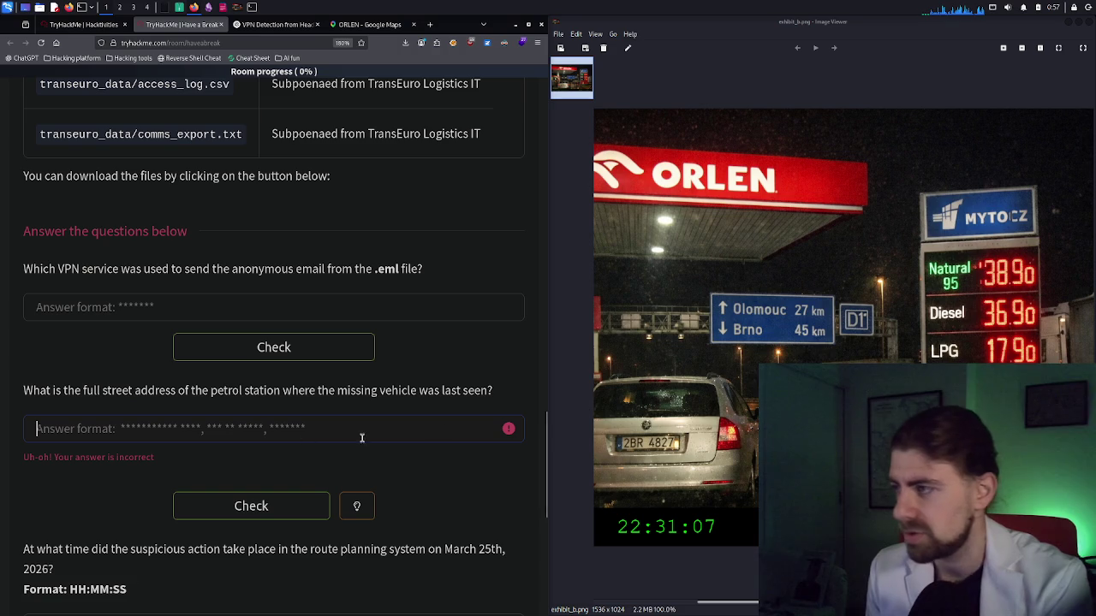
{"action": "left_click", "coordinate": [373, 28]}
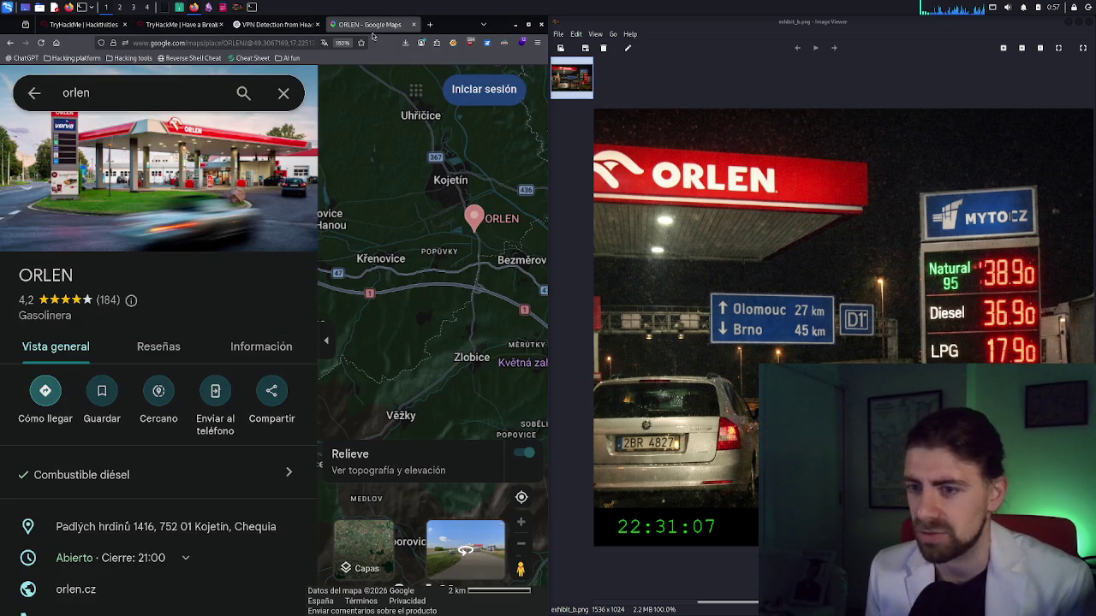
Navigate the map to Přerov and open the ORLEN station at Tovačovská 300
{"action": "scroll", "coordinate": [435, 269], "scroll_direction": "down", "scroll_amount": 3}
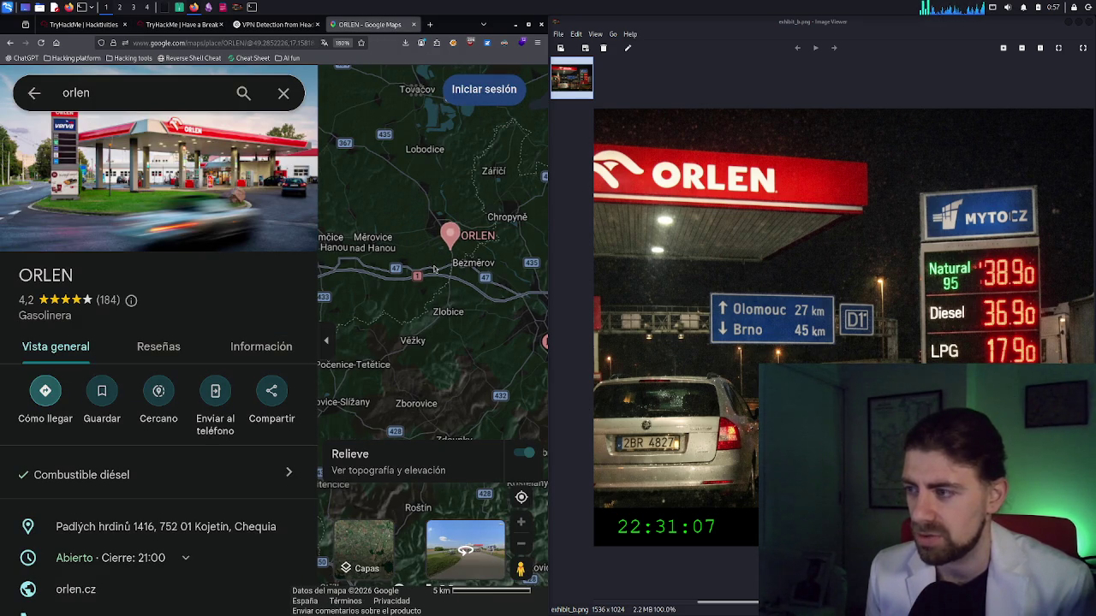
{"action": "scroll", "coordinate": [435, 269], "scroll_direction": "down", "scroll_amount": 2}
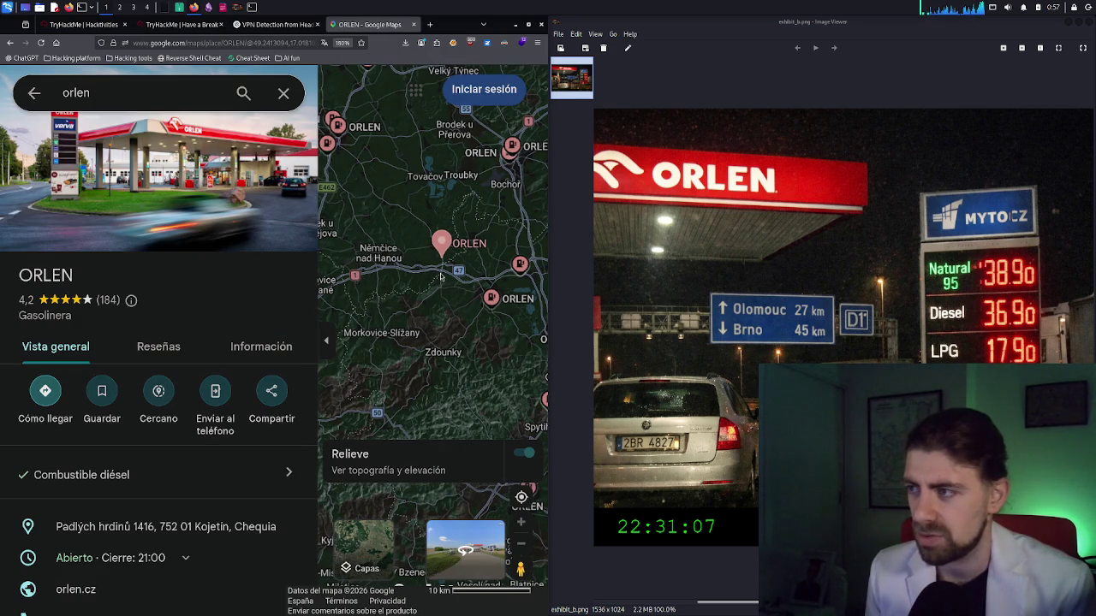
{"action": "mouse_move", "coordinate": [440, 276]}
{"action": "left_mouse_down"}
{"action": "mouse_move", "coordinate": [452, 316]}
{"action": "mouse_move", "coordinate": [395, 321]}
{"action": "left_mouse_up"}
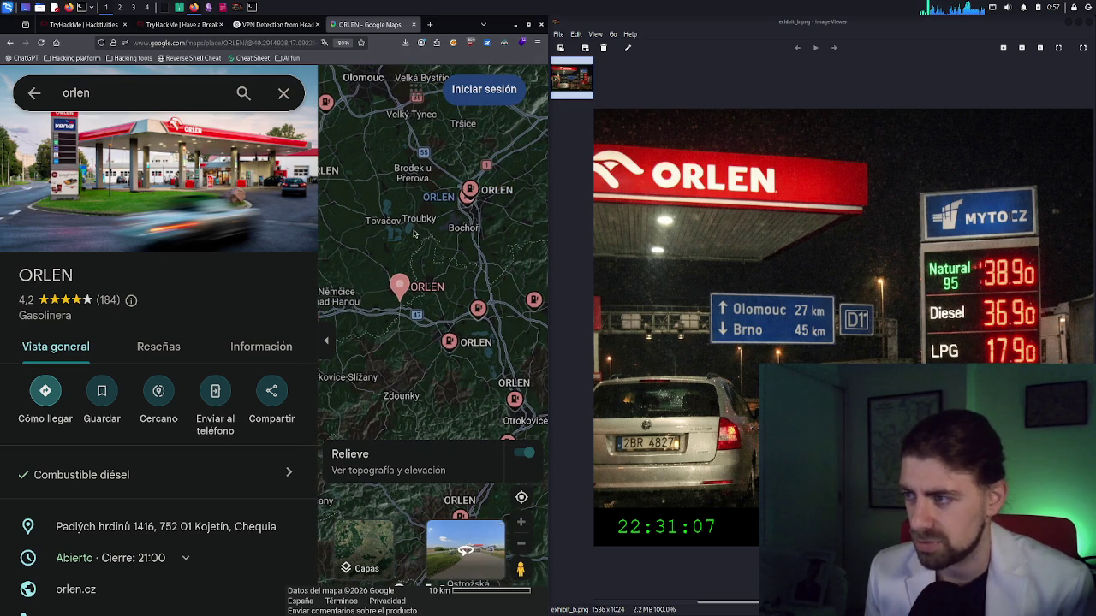
{"action": "scroll", "coordinate": [408, 238], "scroll_direction": "up", "scroll_amount": 4}
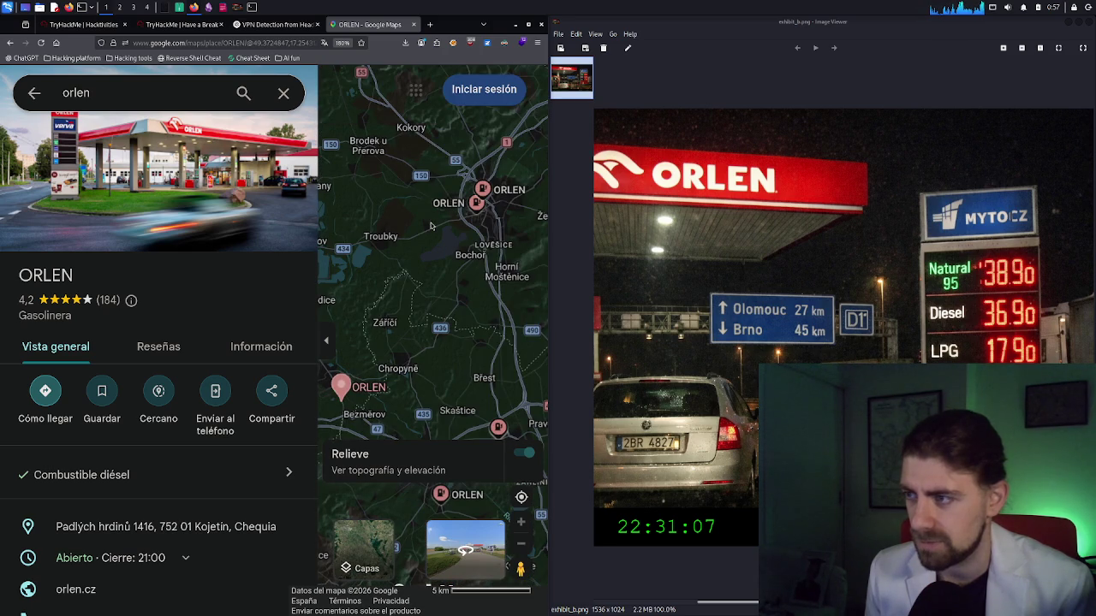
{"action": "scroll", "coordinate": [428, 226], "scroll_direction": "up", "scroll_amount": 3}
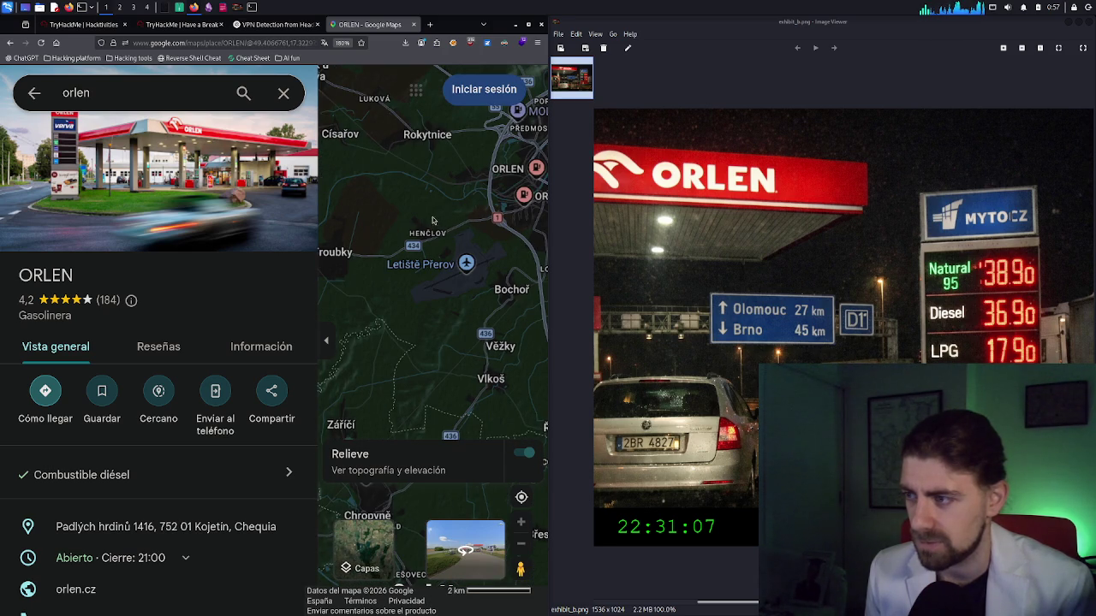
{"action": "left_click_drag", "start_coordinate": [414, 225], "coordinate": [350, 246]}
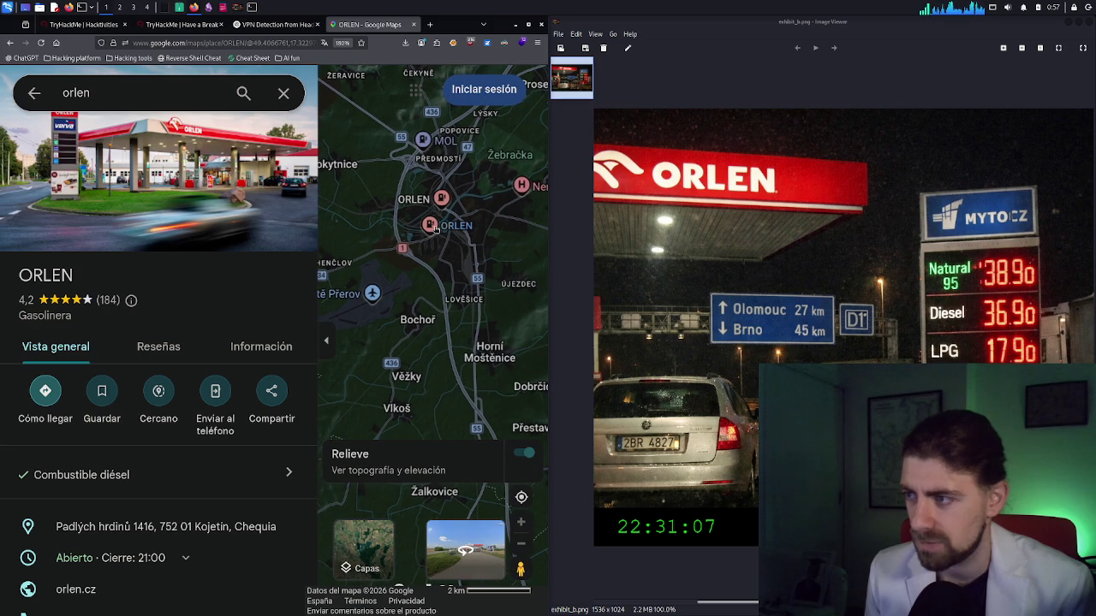
{"action": "scroll", "coordinate": [445, 219], "scroll_direction": "up", "scroll_amount": 1}
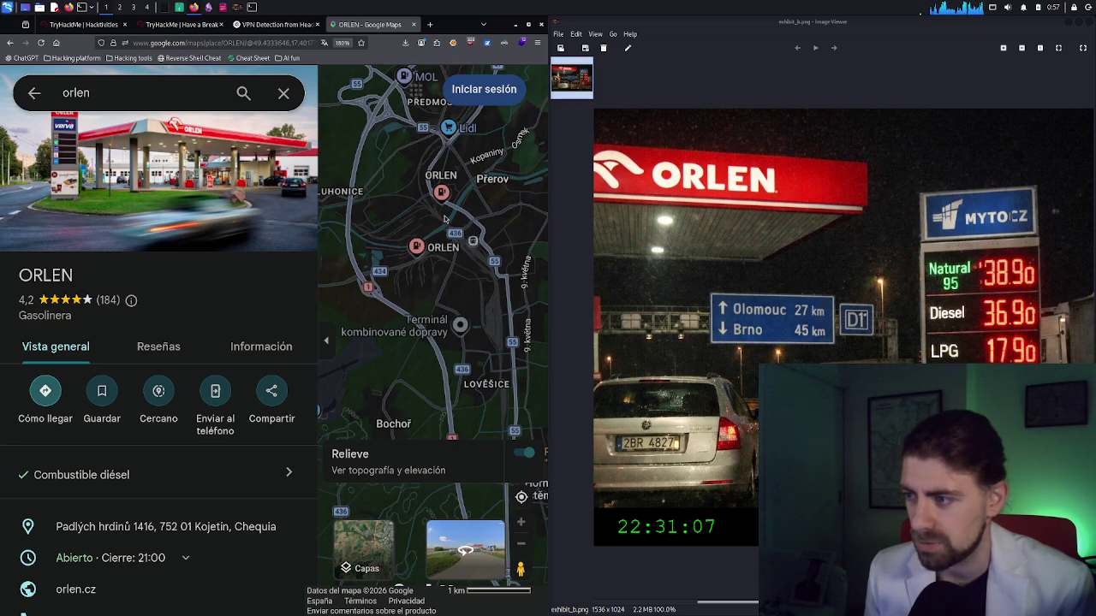
{"action": "left_click", "coordinate": [426, 253]}
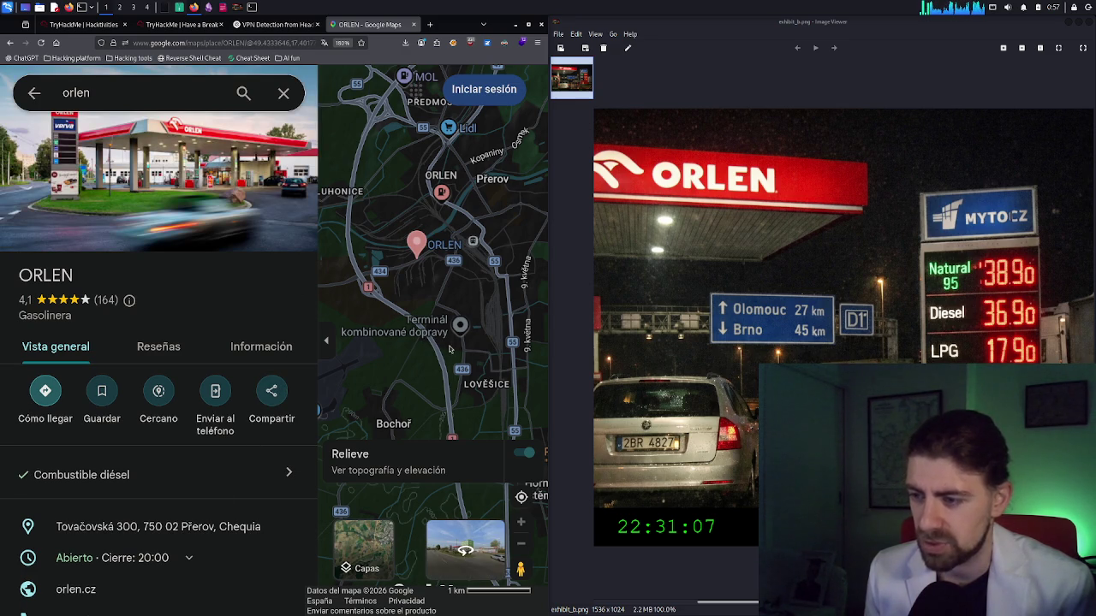
Zoom out and pan the map south of Přerov
{"action": "scroll", "coordinate": [452, 348], "scroll_direction": "down", "scroll_amount": 3}
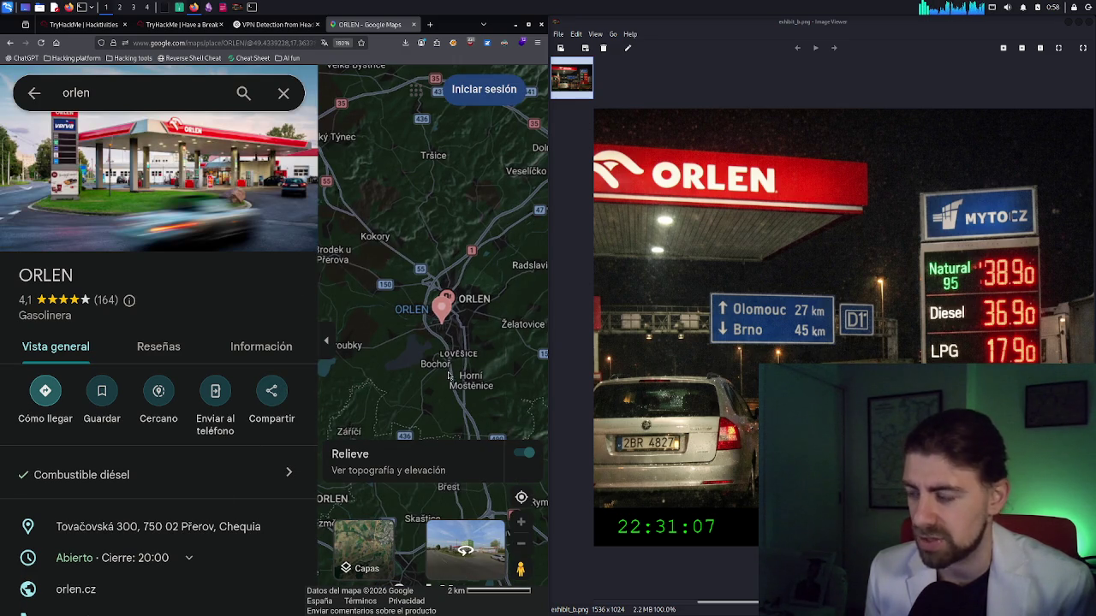
{"action": "left_click_drag", "start_coordinate": [448, 332], "coordinate": [431, 285]}
{"action": "key", "text": "Down"}
{"action": "key", "text": "Down"}
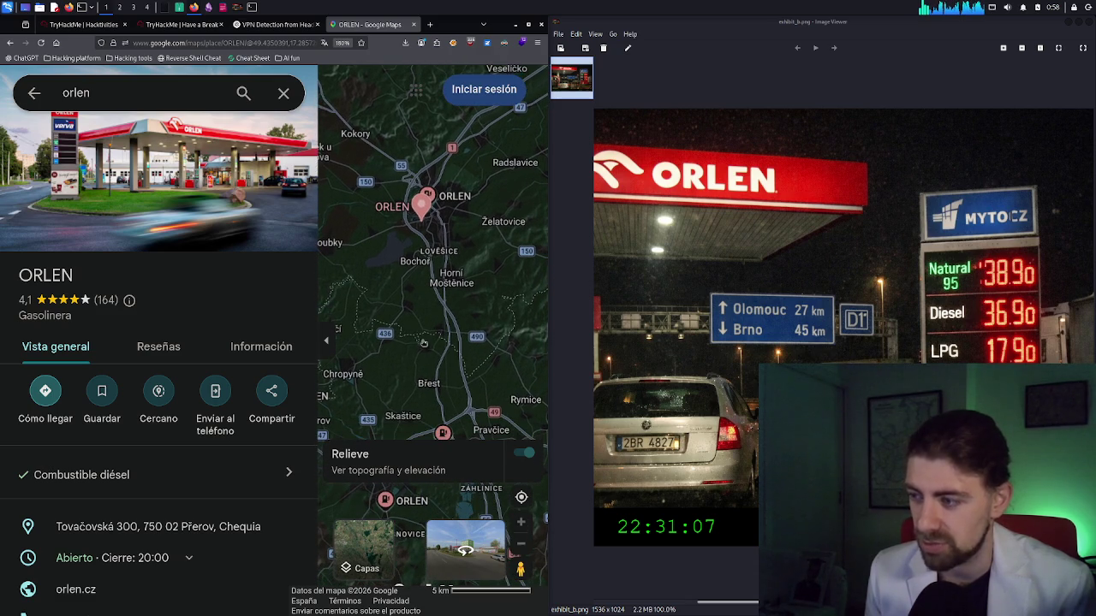
{"action": "scroll", "coordinate": [424, 366], "scroll_direction": "down", "scroll_amount": 2}
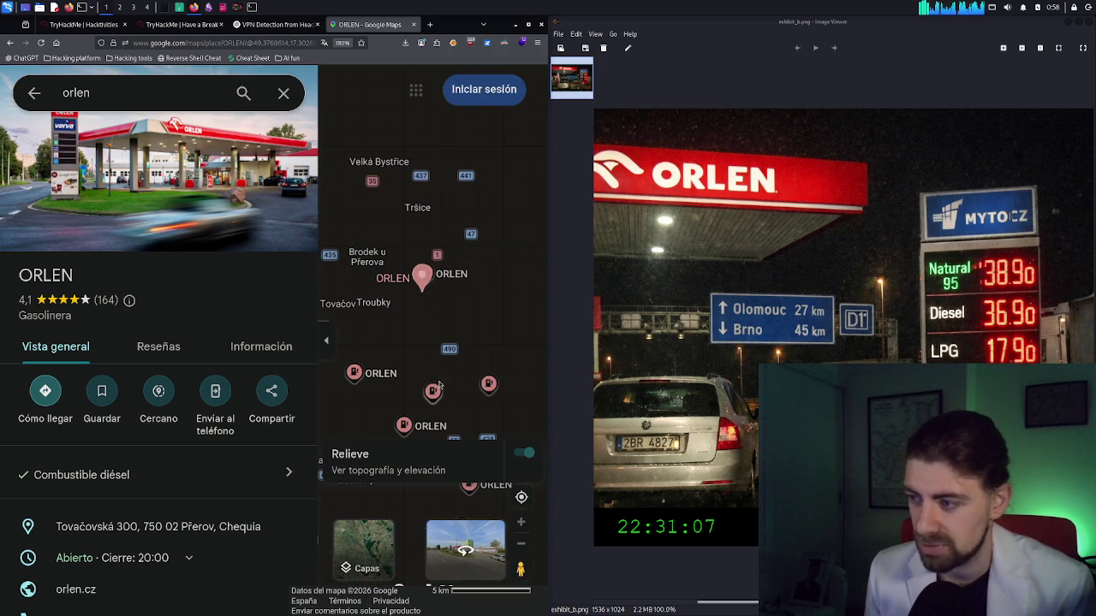
{"action": "mouse_move", "coordinate": [434, 346]}
{"action": "left_mouse_down"}
{"action": "mouse_move", "coordinate": [440, 308]}
{"action": "mouse_move", "coordinate": [438, 339]}
{"action": "mouse_move", "coordinate": [423, 348]}
{"action": "left_mouse_up"}
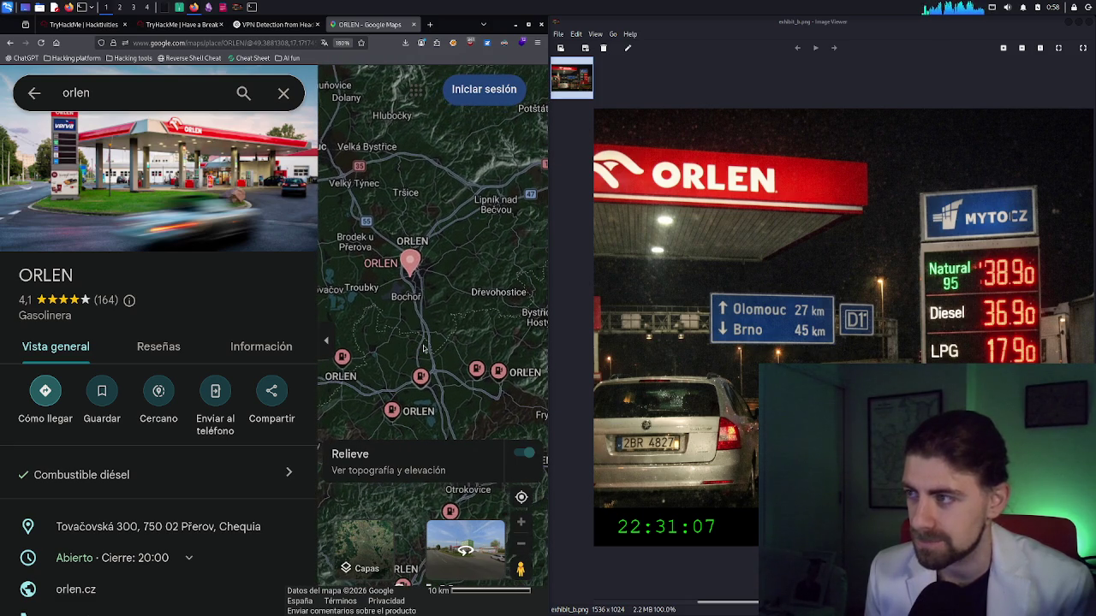
Close the station details, clear the search and maximize the browser window
{"action": "left_click", "coordinate": [283, 95]}
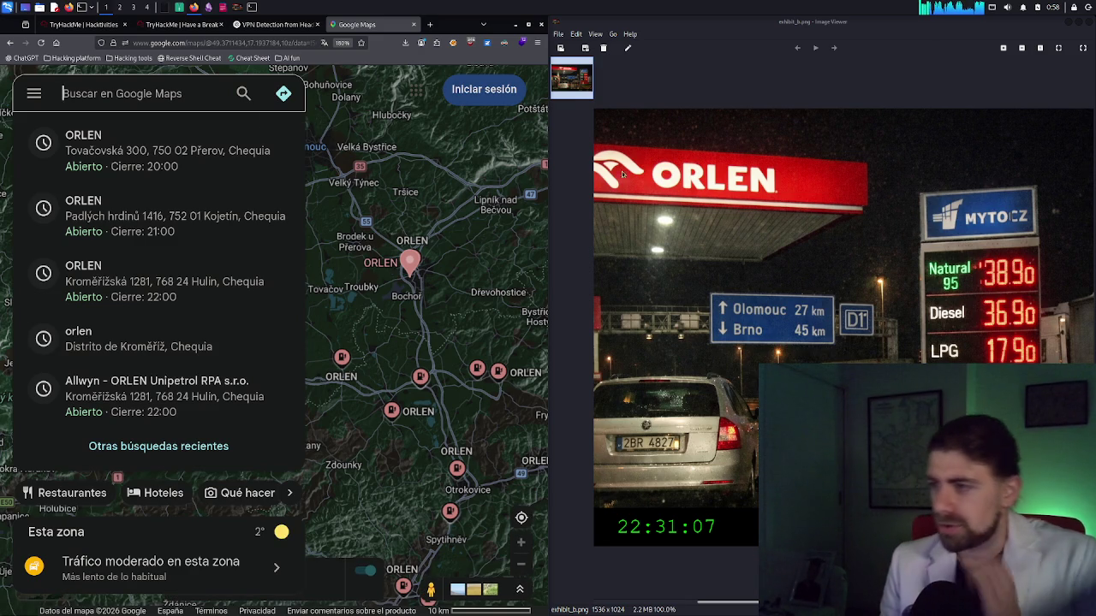
{"action": "left_click", "coordinate": [528, 29]}
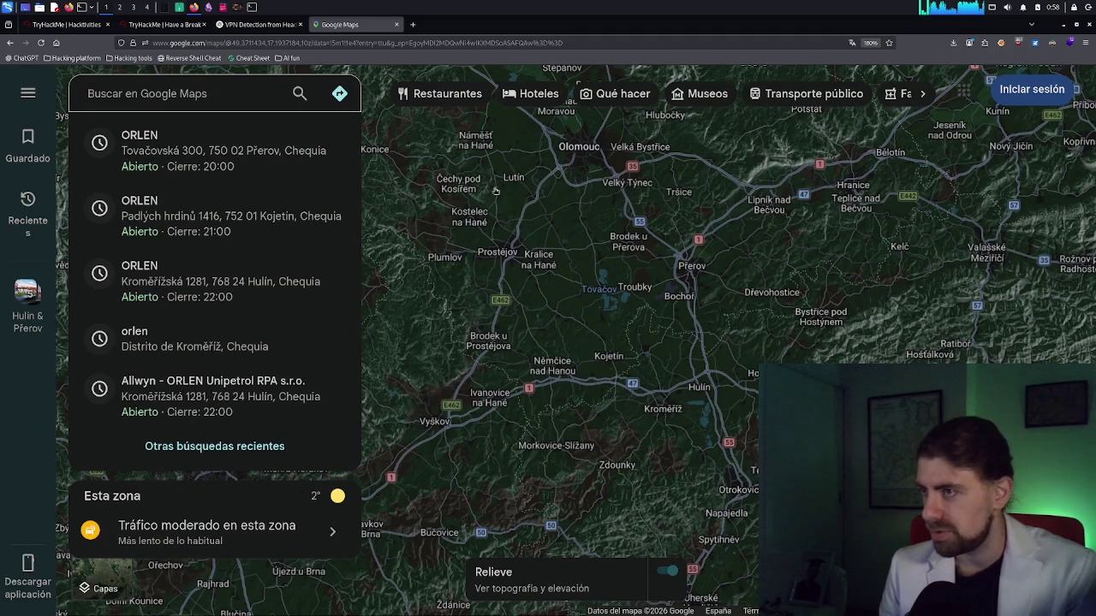
{"action": "left_click", "coordinate": [168, 8]}
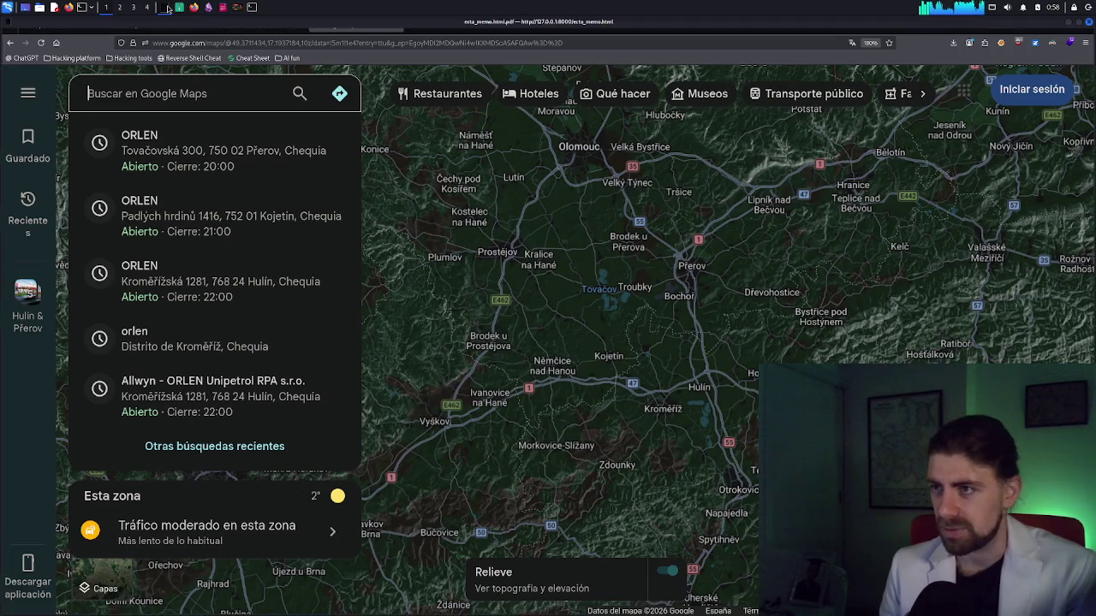
Run htop in QTerminal, shrink the terminal window, and return to Google Maps
{"action": "left_click", "coordinate": [255, 8]}
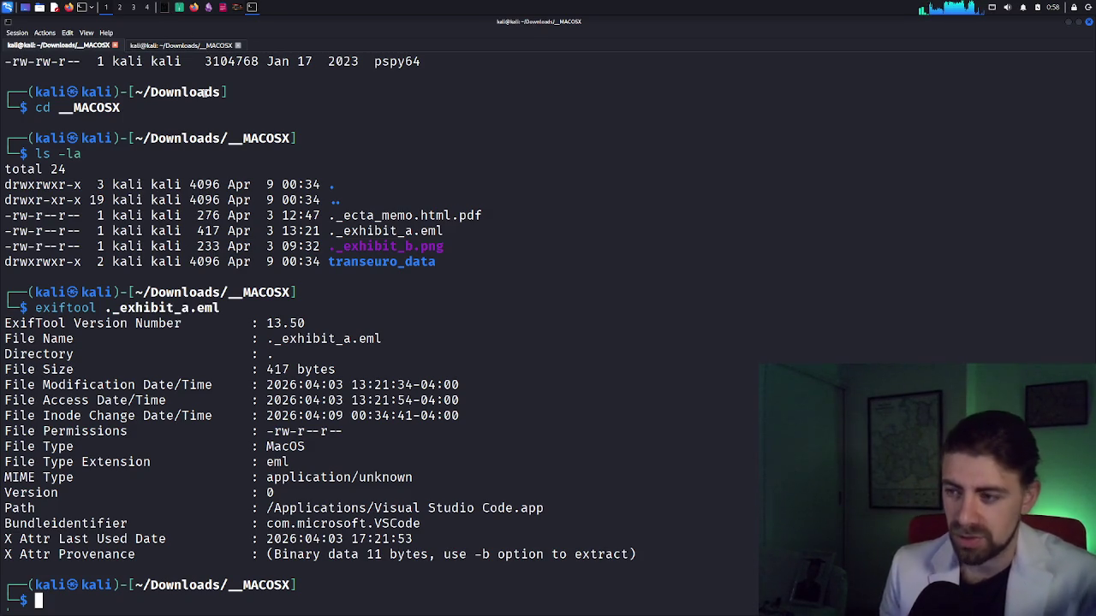
{"action": "type", "text": "htop"}
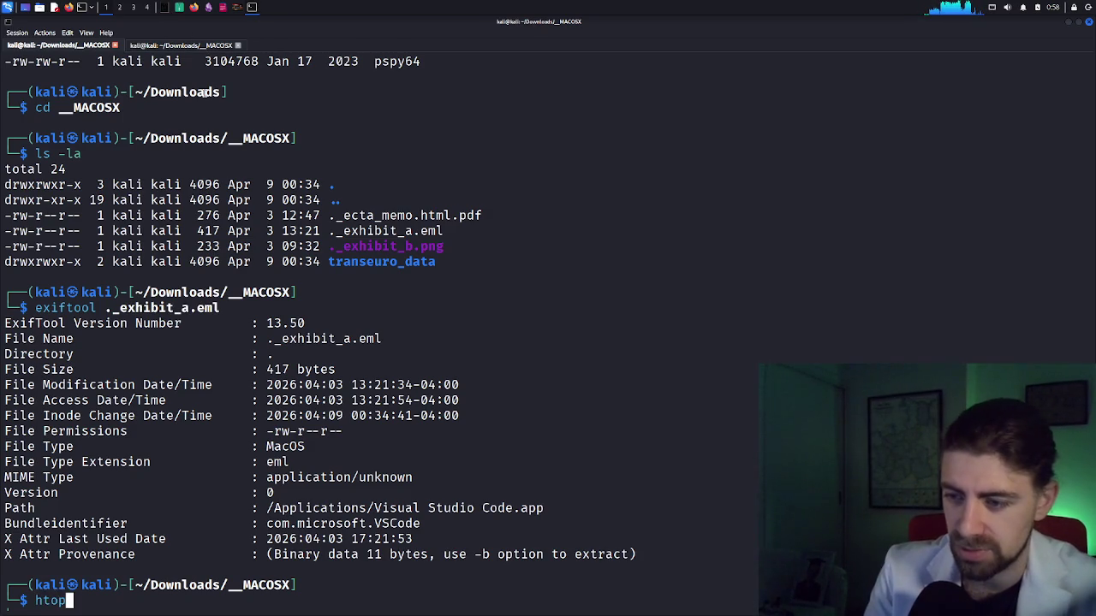
{"action": "key", "text": "Return"}
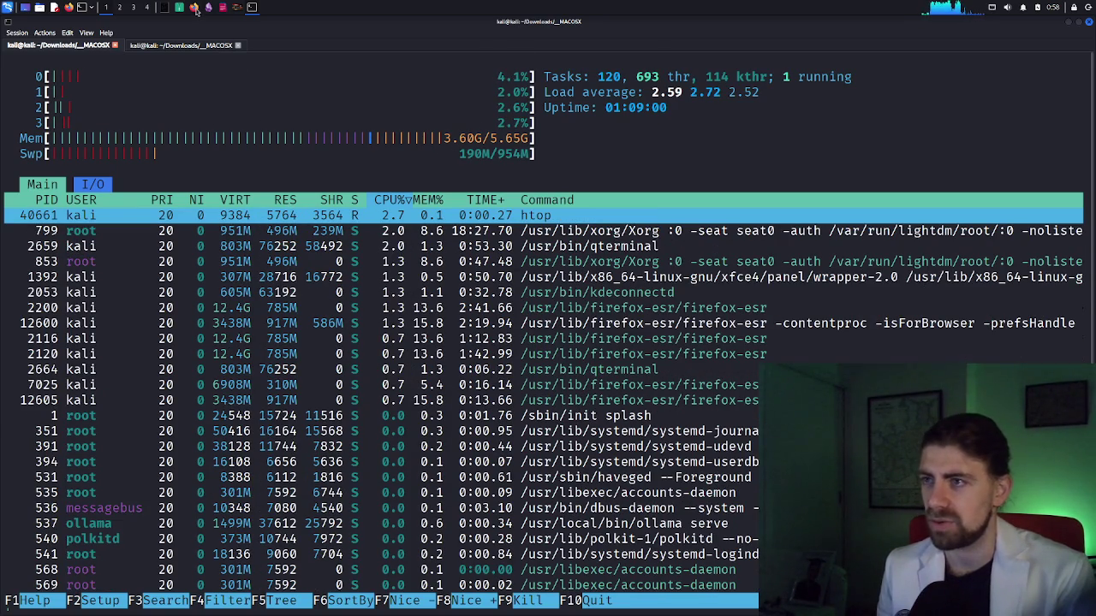
{"action": "mouse_move", "coordinate": [209, 21]}
{"action": "left_mouse_down"}
{"action": "mouse_move", "coordinate": [86, 141]}
{"action": "mouse_move", "coordinate": [0, 147]}
{"action": "left_mouse_up"}
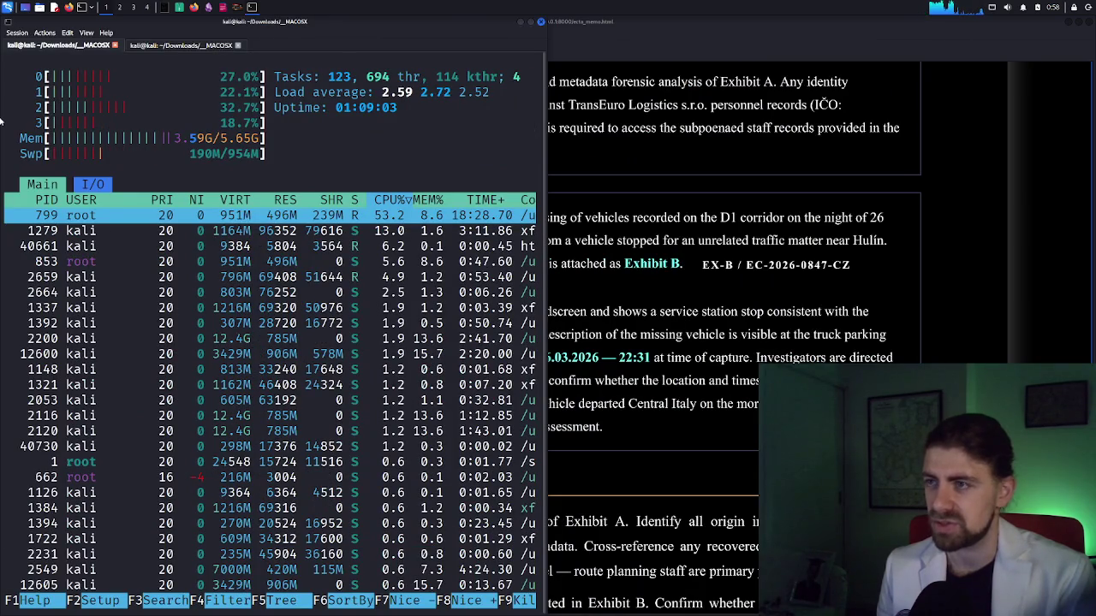
{"action": "left_click", "coordinate": [195, 8]}
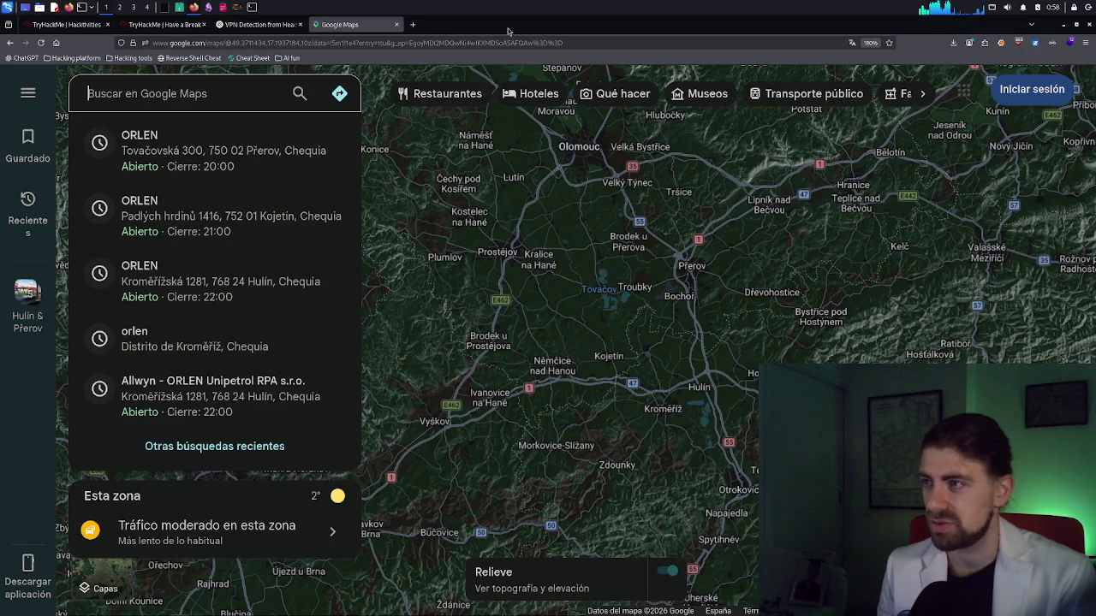
Snap the browser to the right half, dismiss recent searches, and frame the Brno area
{"action": "mouse_move", "coordinate": [552, 40]}
{"action": "left_mouse_down"}
{"action": "mouse_move", "coordinate": [941, 128]}
{"action": "mouse_move", "coordinate": [1087, 194]}
{"action": "left_mouse_up"}
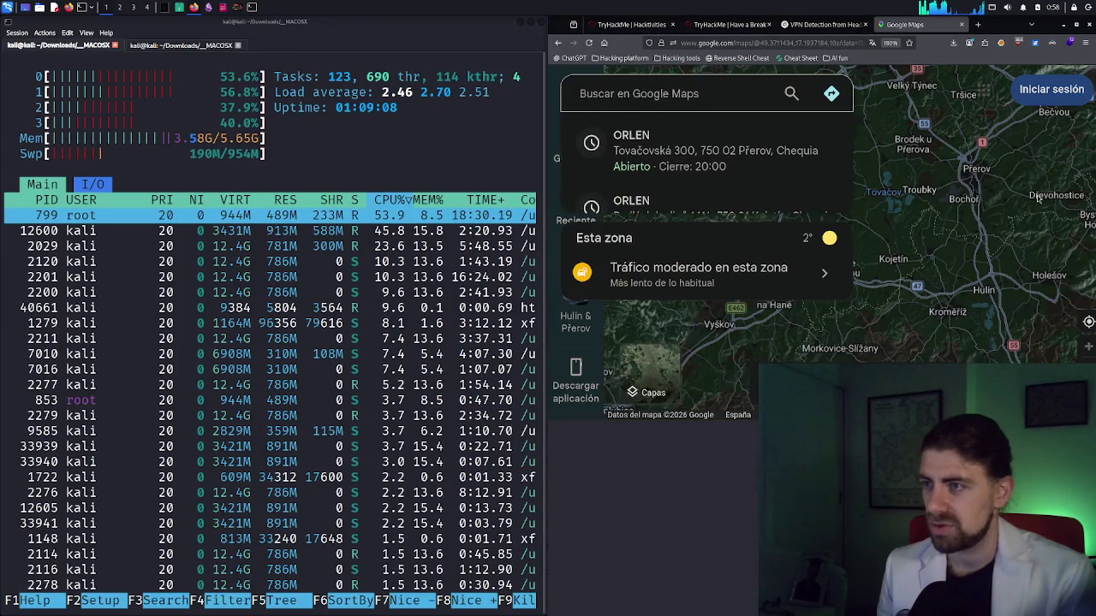
{"action": "left_click", "coordinate": [926, 262]}
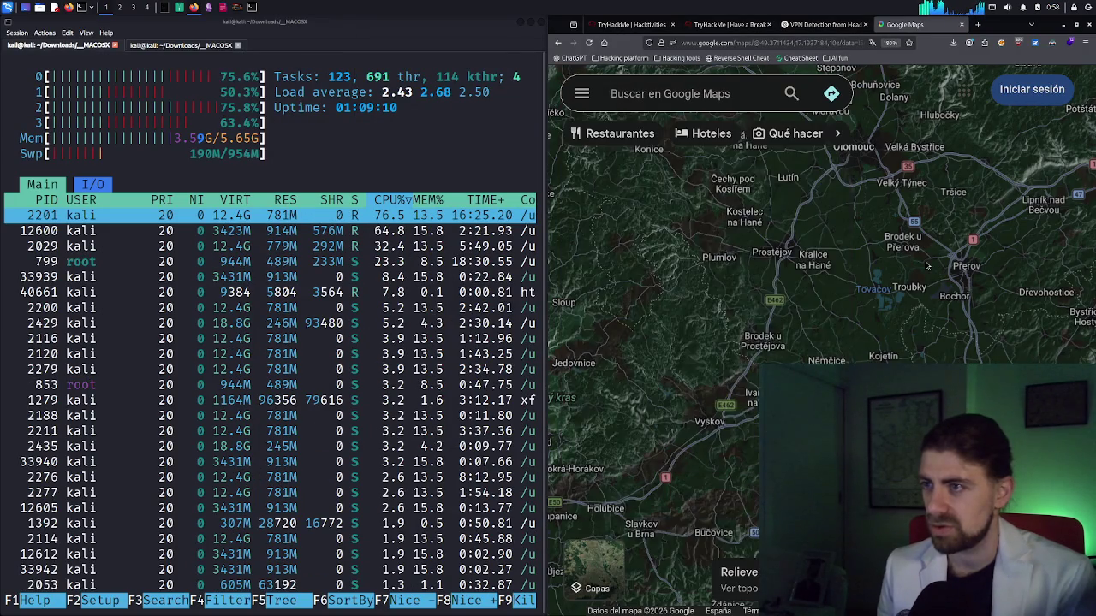
{"action": "scroll", "coordinate": [912, 268], "scroll_direction": "down", "scroll_amount": 2}
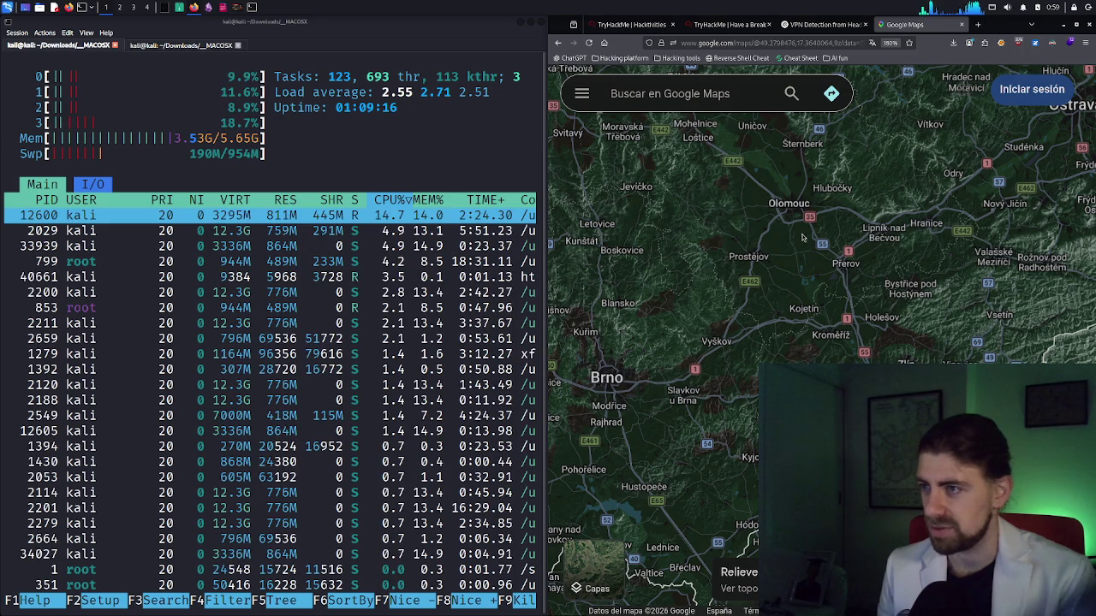
{"action": "left_click_drag", "start_coordinate": [864, 165], "coordinate": [931, 90]}
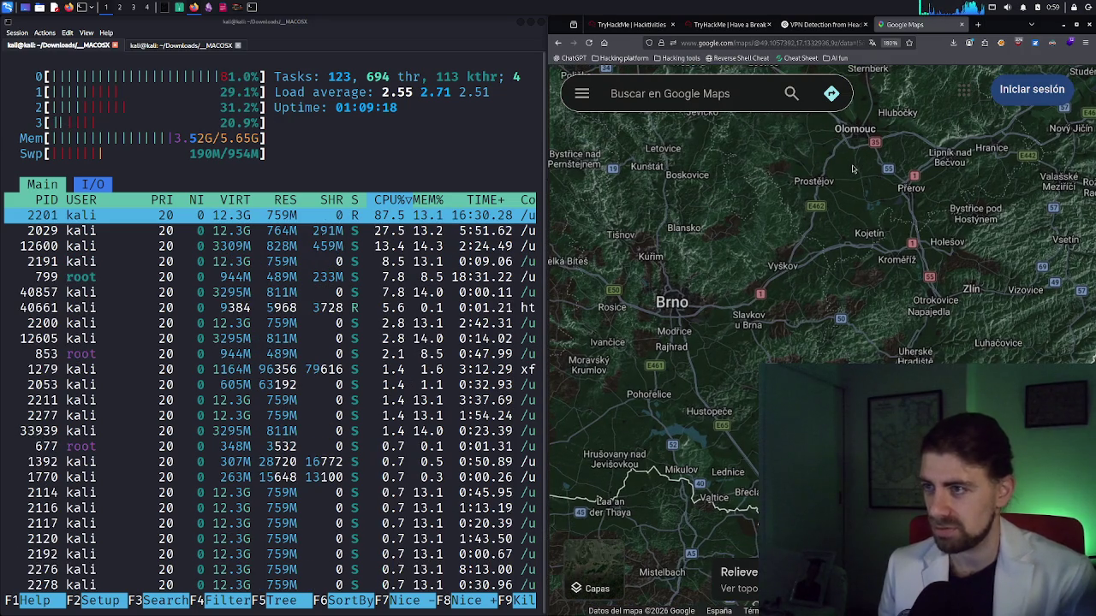
{"action": "mouse_move", "coordinate": [689, 227]}
{"action": "left_mouse_down"}
{"action": "mouse_move", "coordinate": [773, 189]}
{"action": "mouse_move", "coordinate": [695, 177]}
{"action": "left_mouse_up"}
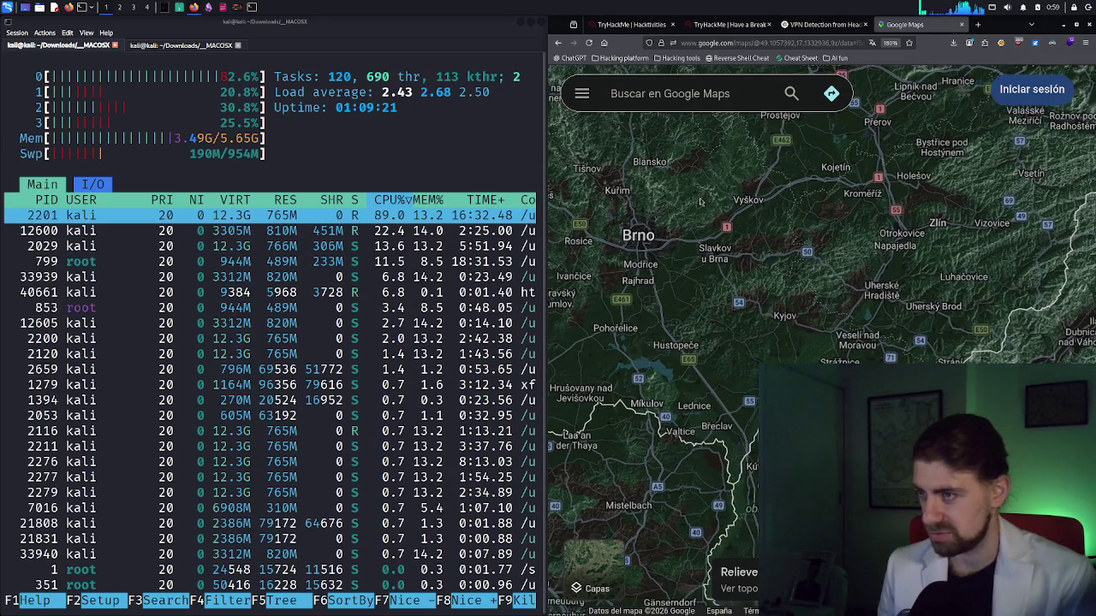
Pan the map east from Brno past Kroměříž and Zlín, then quit htop and close the terminal
{"action": "mouse_move", "coordinate": [911, 267]}
{"action": "left_mouse_down"}
{"action": "mouse_move", "coordinate": [832, 255]}
{"action": "mouse_move", "coordinate": [730, 304]}
{"action": "left_mouse_up"}
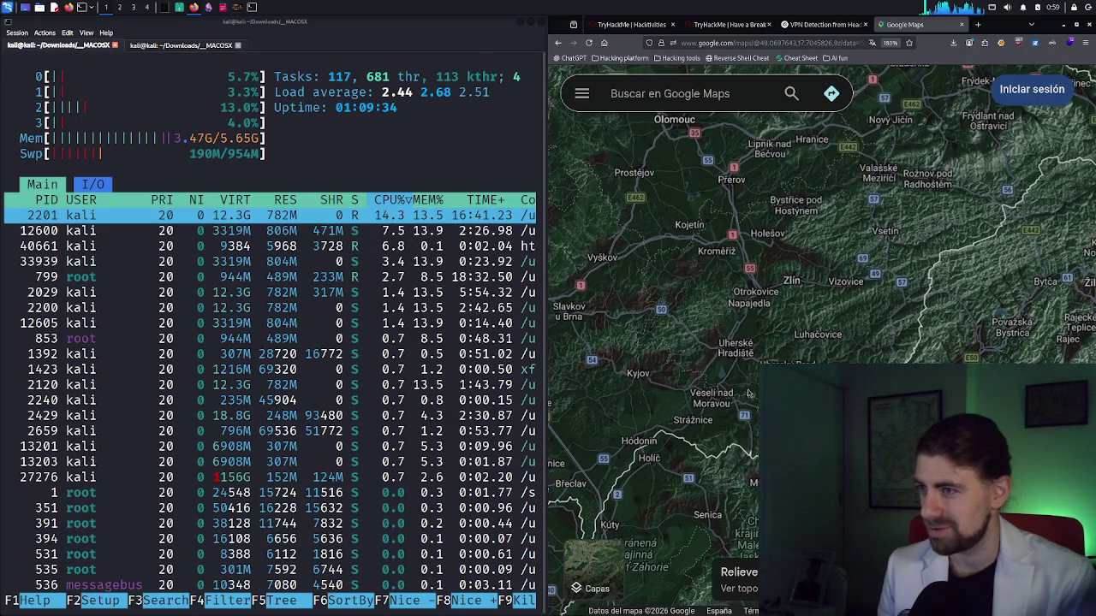
{"action": "left_click_drag", "start_coordinate": [710, 303], "coordinate": [549, 225]}
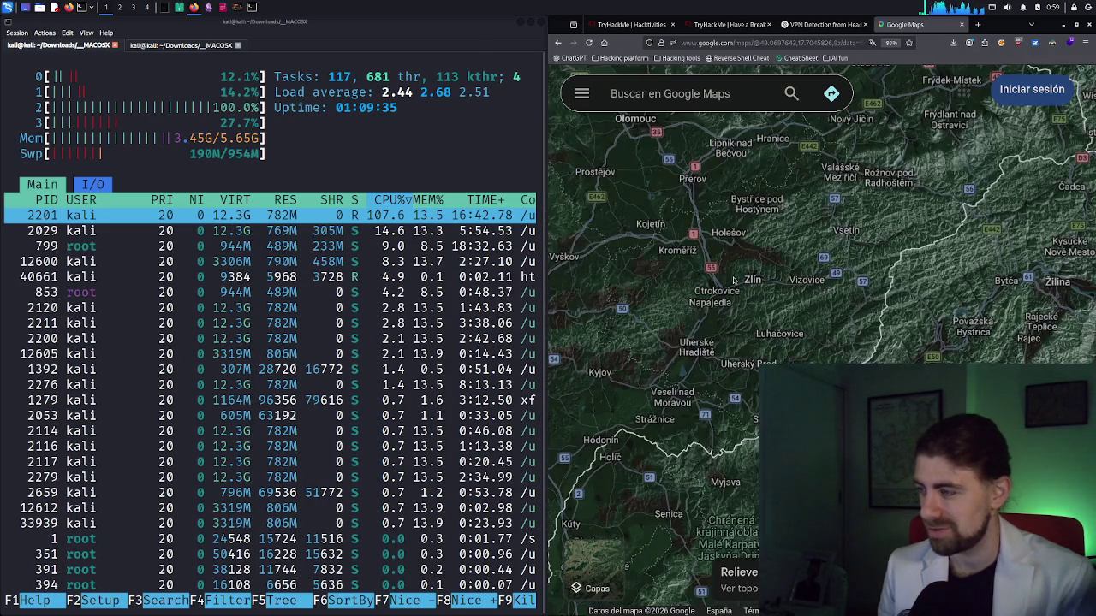
{"action": "left_click_drag", "start_coordinate": [715, 245], "coordinate": [746, 248]}
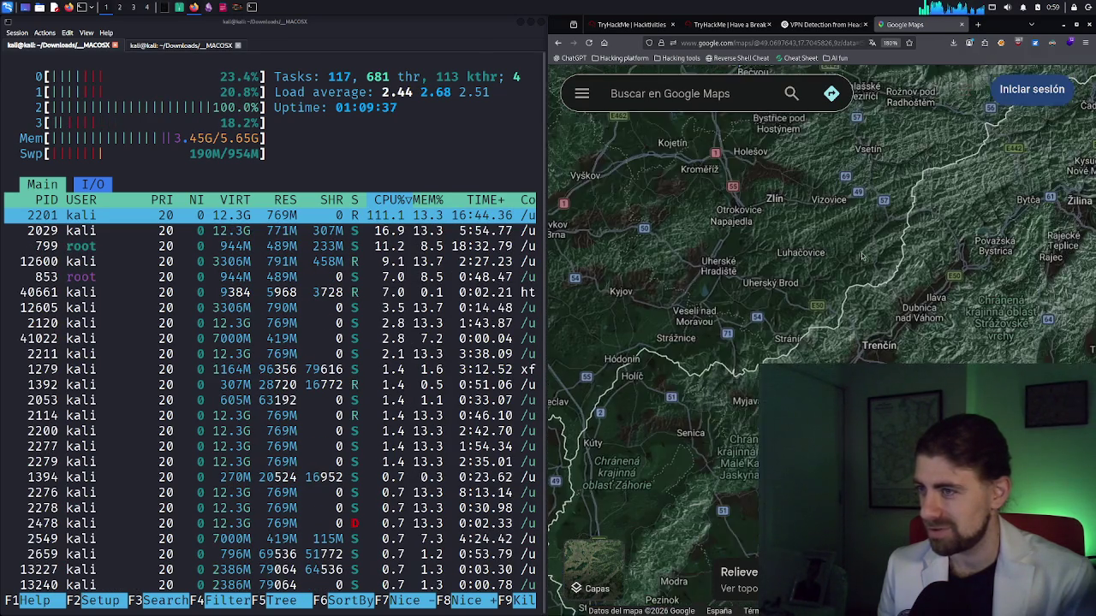
{"action": "left_click_drag", "start_coordinate": [938, 264], "coordinate": [813, 219]}
{"action": "mouse_move", "coordinate": [697, 214]}
{"action": "left_mouse_down"}
{"action": "mouse_move", "coordinate": [745, 260]}
{"action": "mouse_move", "coordinate": [695, 210]}
{"action": "left_mouse_up"}
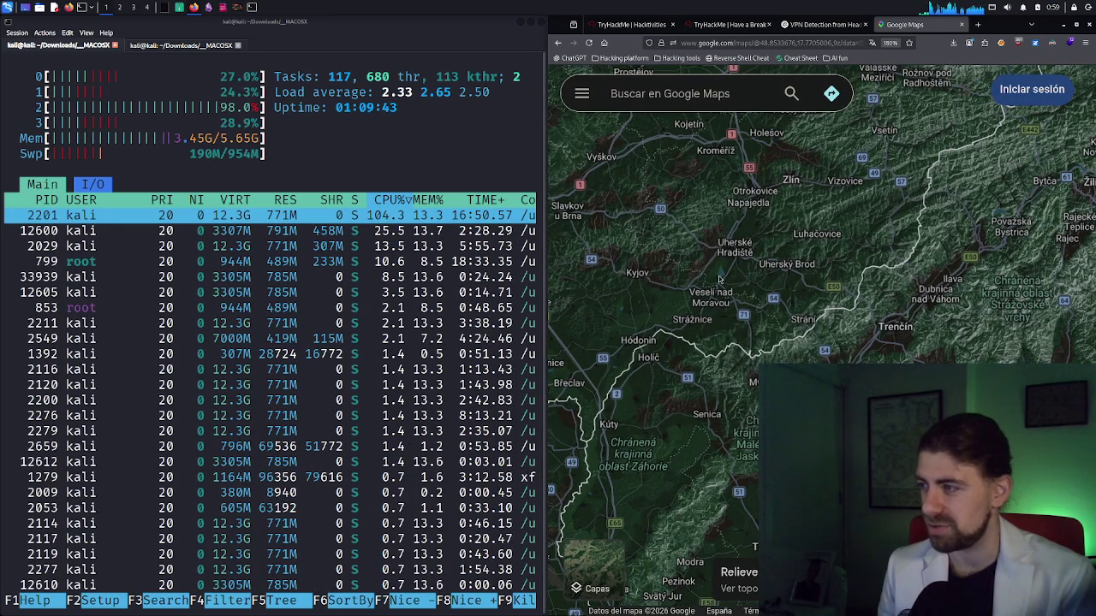
{"action": "left_click_drag", "start_coordinate": [707, 269], "coordinate": [717, 270]}
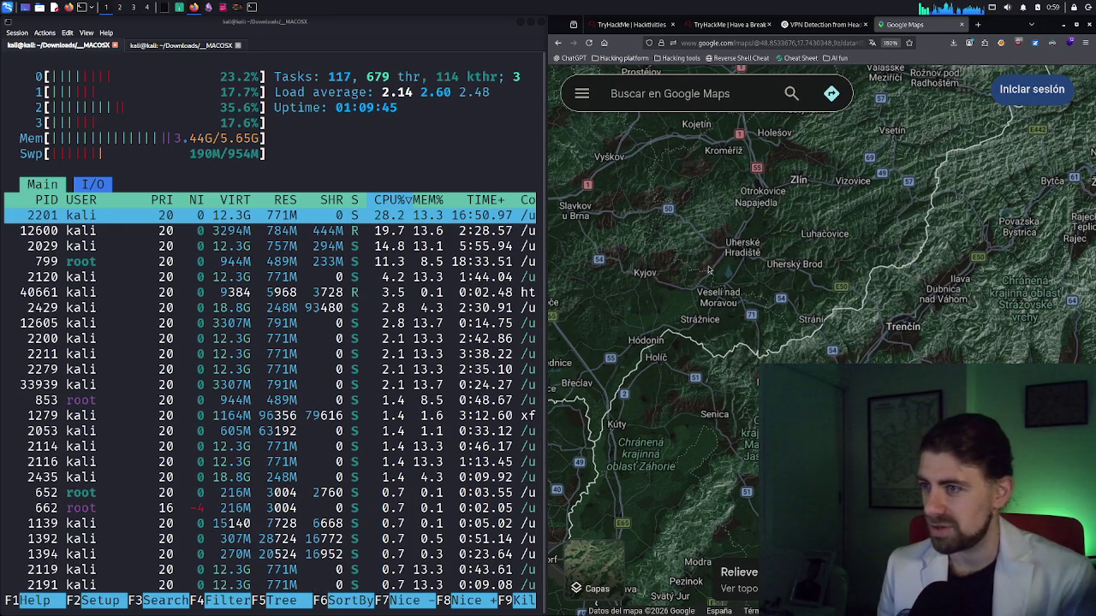
{"action": "left_click_drag", "start_coordinate": [709, 270], "coordinate": [729, 274]}
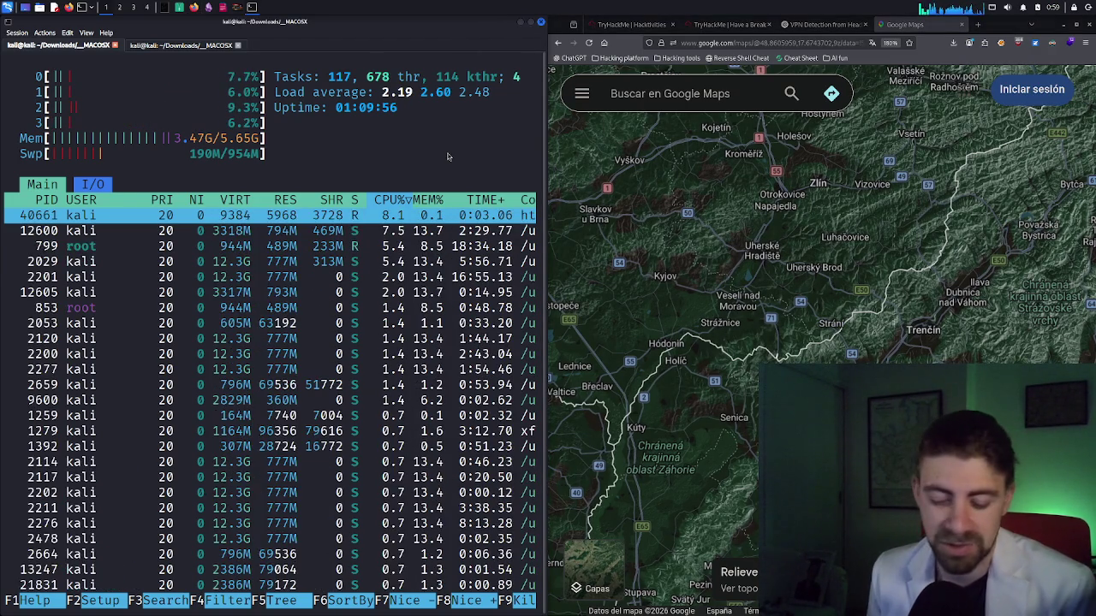
{"action": "key", "text": "ctrl+c"}
{"action": "left_click", "coordinate": [519, 23]}
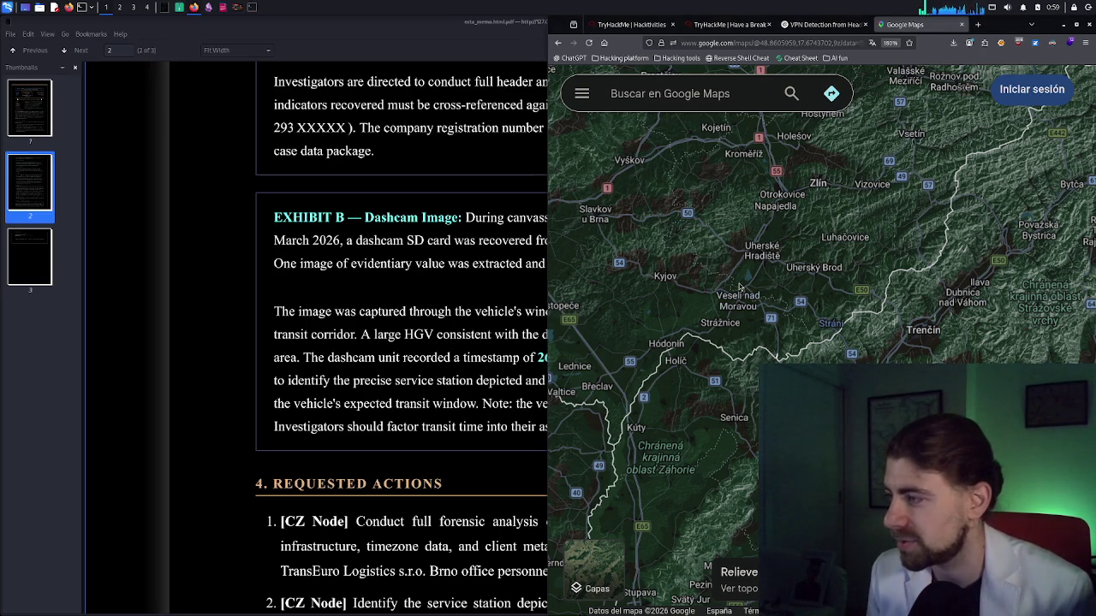
Zoom the map out to the Brno–Žilina–Bratislava region and snap the browser to the left half
{"action": "key", "text": "Right"}
{"action": "key", "text": "Down"}
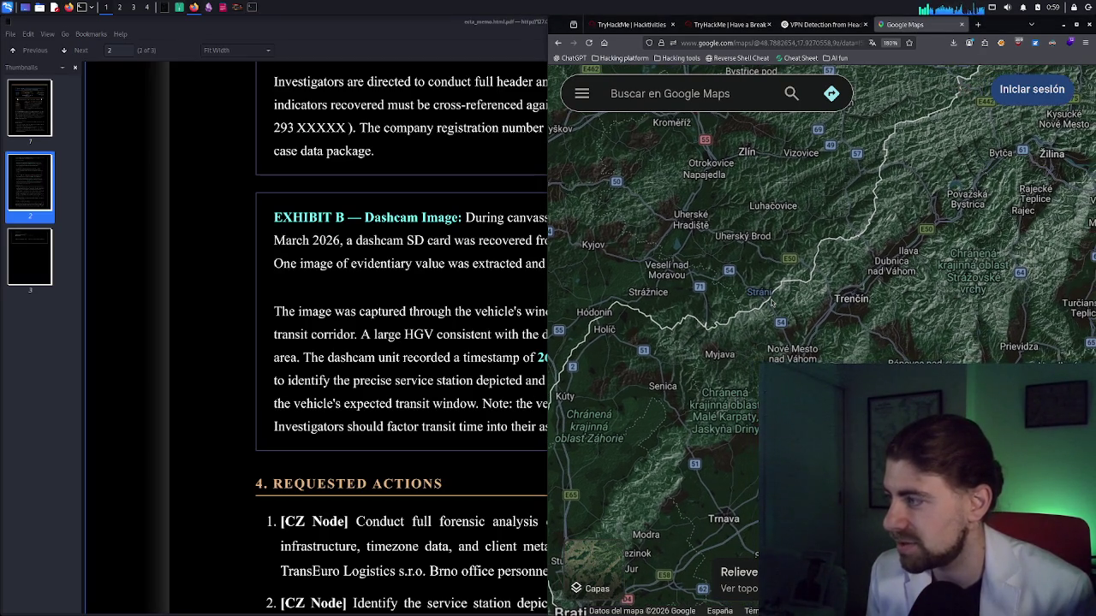
{"action": "scroll", "coordinate": [771, 302], "scroll_direction": "down", "scroll_amount": 2}
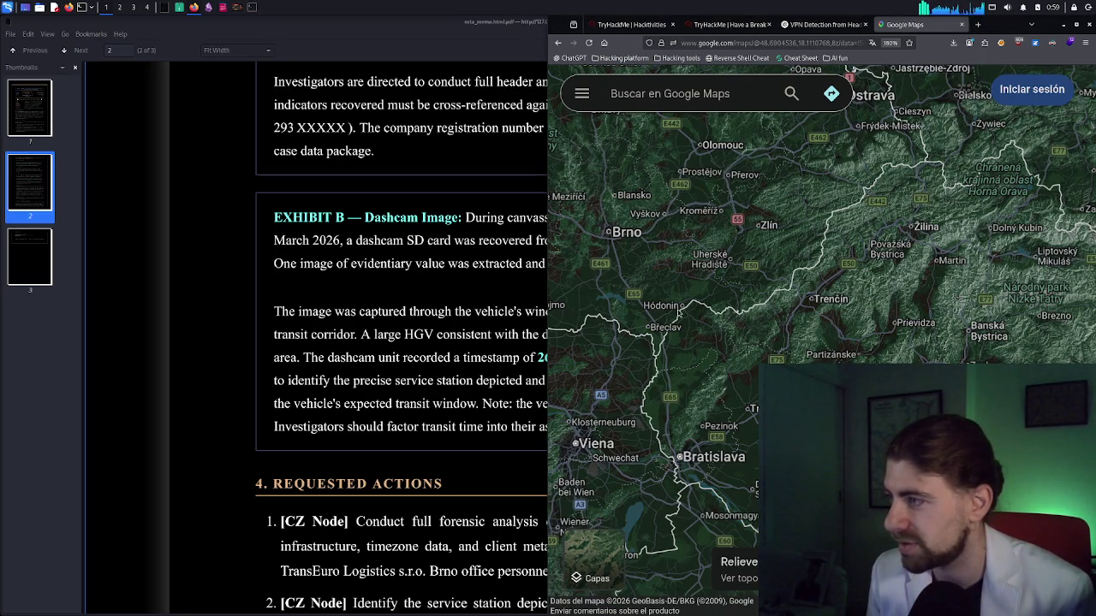
{"action": "key", "text": "Right"}
{"action": "key", "text": "Up"}
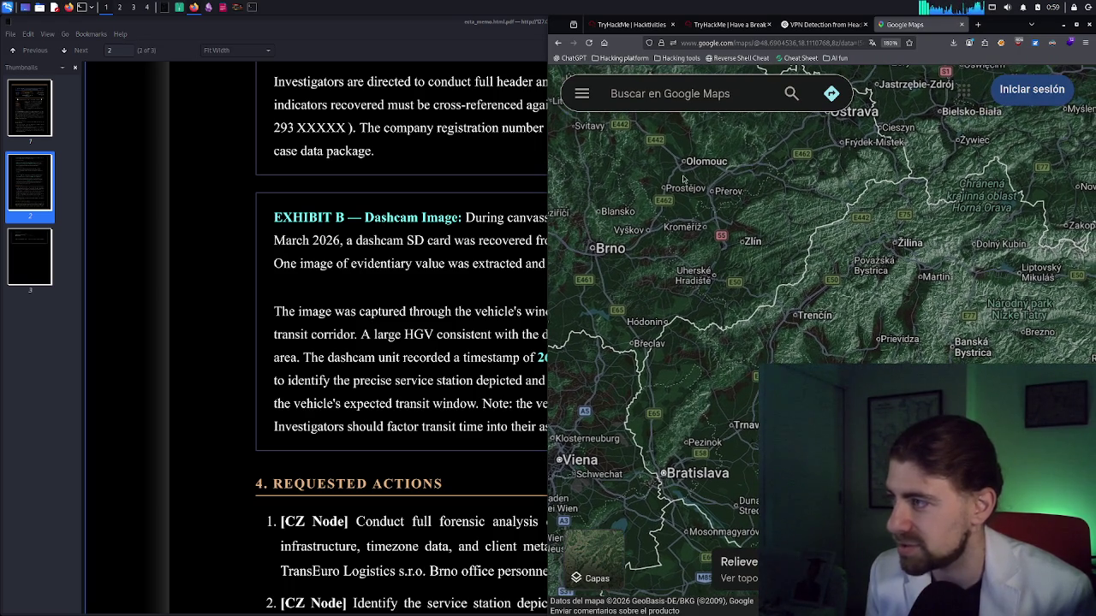
{"action": "mouse_move", "coordinate": [1000, 31]}
{"action": "left_mouse_down"}
{"action": "mouse_move", "coordinate": [402, 188]}
{"action": "mouse_move", "coordinate": [43, 147]}
{"action": "mouse_move", "coordinate": [10, 223]}
{"action": "left_mouse_up"}
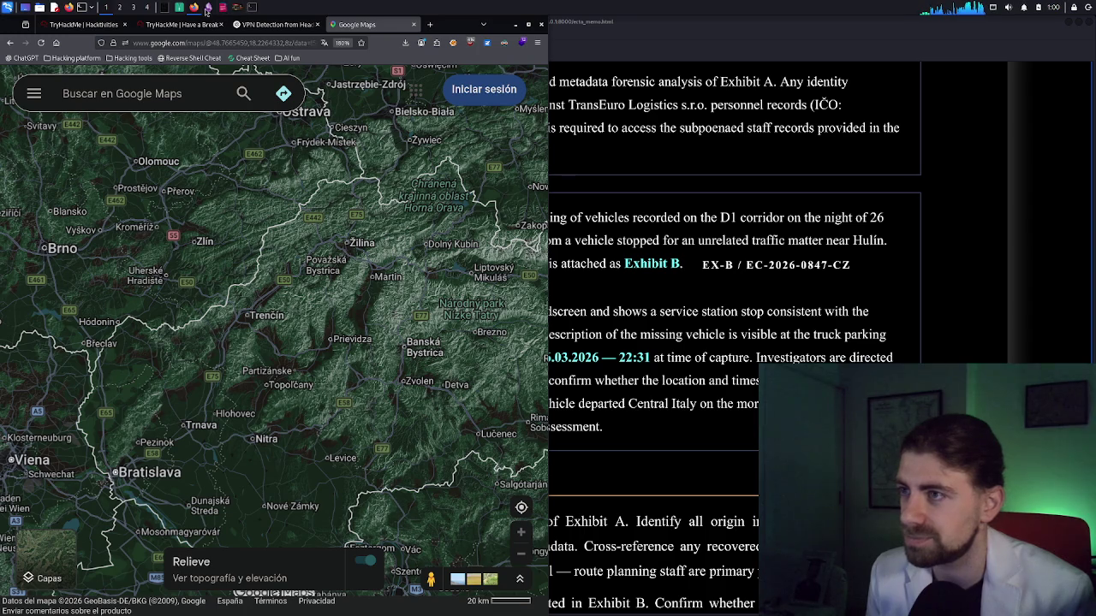
Bring up the exhibit_b.png ORLEN photo and zoom the map into the Kojetín–Hulín–Kroměříž area
{"action": "left_click", "coordinate": [238, 8]}
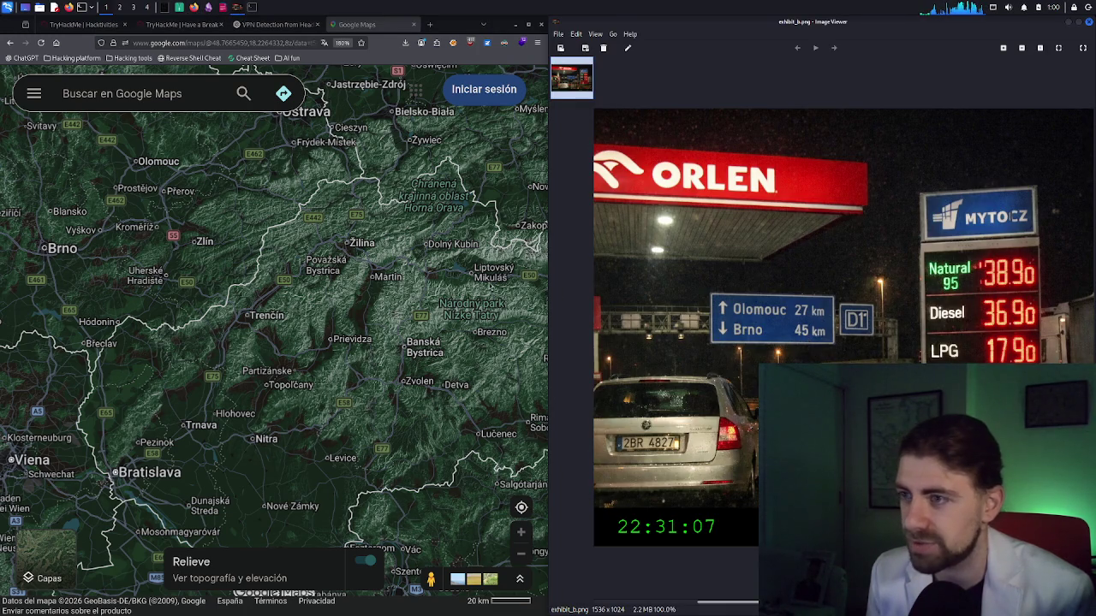
{"action": "mouse_move", "coordinate": [263, 281]}
{"action": "left_mouse_down"}
{"action": "mouse_move", "coordinate": [302, 299]}
{"action": "mouse_move", "coordinate": [334, 338]}
{"action": "mouse_move", "coordinate": [420, 357]}
{"action": "left_mouse_up"}
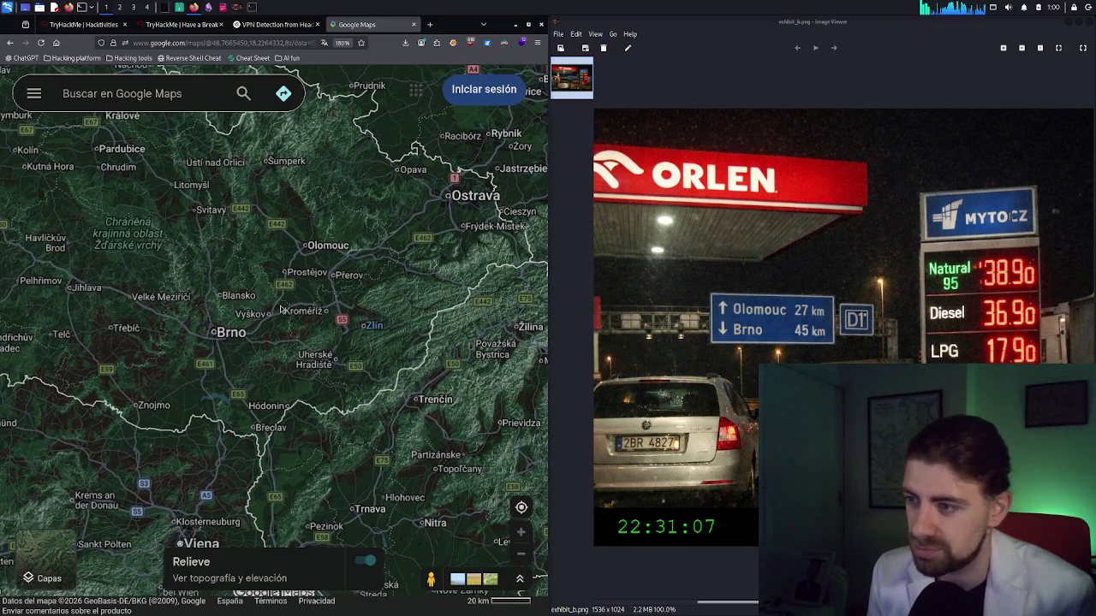
{"action": "scroll", "coordinate": [282, 309], "scroll_direction": "up", "scroll_amount": 2}
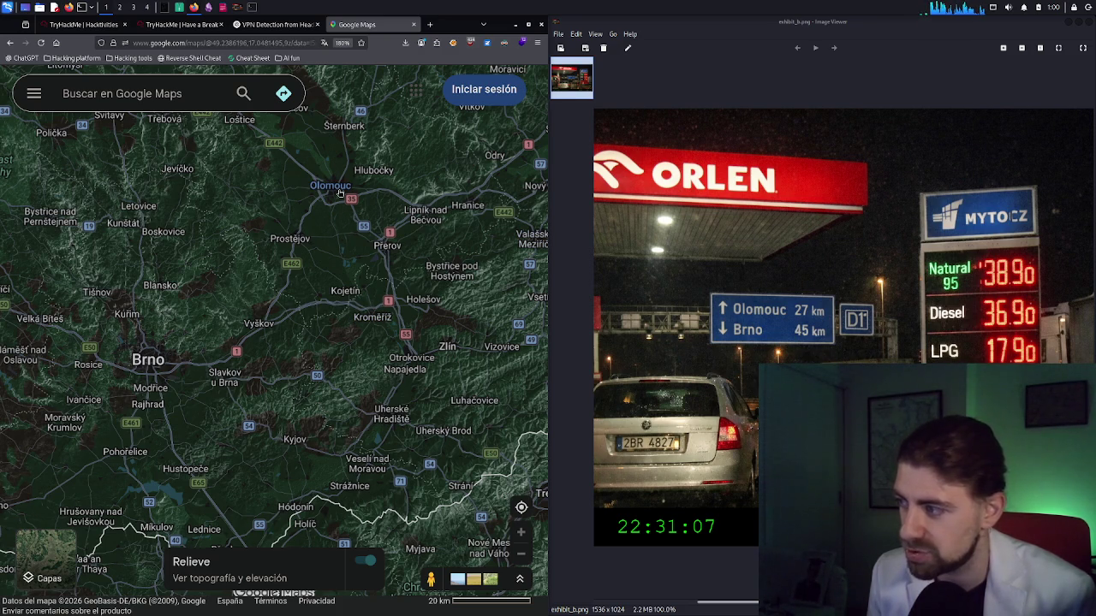
{"action": "mouse_move", "coordinate": [339, 193]}
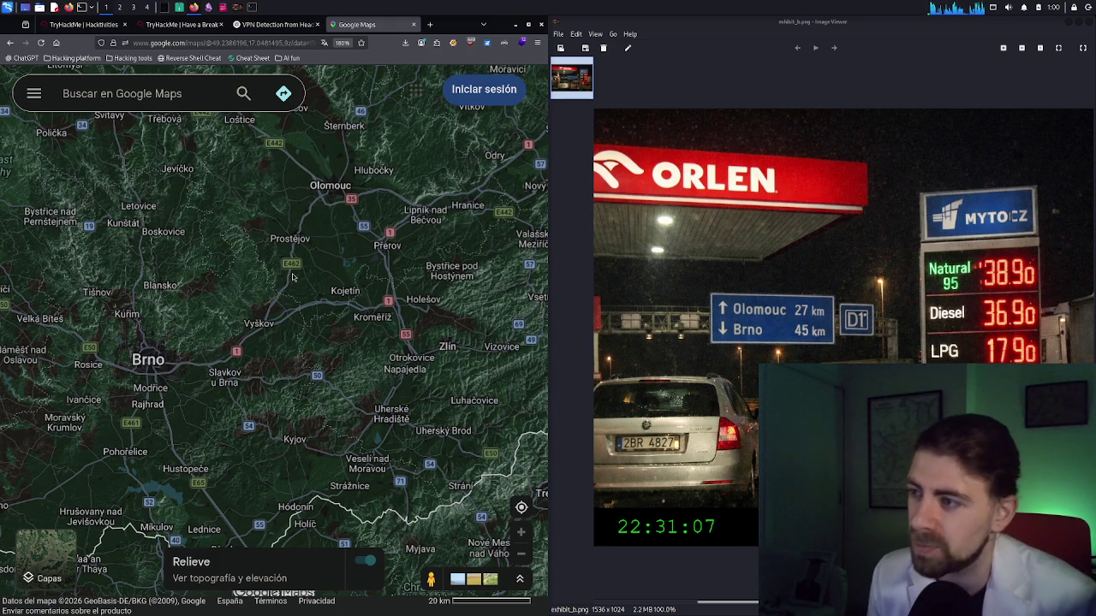
{"action": "scroll", "coordinate": [288, 282], "scroll_direction": "up", "scroll_amount": 2}
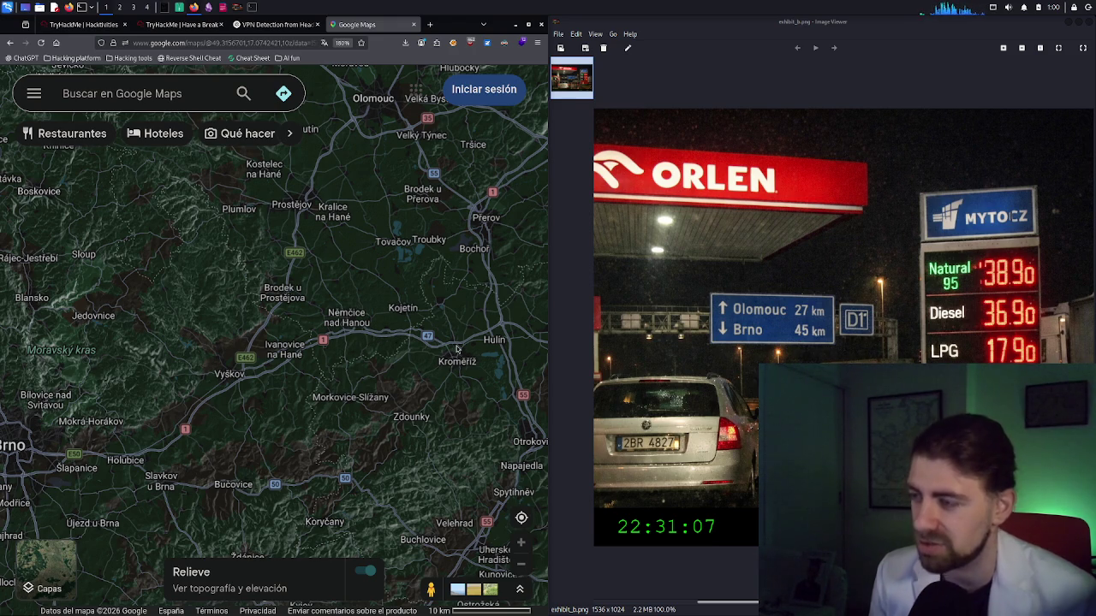
{"action": "left_click", "coordinate": [198, 101]}
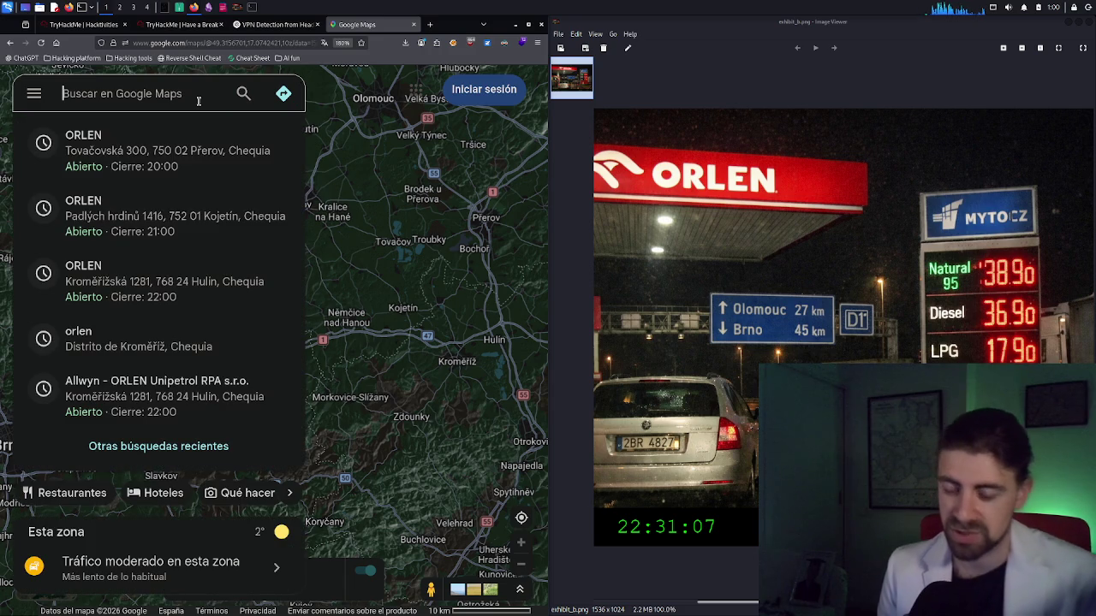
Search the map for 'orlen'
{"action": "type", "text": "rol"}
{"action": "key", "text": "BackSpace"}
{"action": "key", "text": "BackSpace"}
{"action": "key", "text": "BackSpace"}
{"action": "type", "text": "orlen"}
{"action": "key", "text": "Return"}
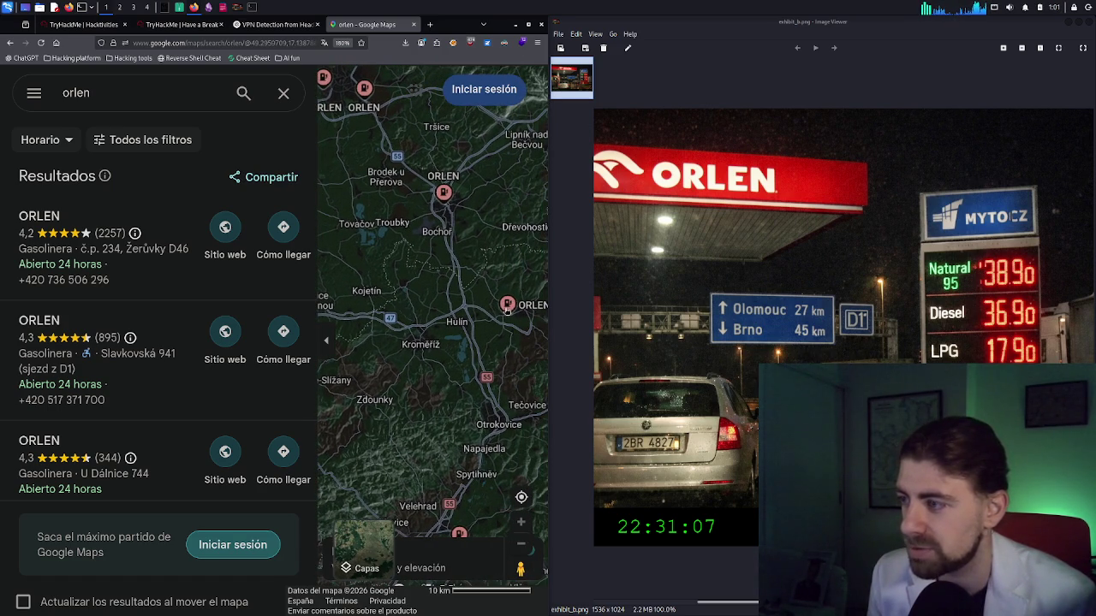
Open the ORLEN station east of Hulín and copy its address, Palackého 226, 769 01 Holešov
{"action": "left_click", "coordinate": [506, 308]}
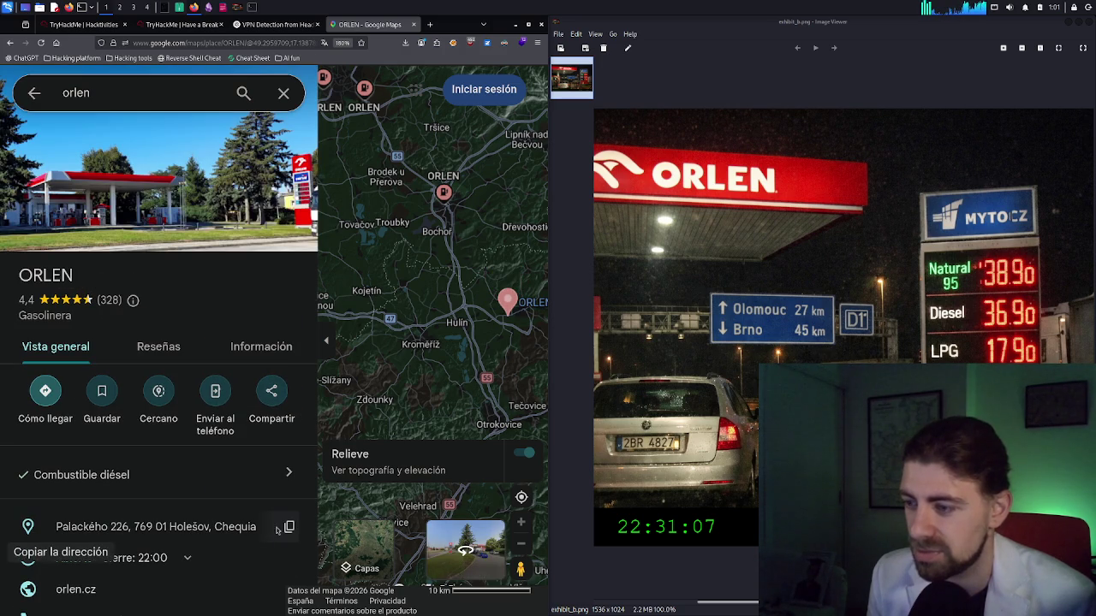
{"action": "left_click", "coordinate": [288, 527]}
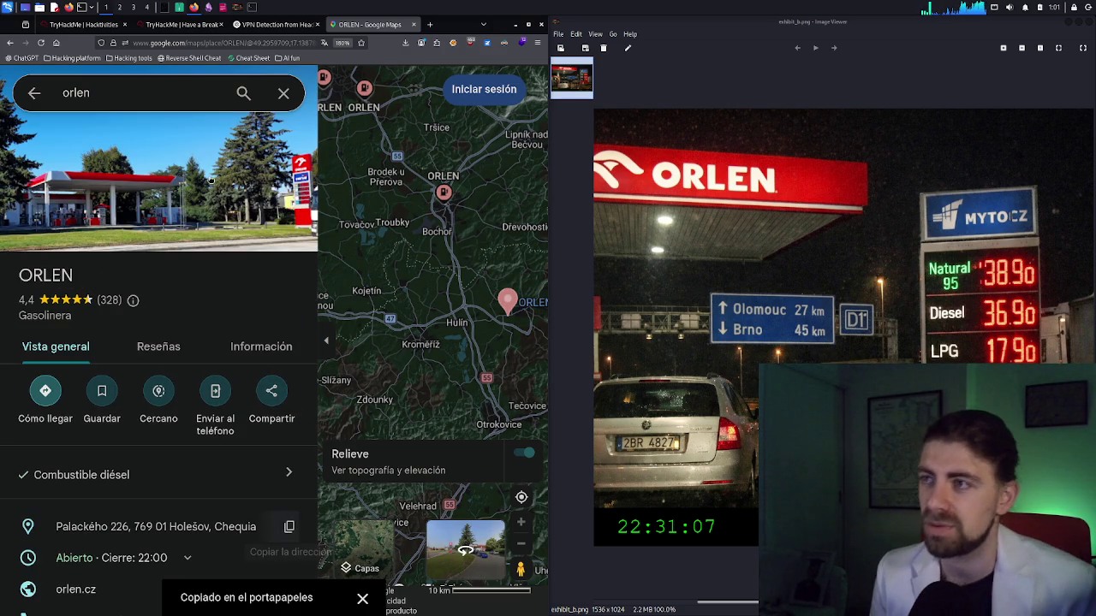
{"action": "left_click", "coordinate": [165, 24]}
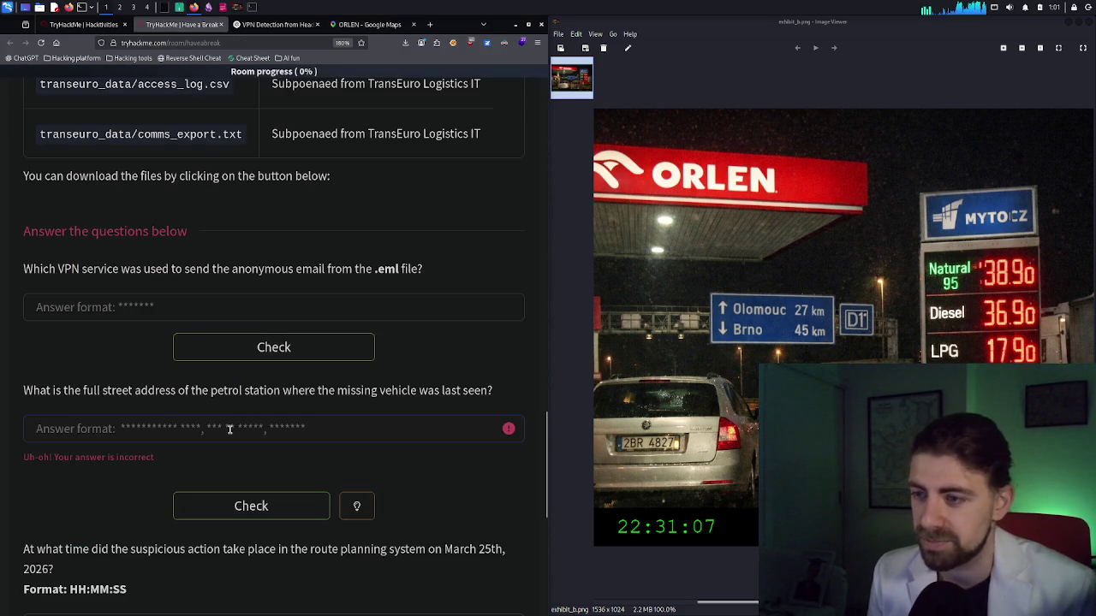
Paste the Holešov station address as the answer, change the country to 'cze', and submit it
{"action": "key", "text": "ctrl+v"}
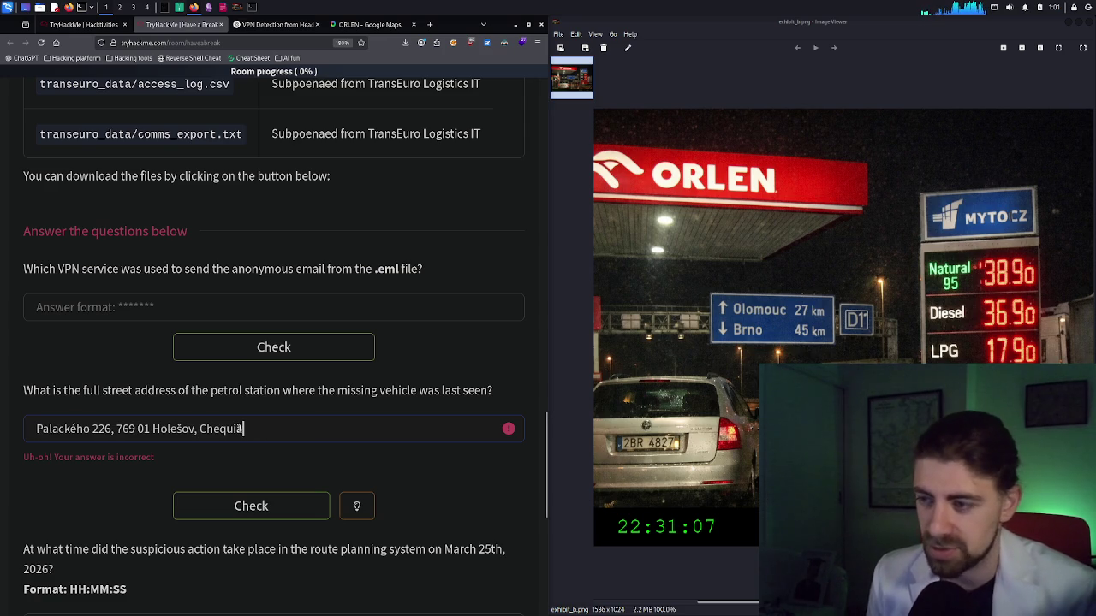
{"action": "left_click", "coordinate": [212, 429], "text": "shift"}
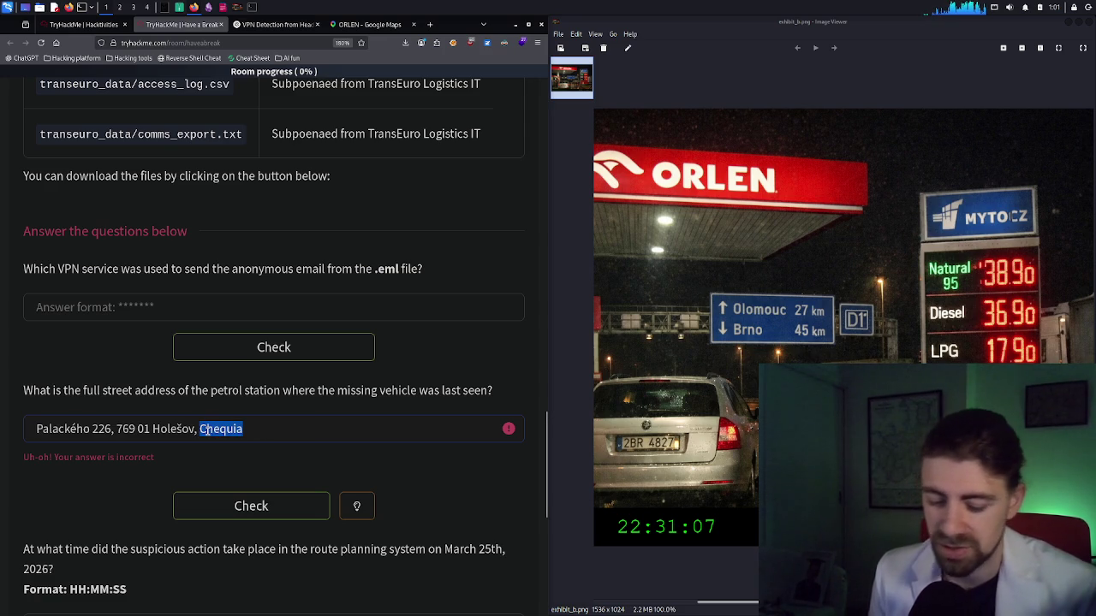
{"action": "type", "text": "czec"}
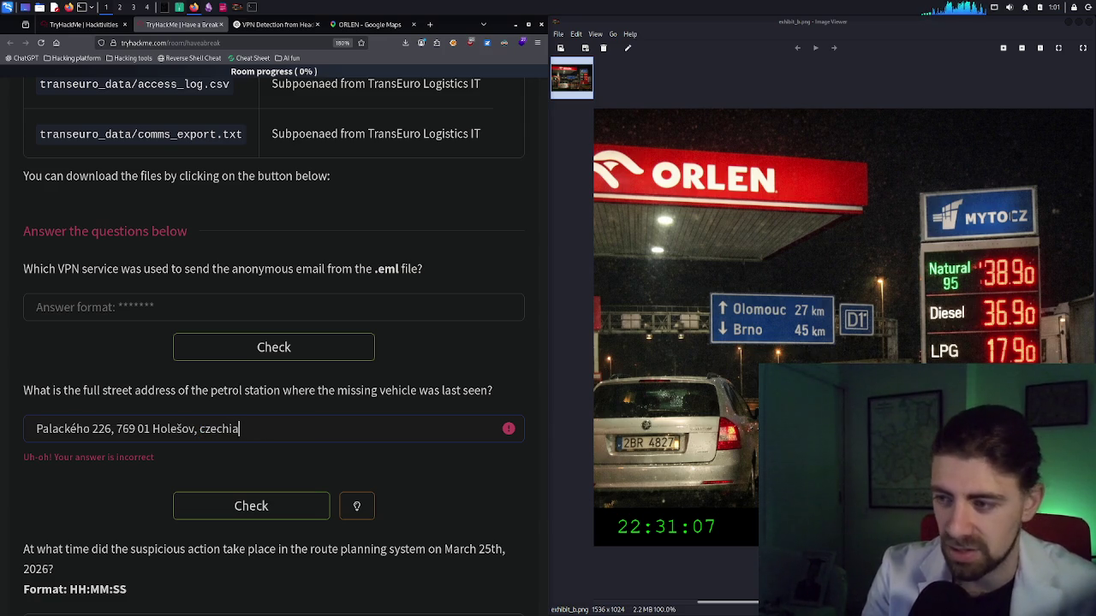
{"action": "left_click", "coordinate": [250, 506]}
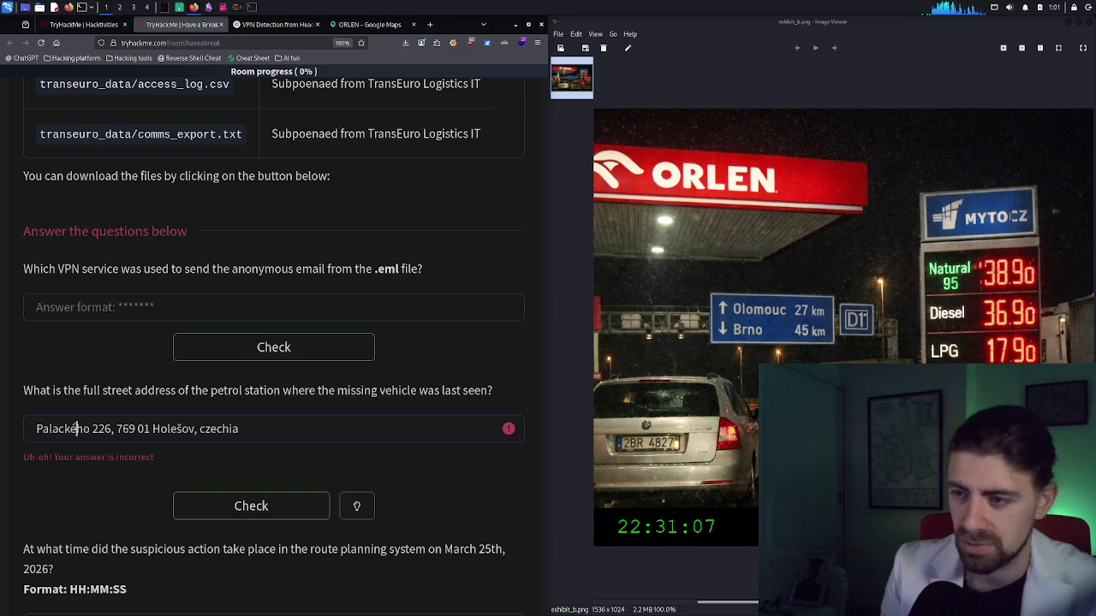
{"action": "left_click", "coordinate": [233, 510]}
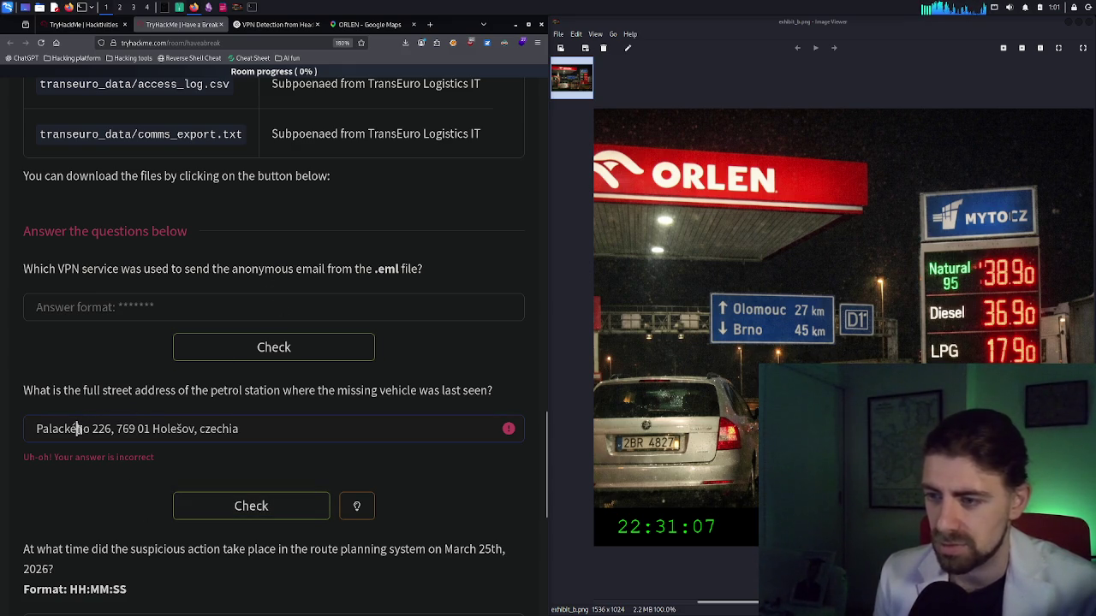
Resubmit the address with the street spelled 'Palackeho' without the accent
{"action": "left_click", "coordinate": [113, 429]}
{"action": "left_click", "coordinate": [79, 428]}
{"action": "key", "text": "BackSpace"}
{"action": "type", "text": "e"}
{"action": "key", "text": "Return"}
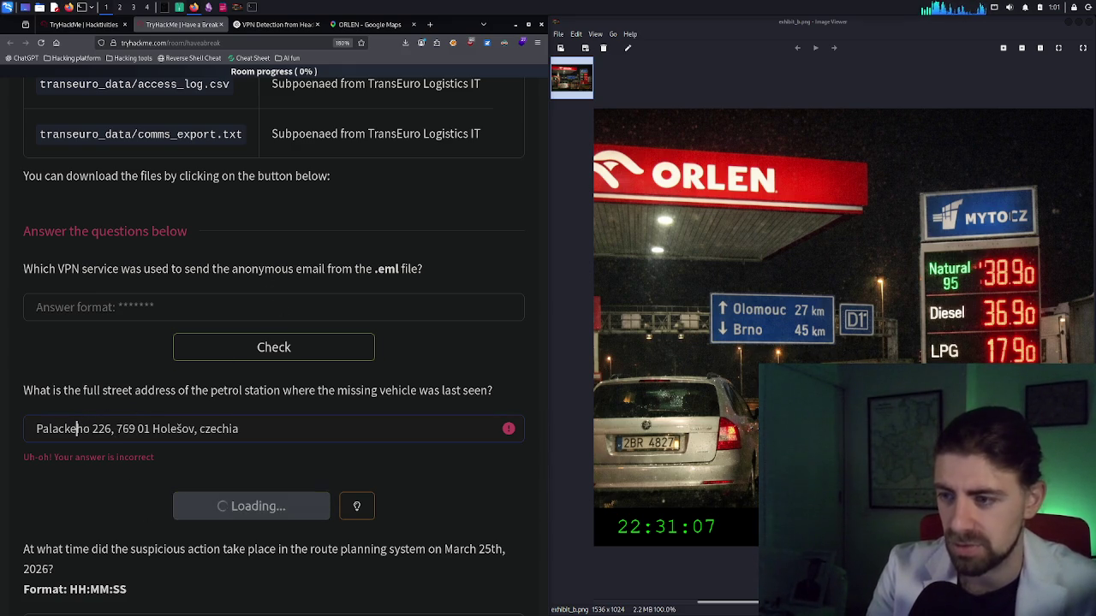
Clear the rejected address from the answer field
{"action": "triple_click", "coordinate": [242, 429]}
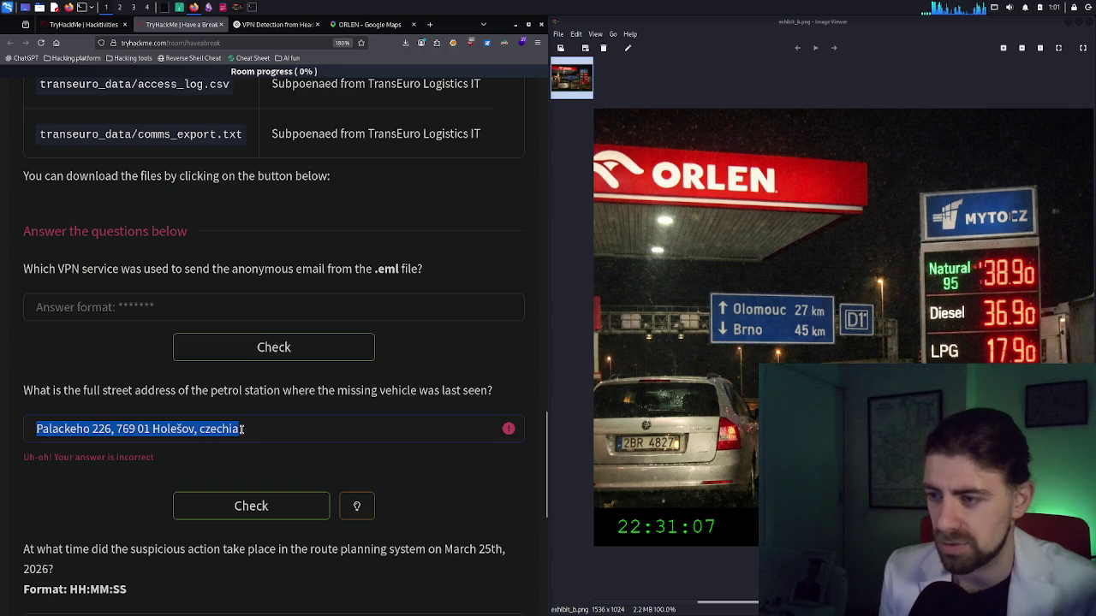
{"action": "key", "text": "BackSpace"}
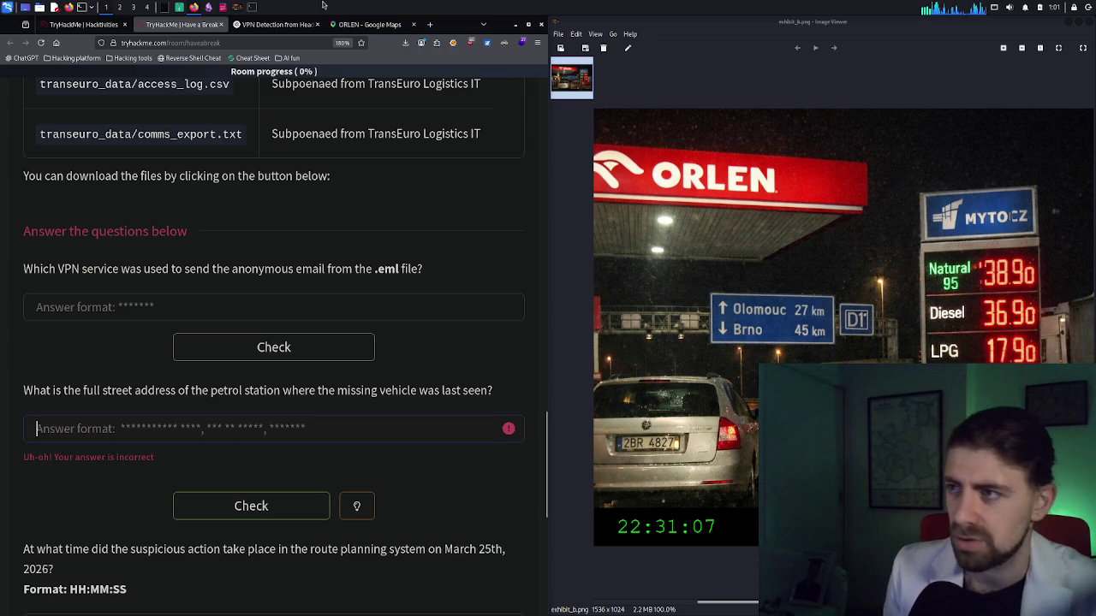
{"action": "left_click", "coordinate": [368, 24]}
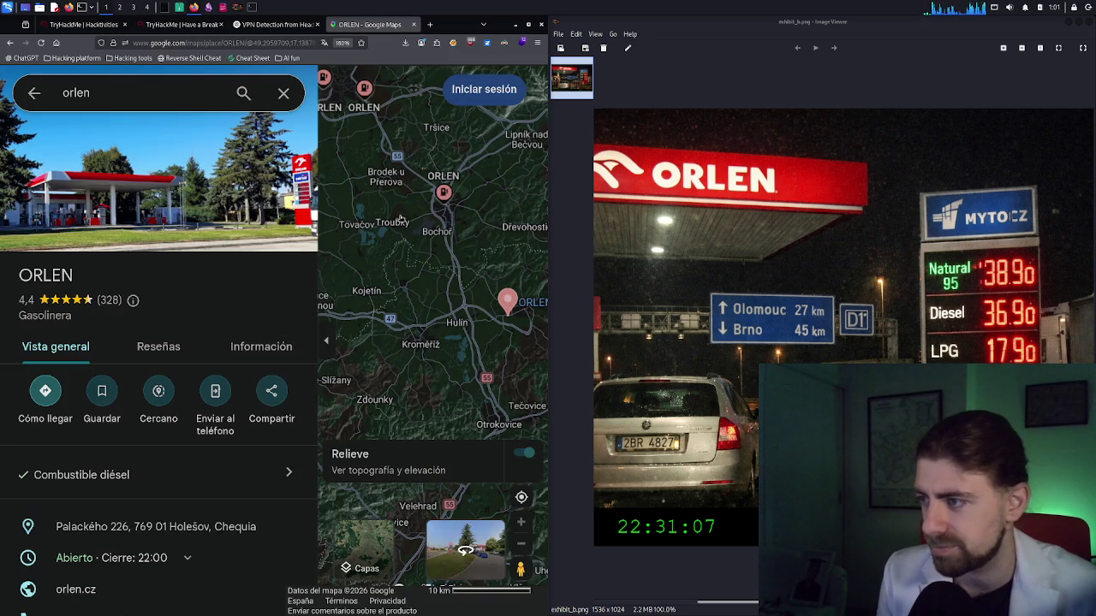
Get directions from Brno to the Holešov ORLEN station, a 57 min, 78,9 km route
{"action": "left_click", "coordinate": [46, 391]}
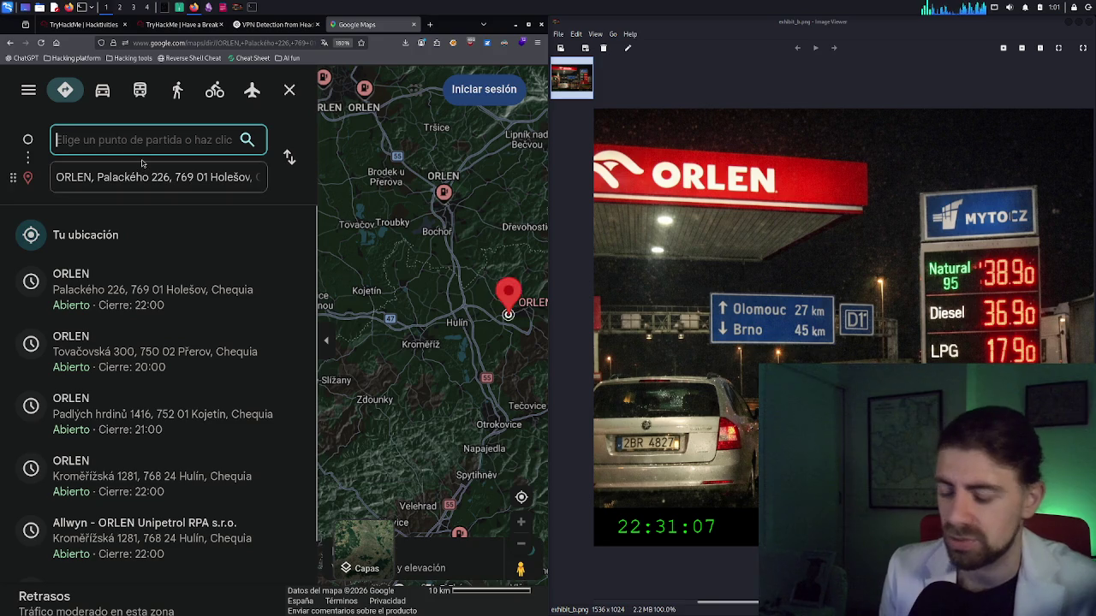
{"action": "type", "text": "brno"}
{"action": "key", "text": "BackSpace"}
{"action": "key", "text": "BackSpace"}
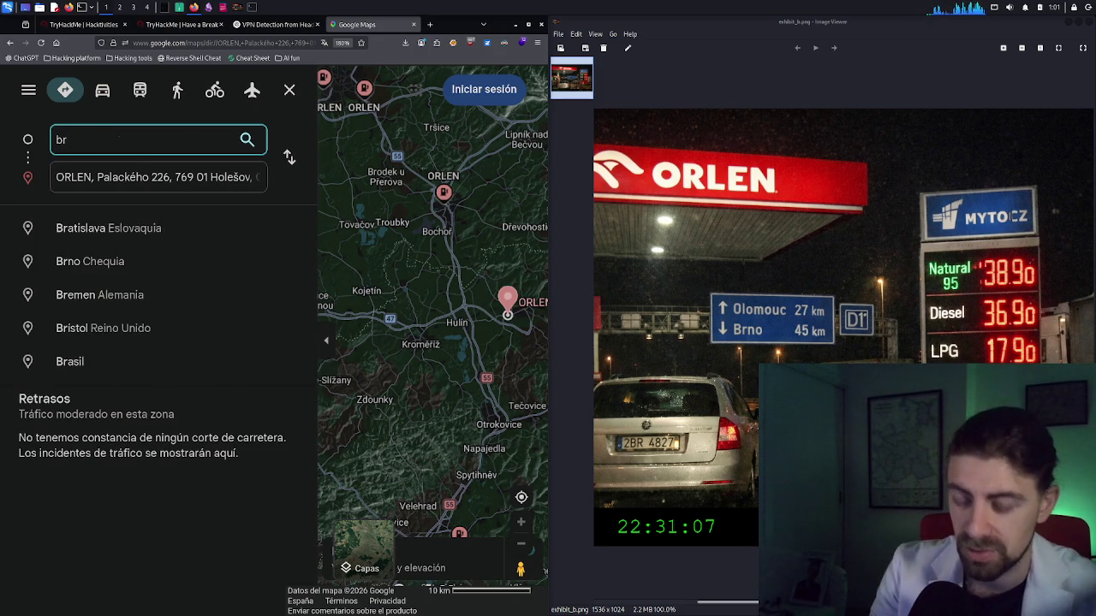
{"action": "type", "text": "no"}
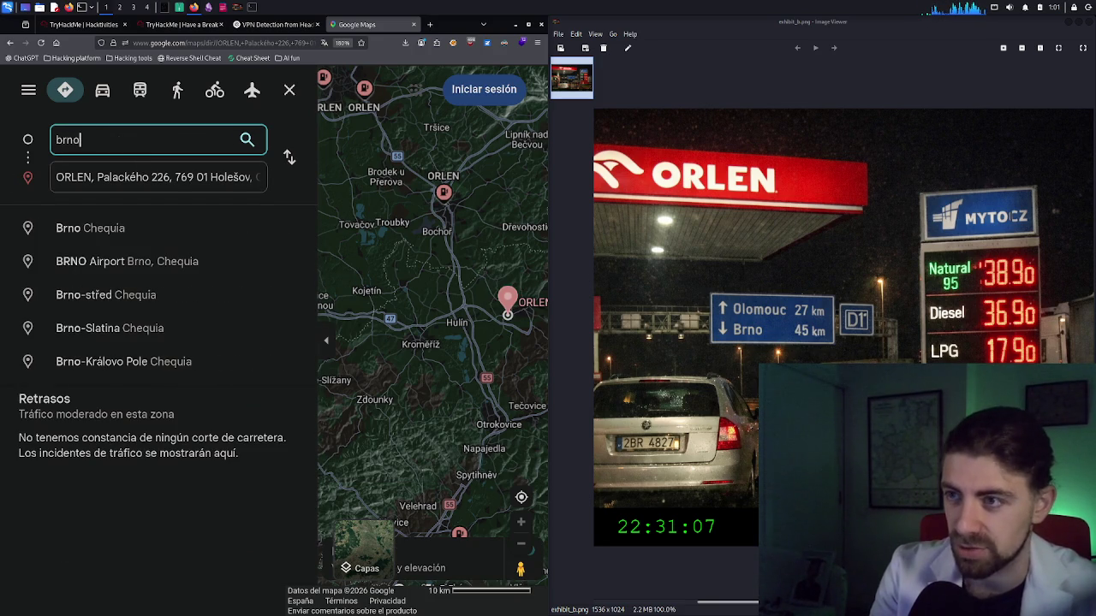
{"action": "key", "text": "Return"}
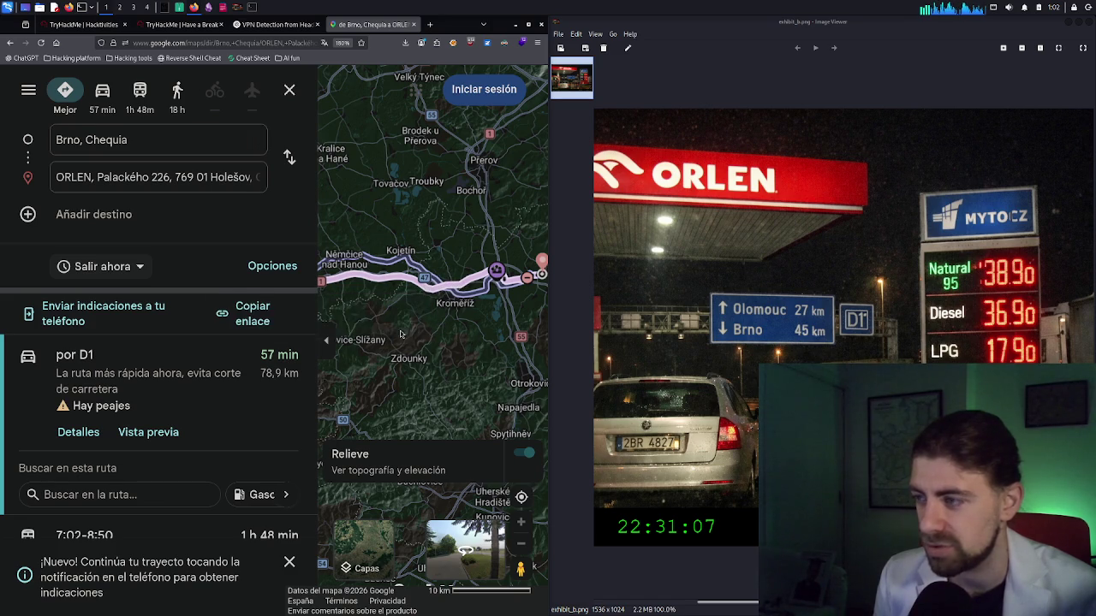
{"action": "scroll", "coordinate": [427, 340], "scroll_direction": "left", "scroll_amount": 3}
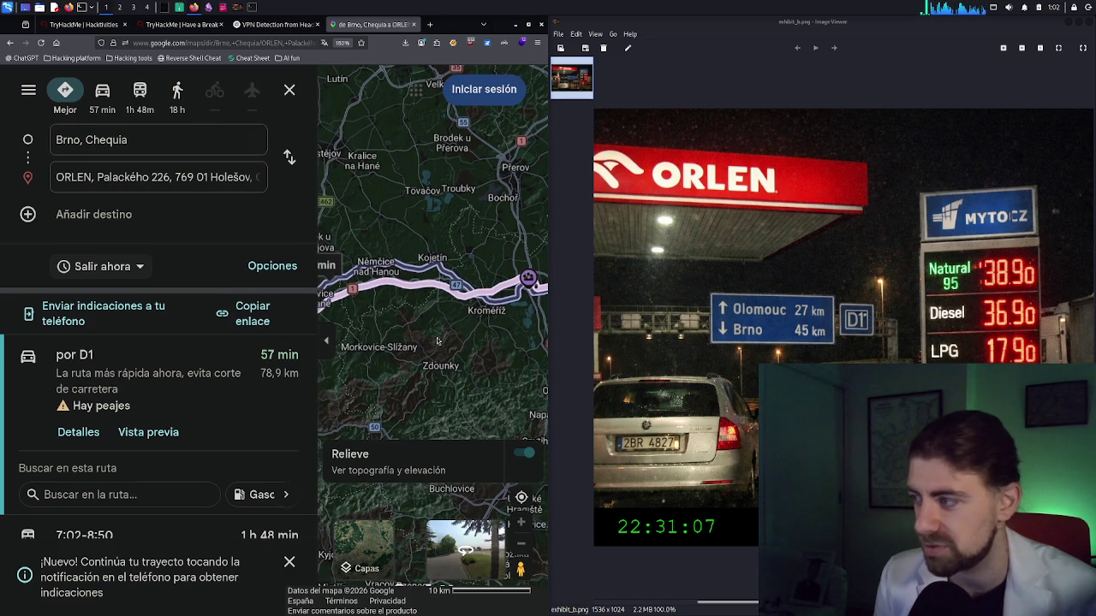
{"action": "scroll", "coordinate": [418, 340], "scroll_direction": "right", "scroll_amount": 2}
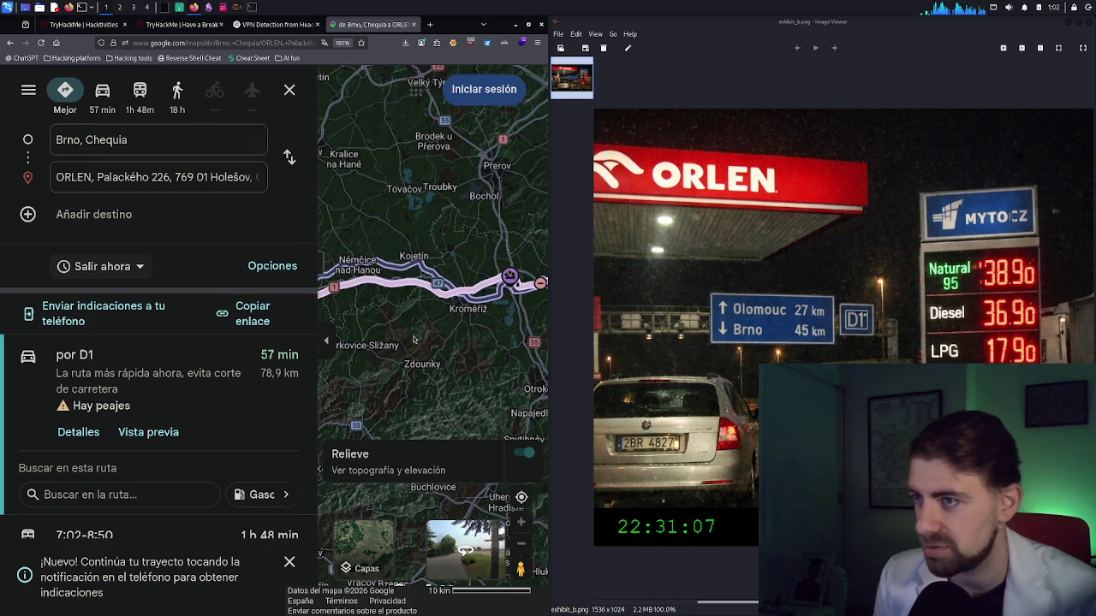
Delete the Holešov ORLEN destination so the route has no endpoint
{"action": "triple_click", "coordinate": [198, 147]}
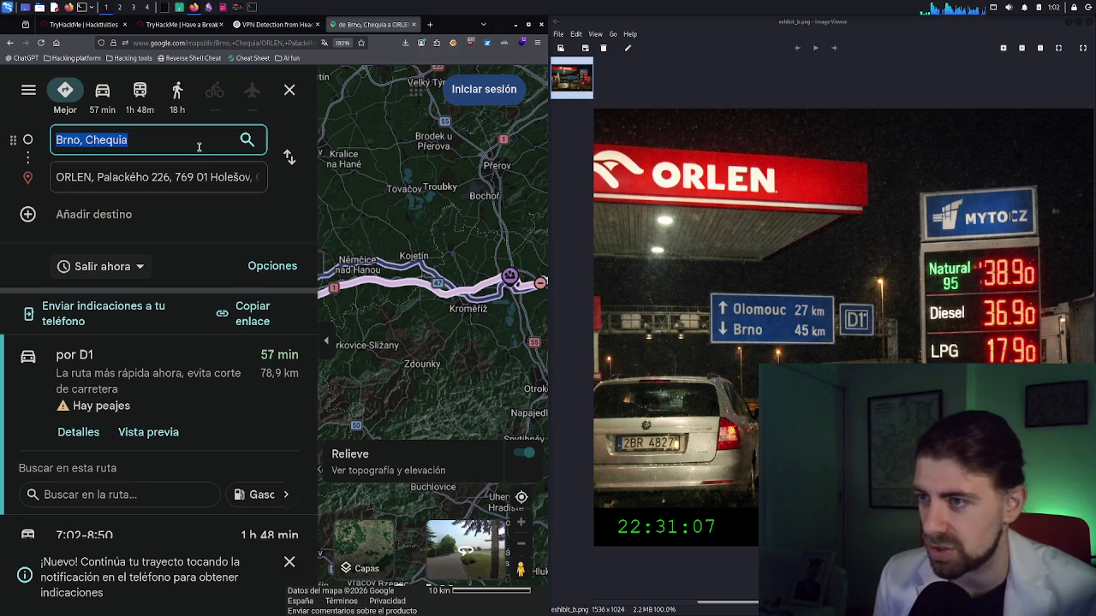
{"action": "left_click", "coordinate": [185, 177]}
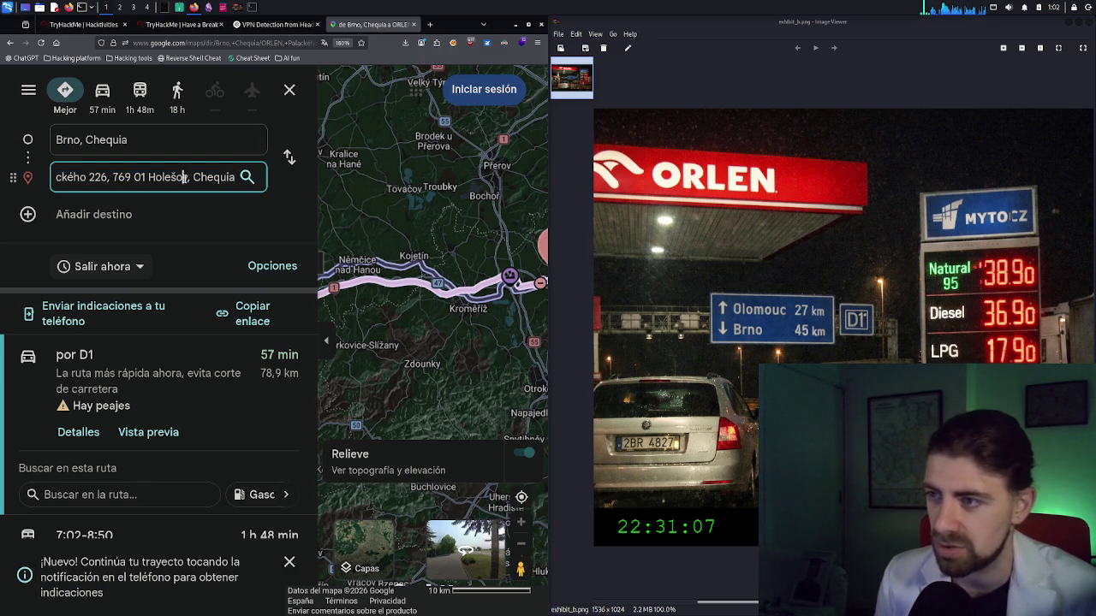
{"action": "key", "text": "BackSpace"}
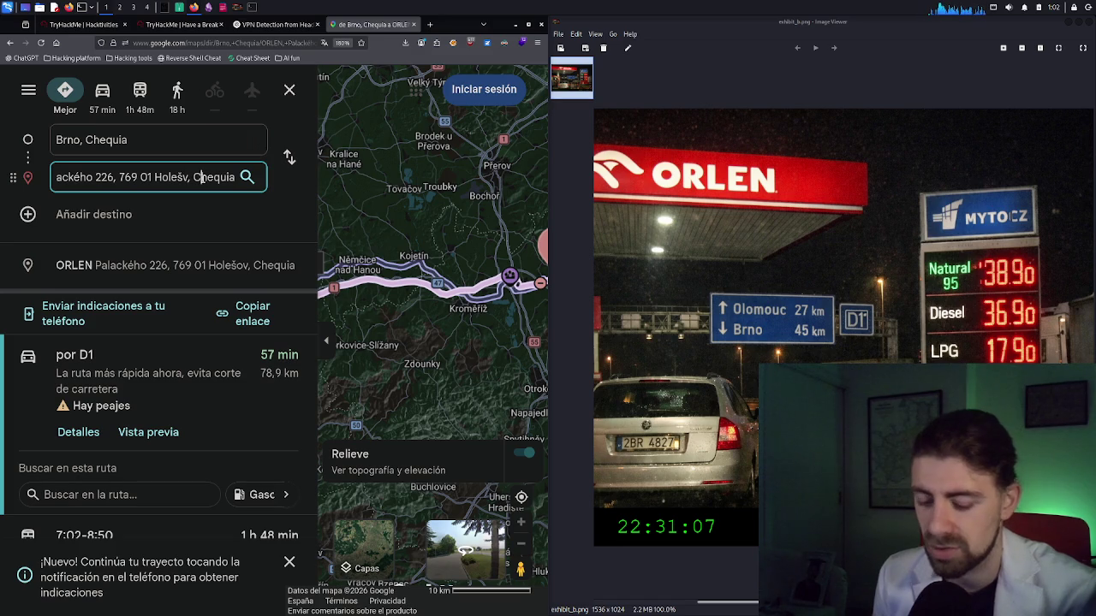
{"action": "key", "text": "ctrl+a"}
{"action": "key", "text": "BackSpace"}
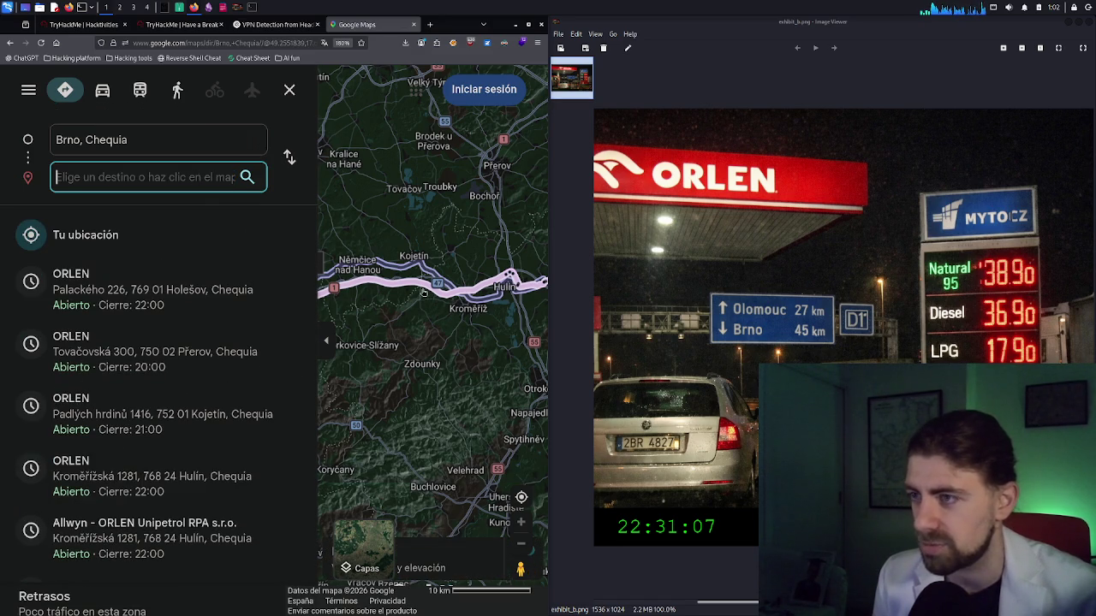
{"action": "key", "text": "Escape"}
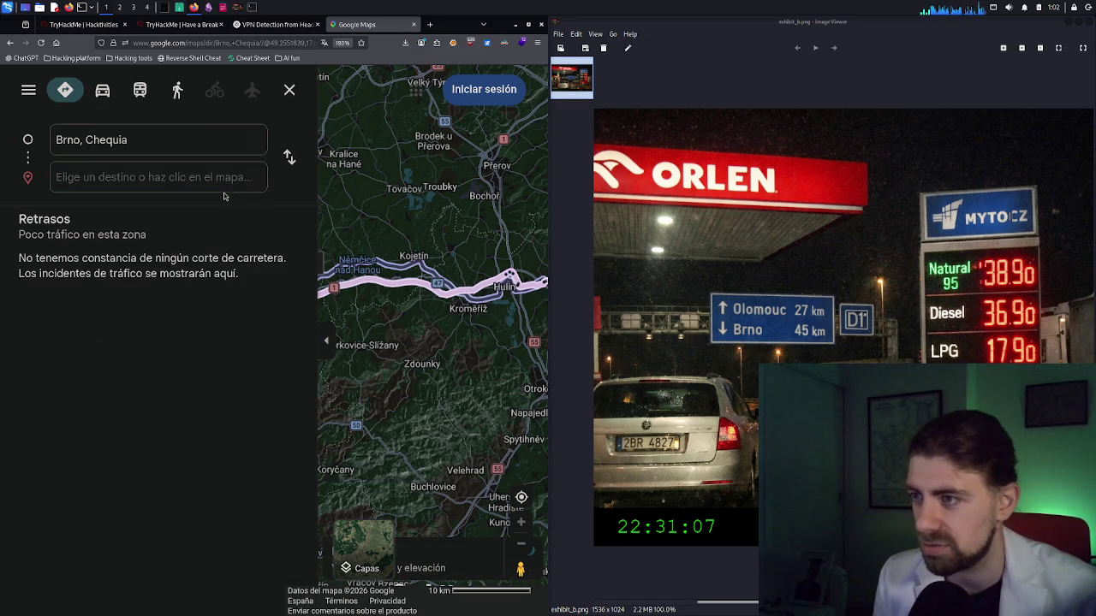
Set Kojetín as the route destination by picking its label on the map
{"action": "left_click", "coordinate": [224, 180]}
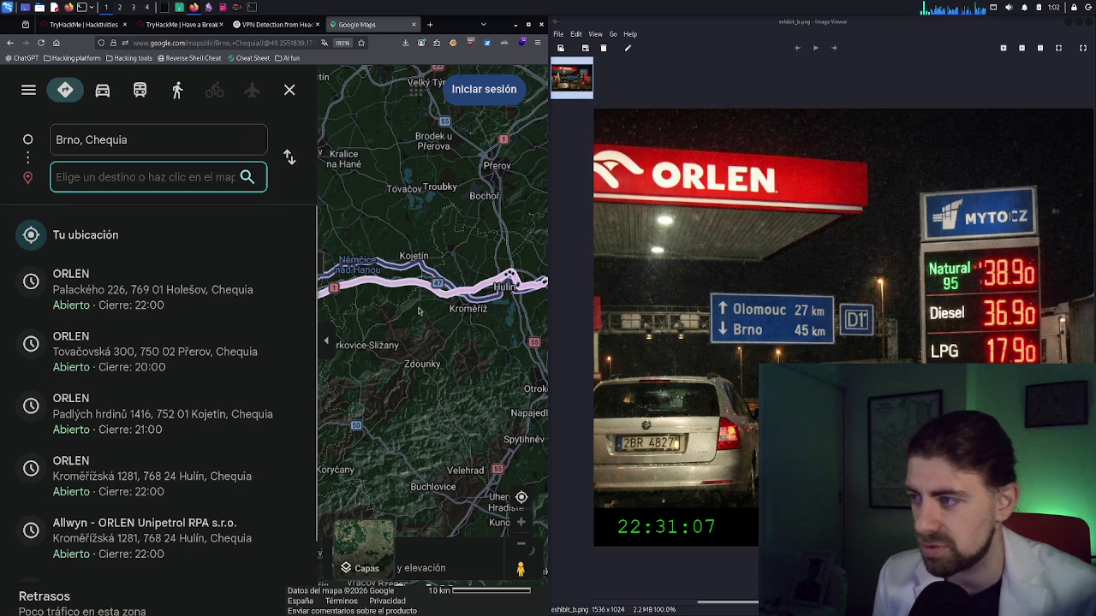
{"action": "key", "text": "Escape"}
{"action": "scroll", "coordinate": [417, 287], "scroll_direction": "up", "scroll_amount": 1}
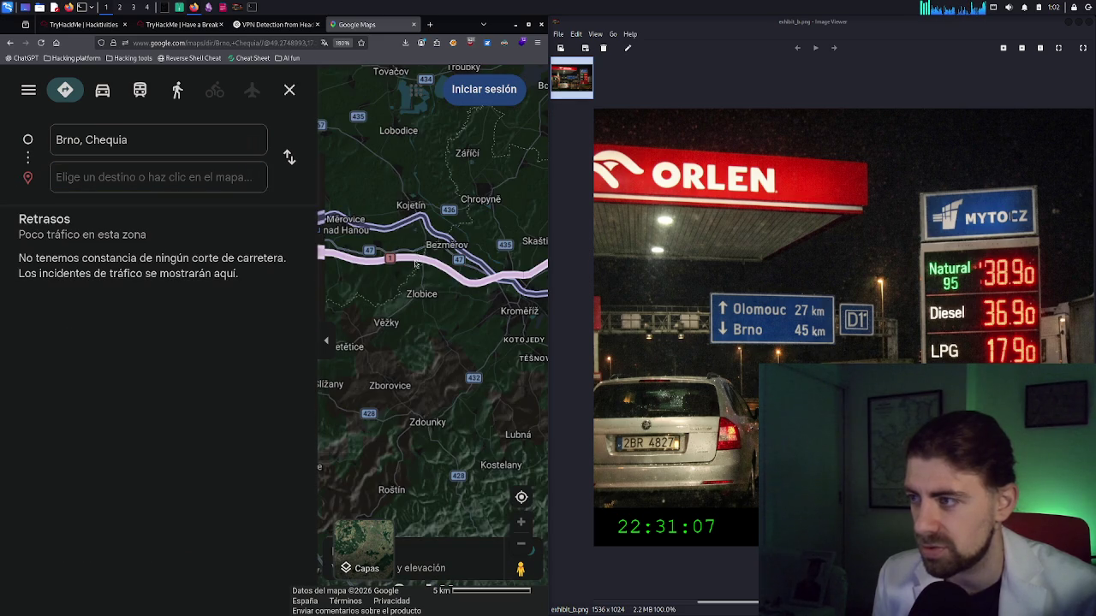
{"action": "left_click", "coordinate": [411, 208]}
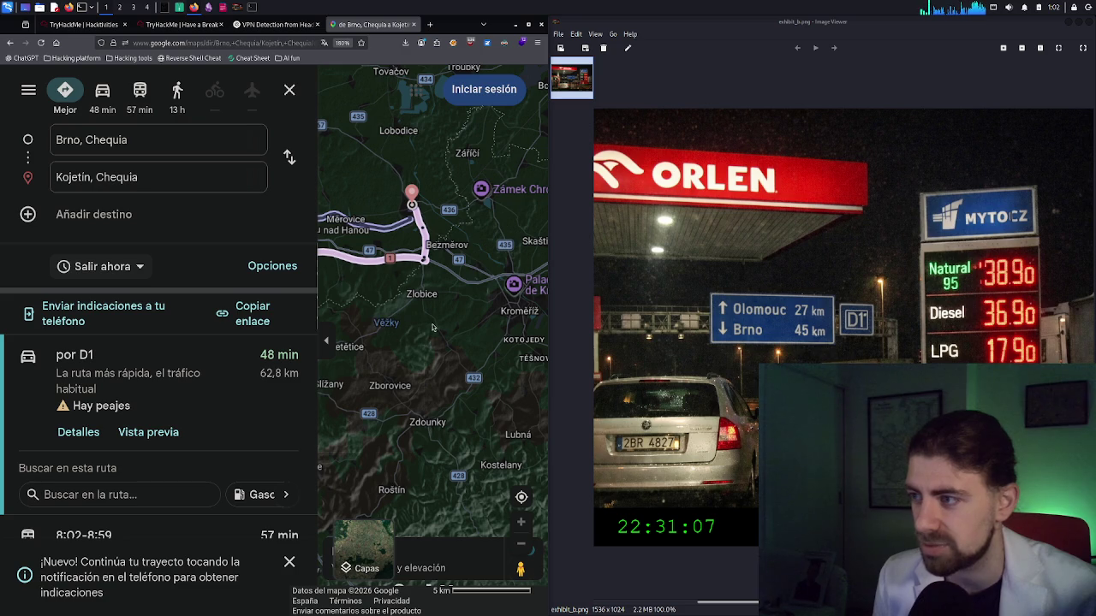
Pan and zoom along the 48 min, 62,8 km D1 route, checking the spot near Nezamyslice
{"action": "left_click_drag", "start_coordinate": [459, 329], "coordinate": [501, 349]}
{"action": "left_click_drag", "start_coordinate": [384, 328], "coordinate": [461, 340]}
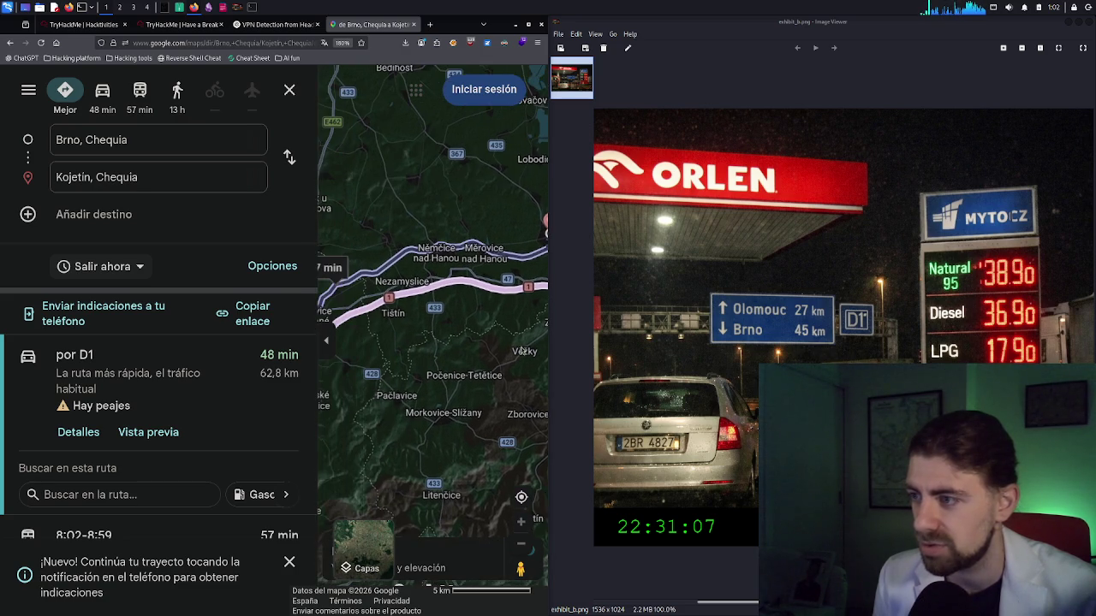
{"action": "scroll", "coordinate": [459, 340], "scroll_direction": "down", "scroll_amount": 1}
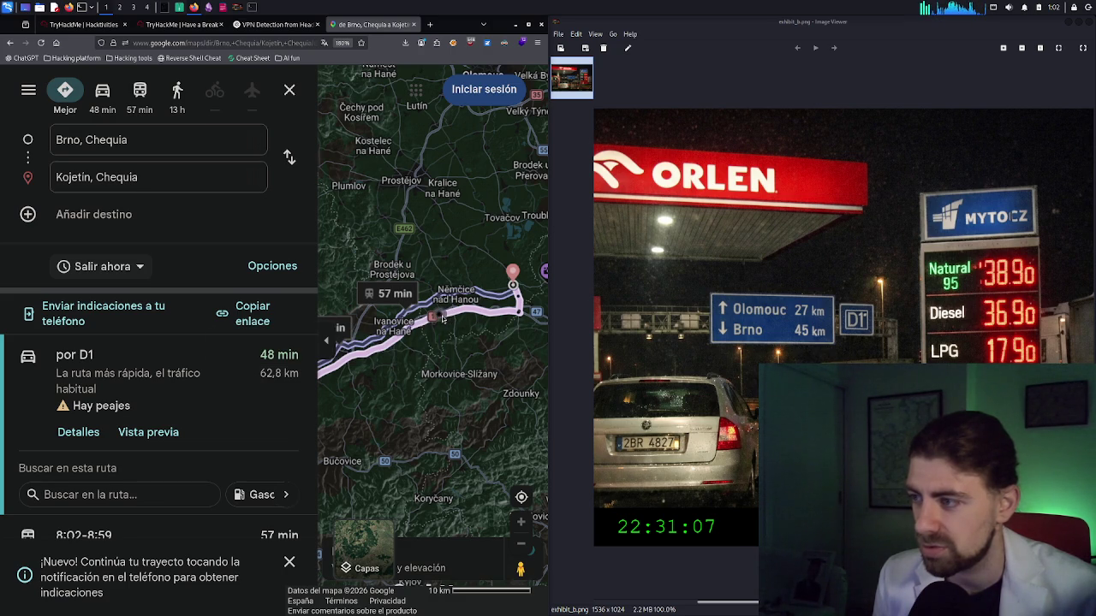
{"action": "left_click", "coordinate": [440, 318]}
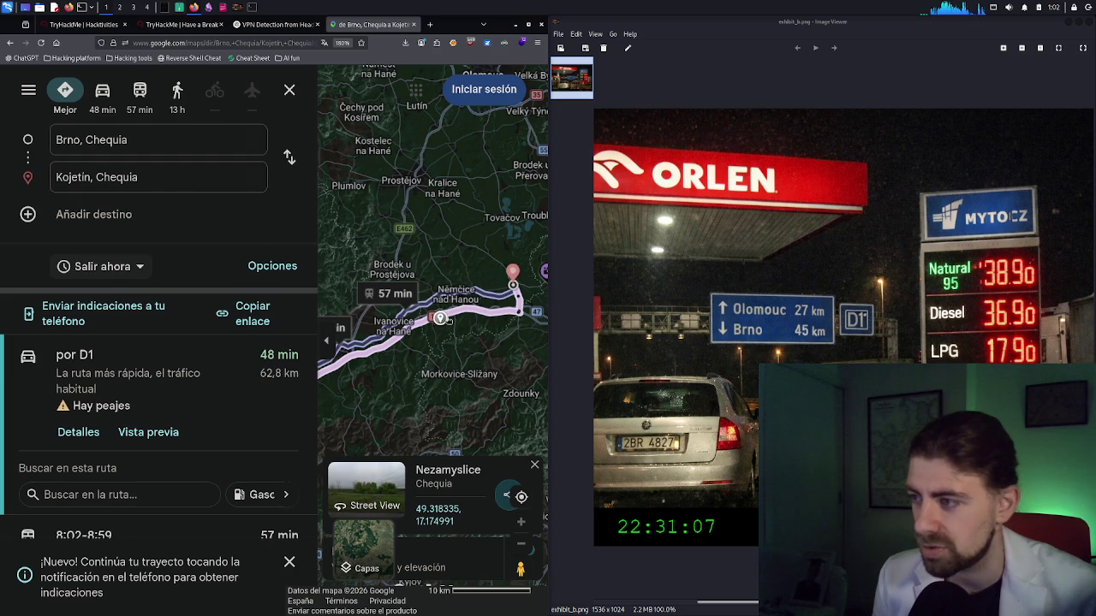
{"action": "scroll", "coordinate": [444, 317], "scroll_direction": "up", "scroll_amount": 1}
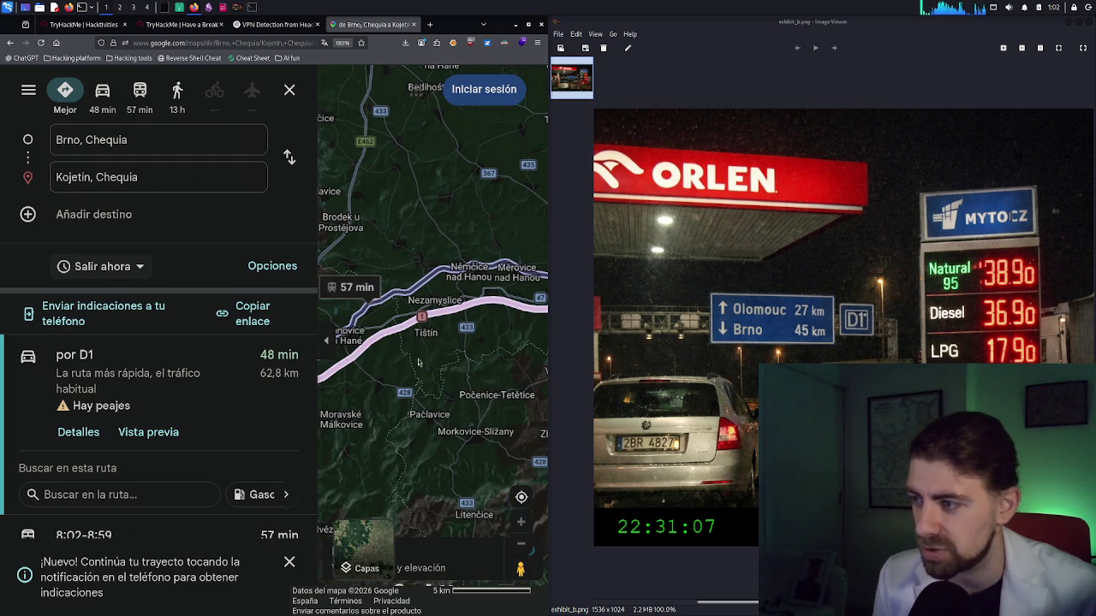
Replace the Kojetín destination with 'tistin' and view the 42 min, 50,5 km route to Tištín
{"action": "double_click", "coordinate": [140, 176]}
{"action": "key", "text": "ctrl+a"}
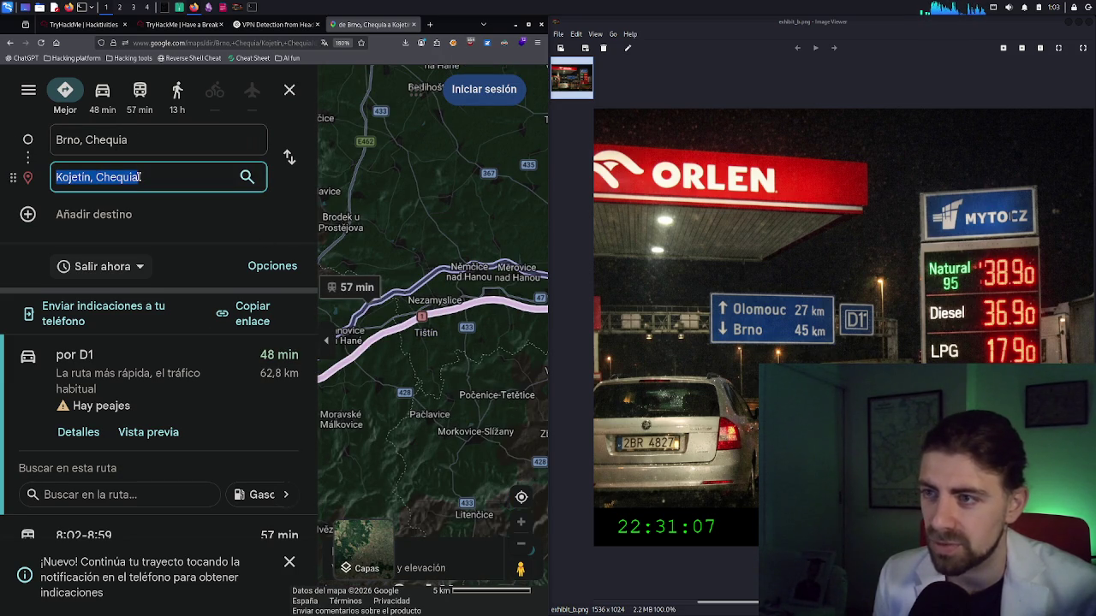
{"action": "type", "text": "tistin"}
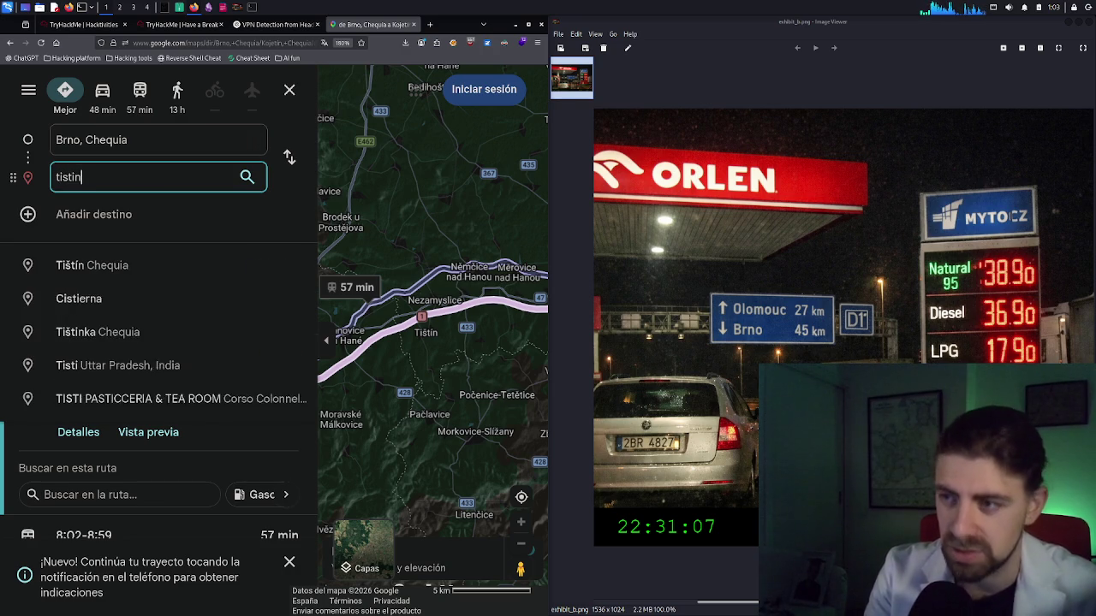
{"action": "key", "text": "Return"}
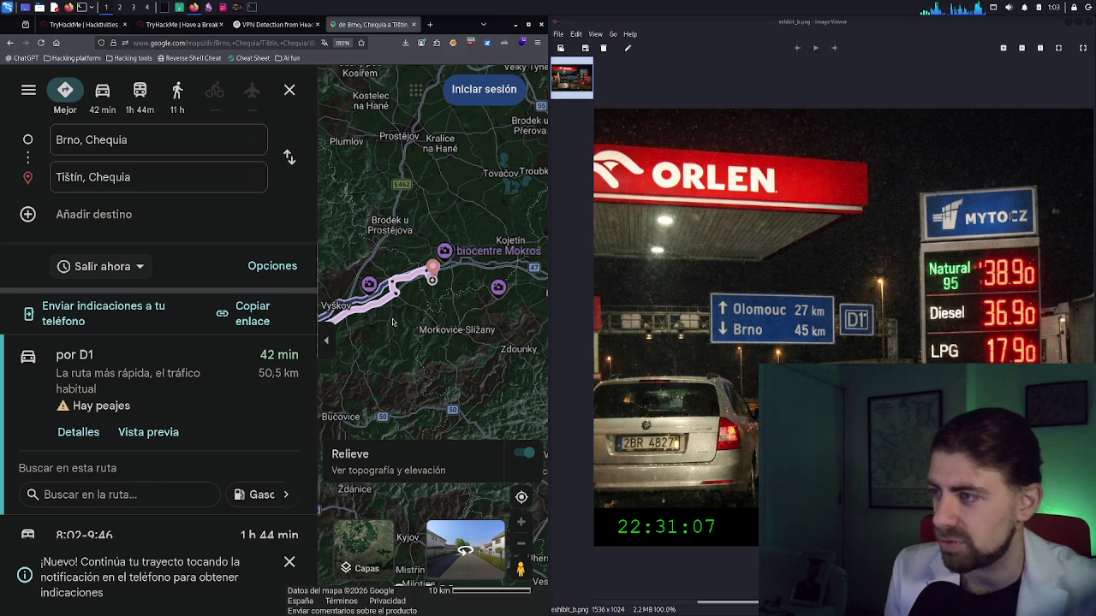
{"action": "mouse_move", "coordinate": [425, 343]}
{"action": "left_mouse_down"}
{"action": "mouse_move", "coordinate": [447, 377]}
{"action": "mouse_move", "coordinate": [444, 400]}
{"action": "left_mouse_up"}
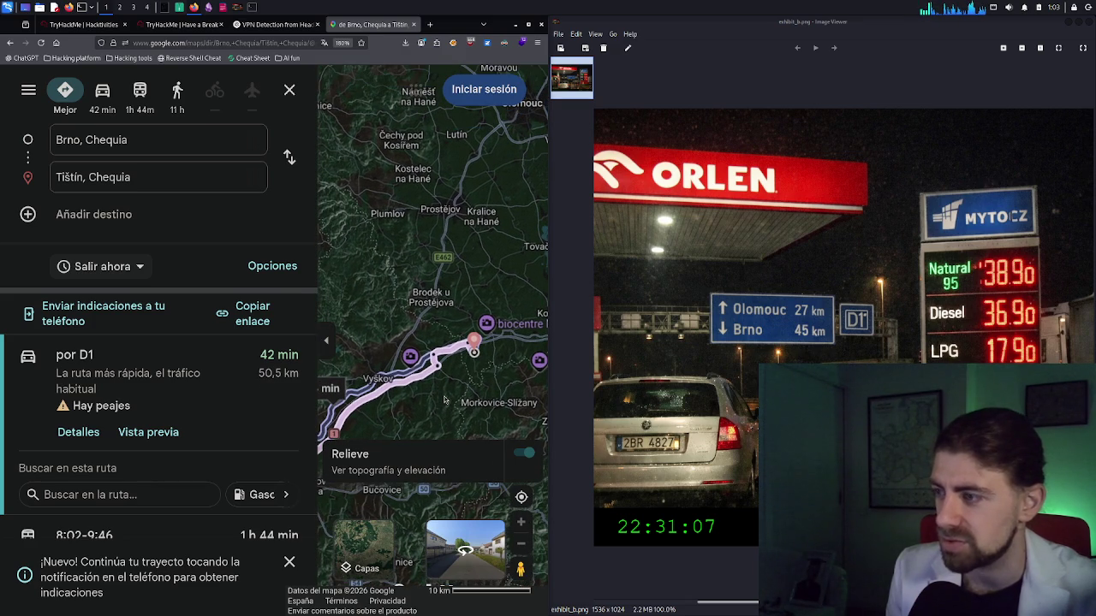
{"action": "scroll", "coordinate": [444, 400], "scroll_direction": "down", "scroll_amount": 1}
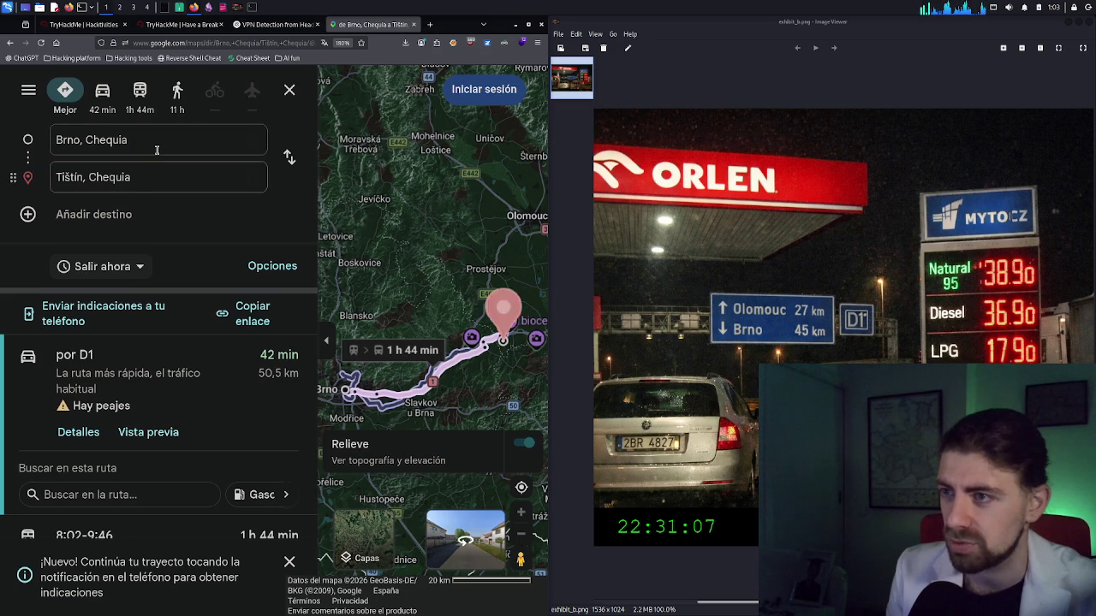
Change the starting point from Brno to Olomouc, Chequia
{"action": "left_click", "coordinate": [156, 150]}
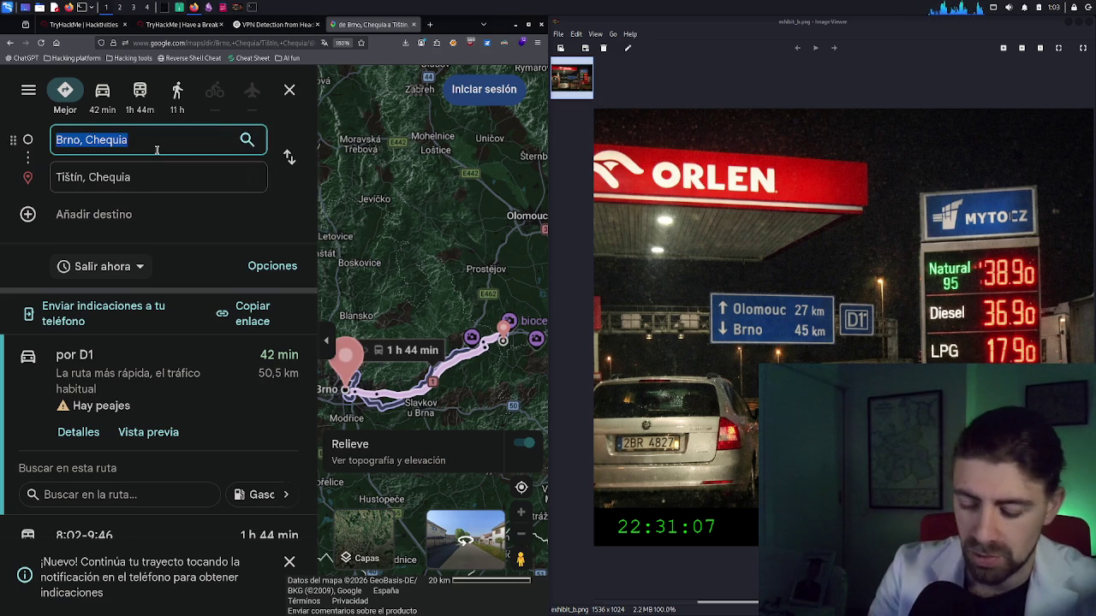
{"action": "type", "text": "olo"}
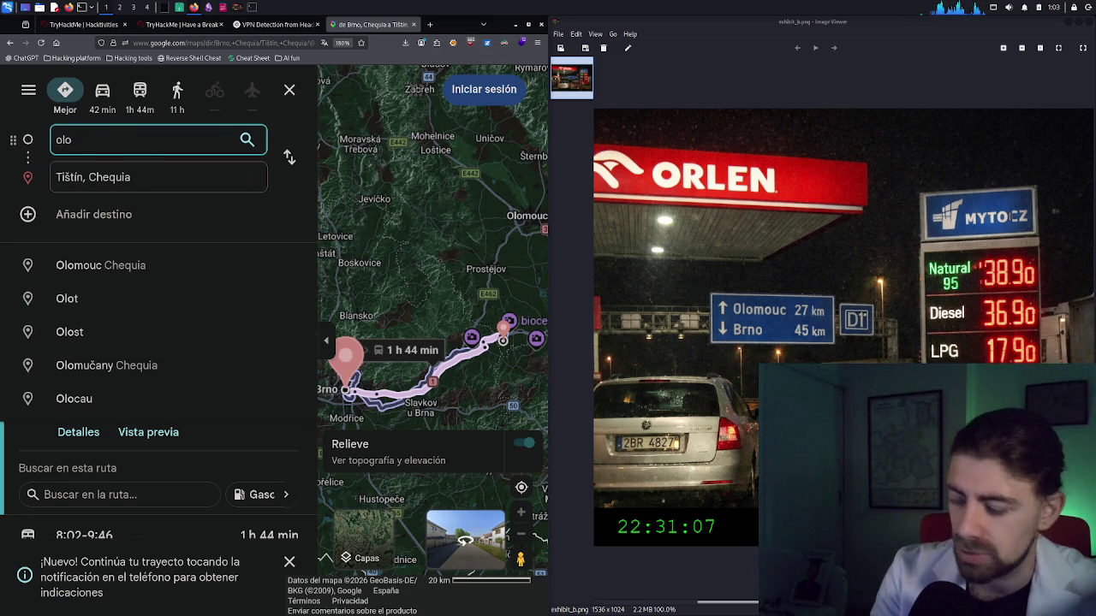
{"action": "type", "text": "mouc"}
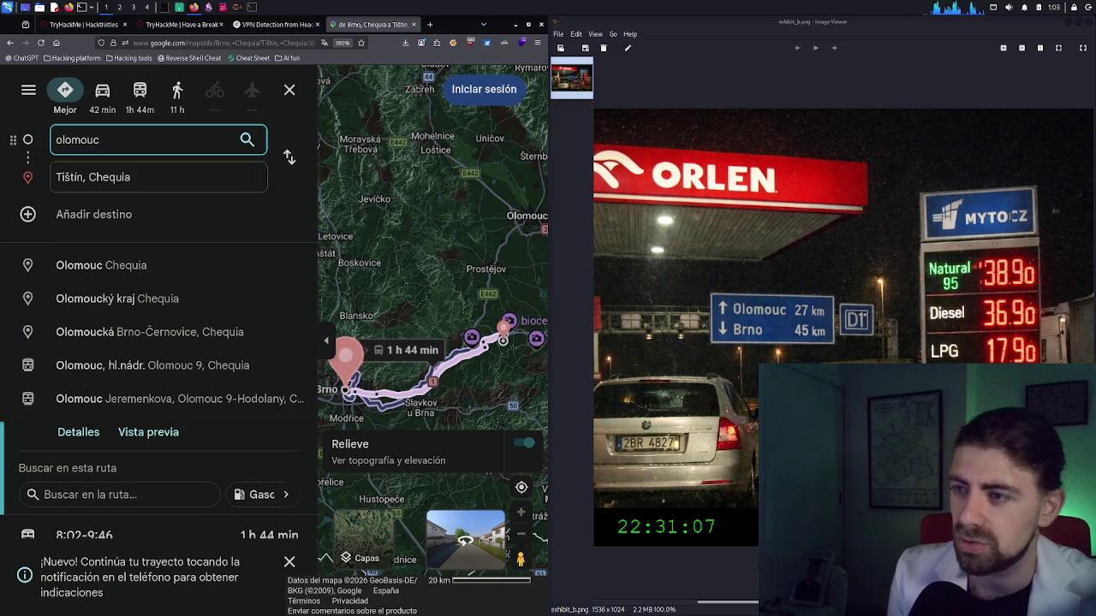
{"action": "left_click", "coordinate": [108, 266]}
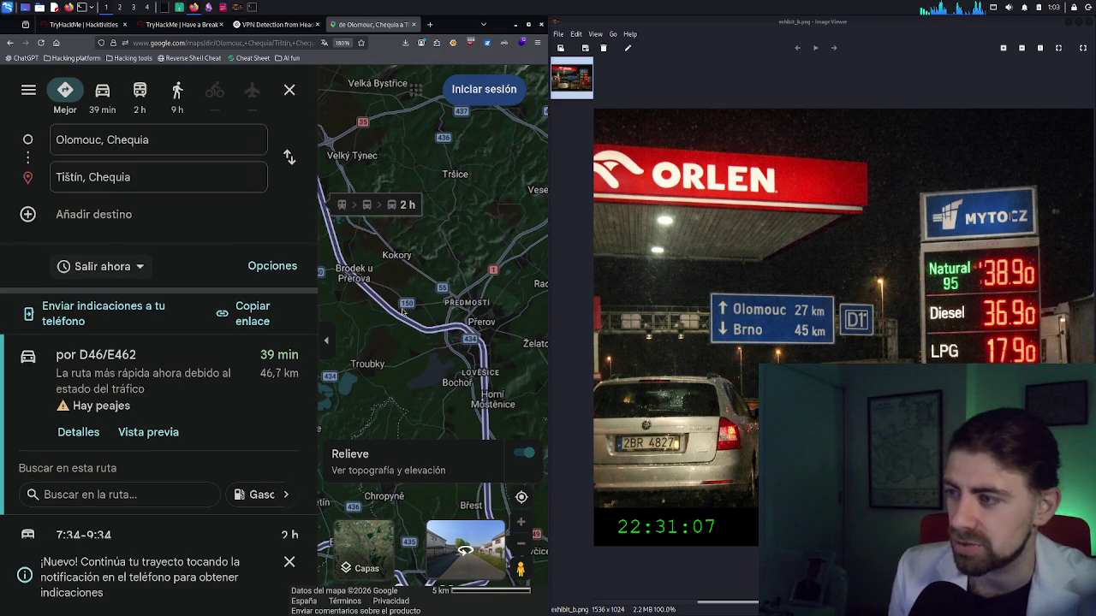
Drag the destination pin near Křižanovice u Vyškova, then close the directions panel
{"action": "scroll", "coordinate": [403, 312], "scroll_direction": "down", "scroll_amount": 2}
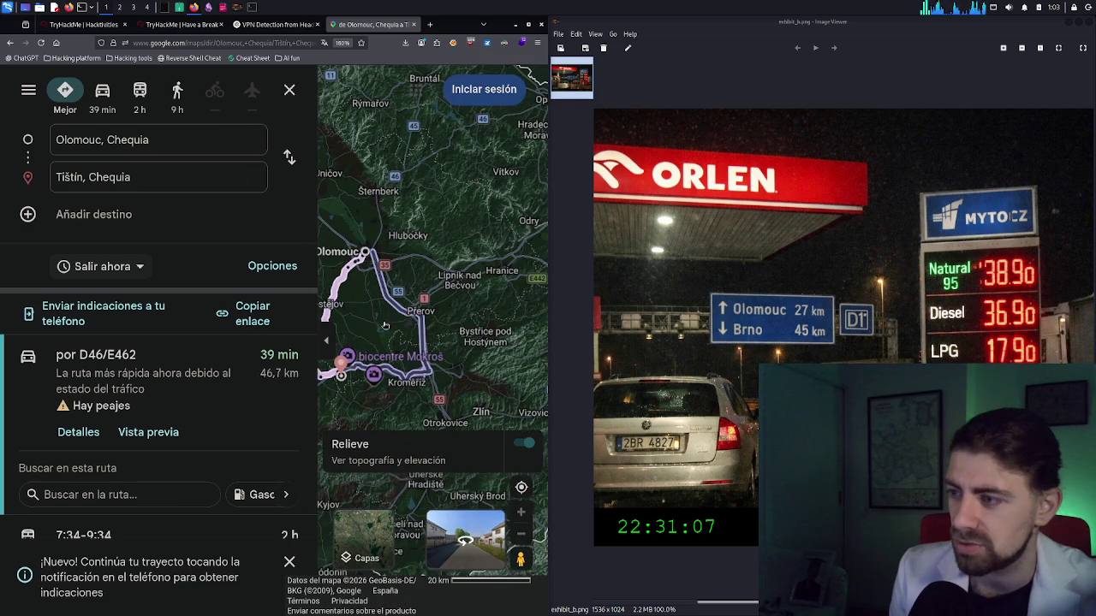
{"action": "scroll", "coordinate": [386, 325], "scroll_direction": "down", "scroll_amount": 1}
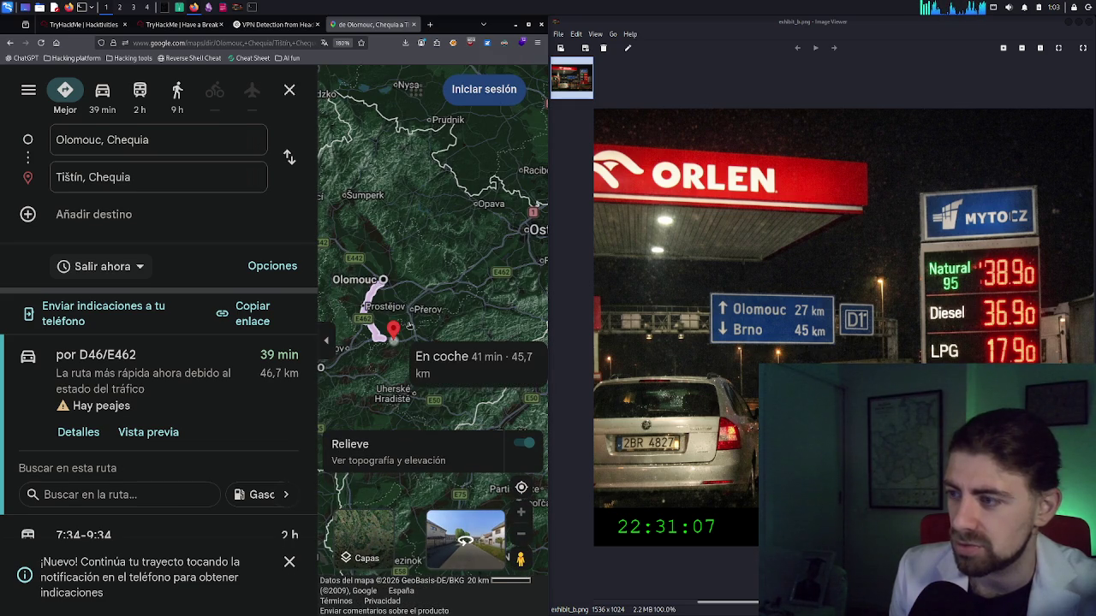
{"action": "left_click_drag", "start_coordinate": [409, 327], "coordinate": [381, 328]}
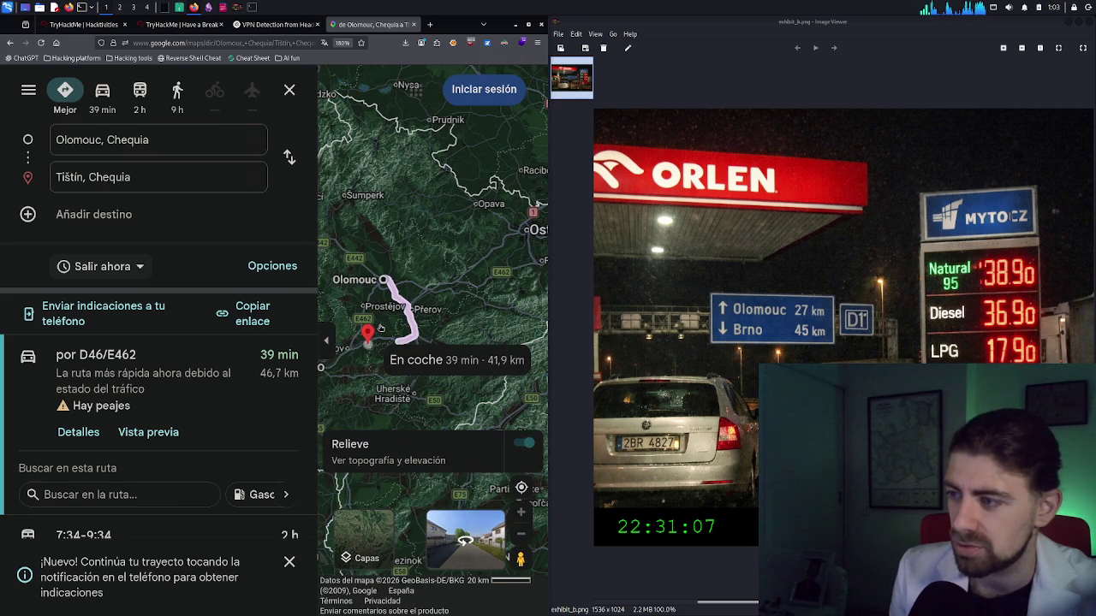
{"action": "mouse_move", "coordinate": [380, 328]}
{"action": "left_mouse_down"}
{"action": "mouse_move", "coordinate": [365, 334]}
{"action": "mouse_move", "coordinate": [388, 367]}
{"action": "mouse_move", "coordinate": [433, 358]}
{"action": "left_mouse_up"}
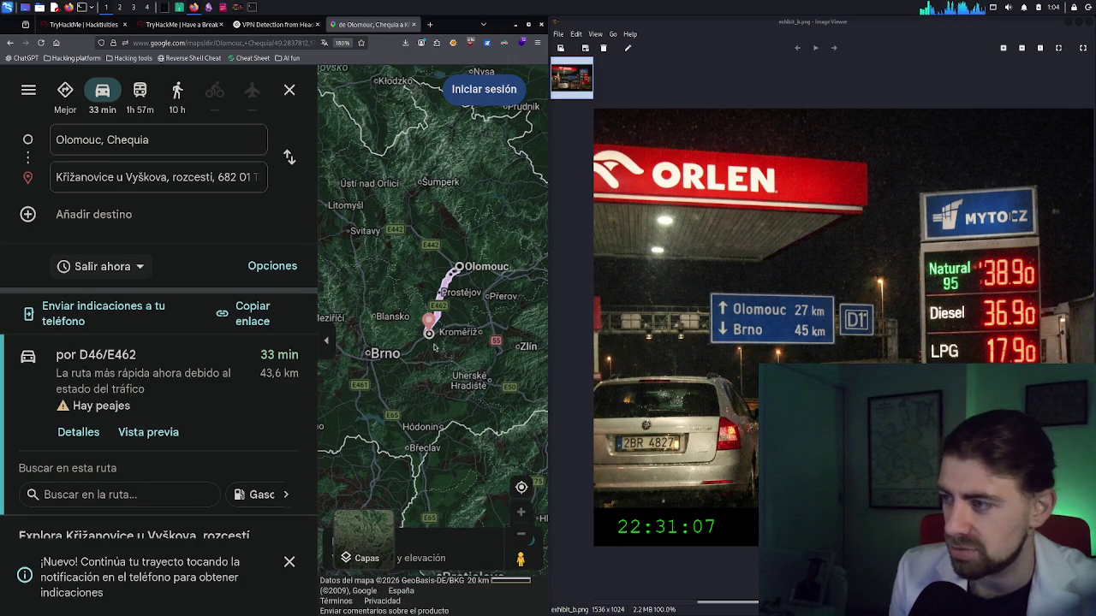
{"action": "scroll", "coordinate": [433, 343], "scroll_direction": "up", "scroll_amount": 1}
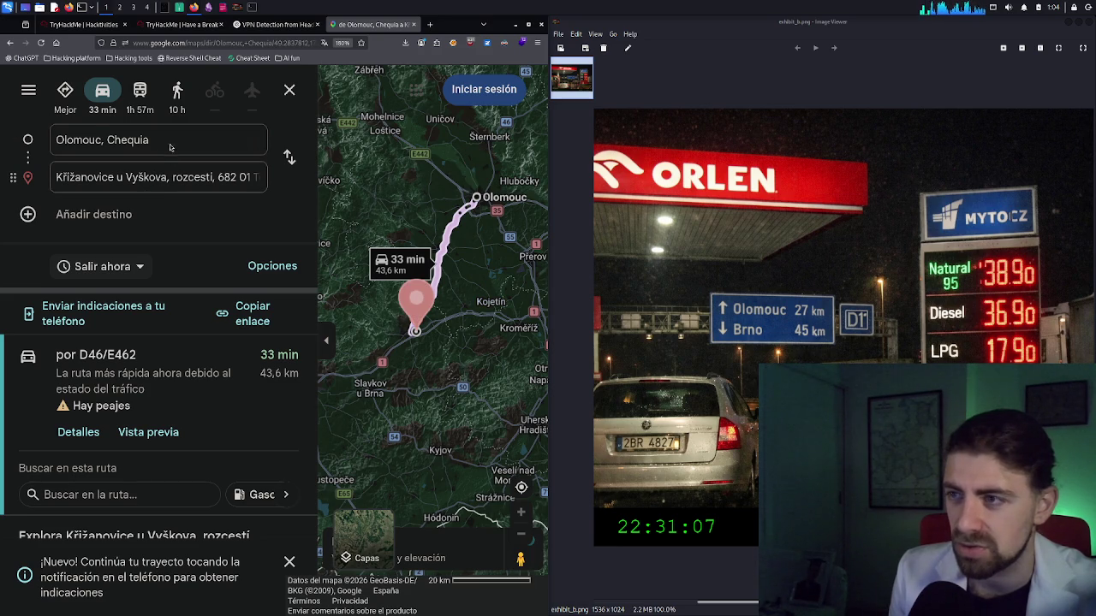
{"action": "left_click", "coordinate": [290, 92]}
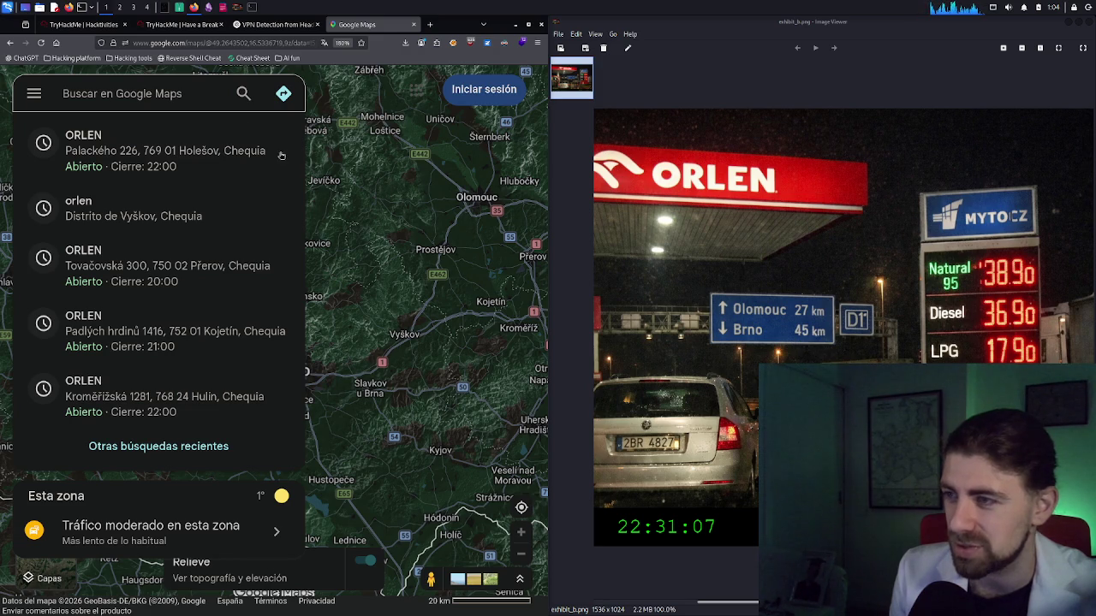
Search for 'orlen' and refresh the results for the current map area
{"action": "type", "text": "orlen"}
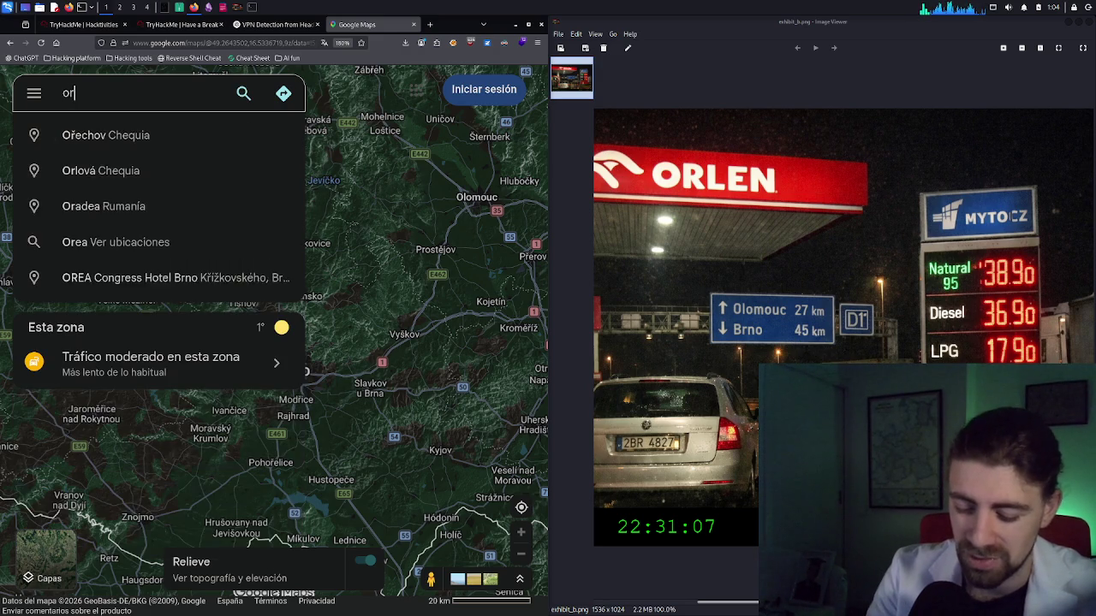
{"action": "key", "text": "Return"}
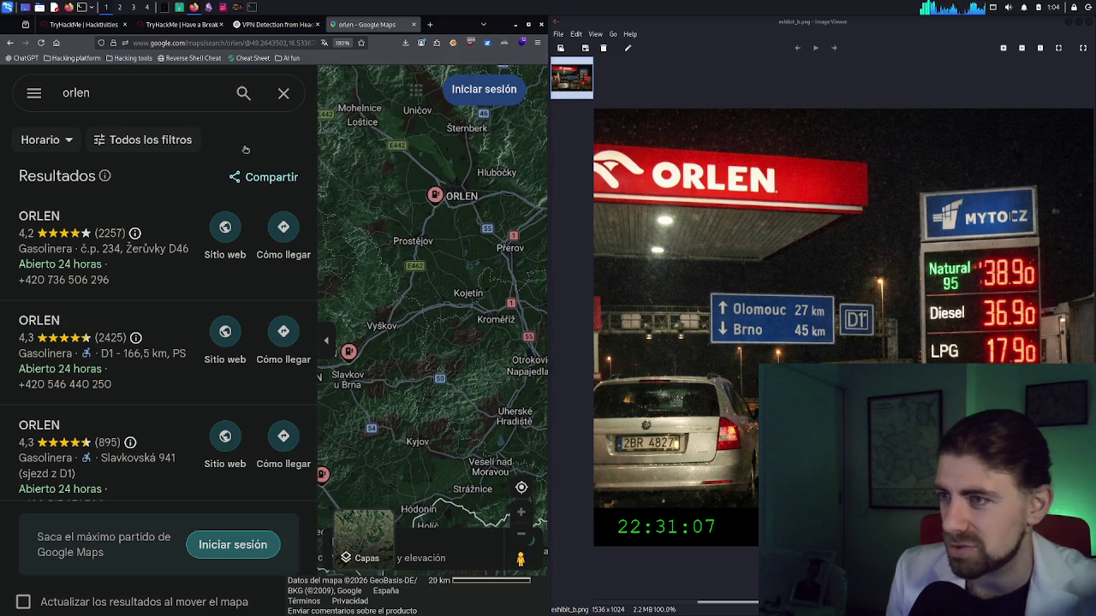
{"action": "left_click", "coordinate": [244, 96]}
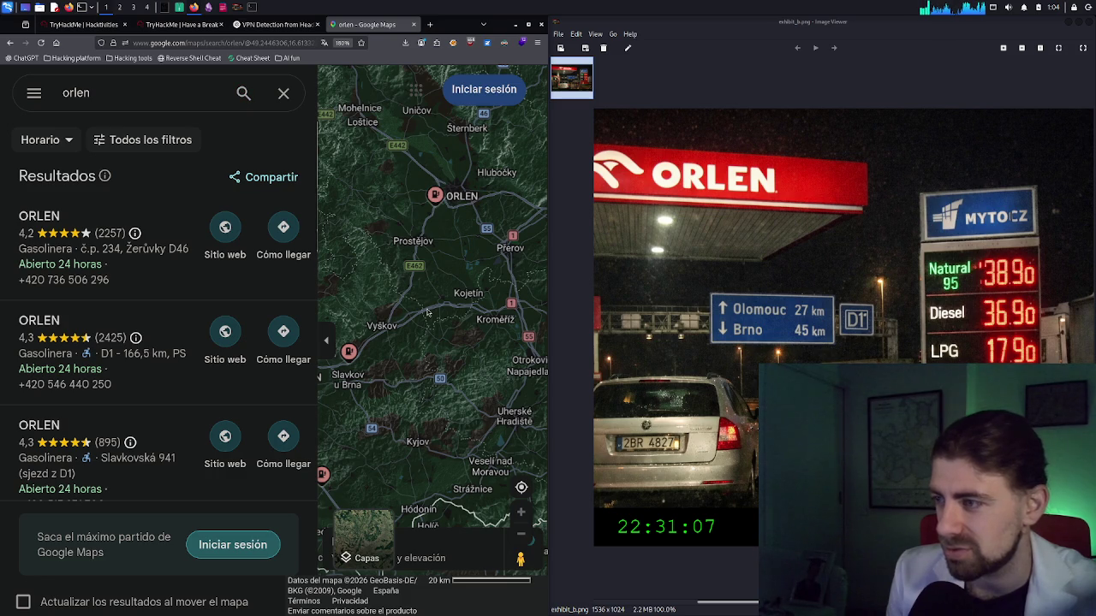
{"action": "scroll", "coordinate": [425, 306], "scroll_direction": "up", "scroll_amount": 1}
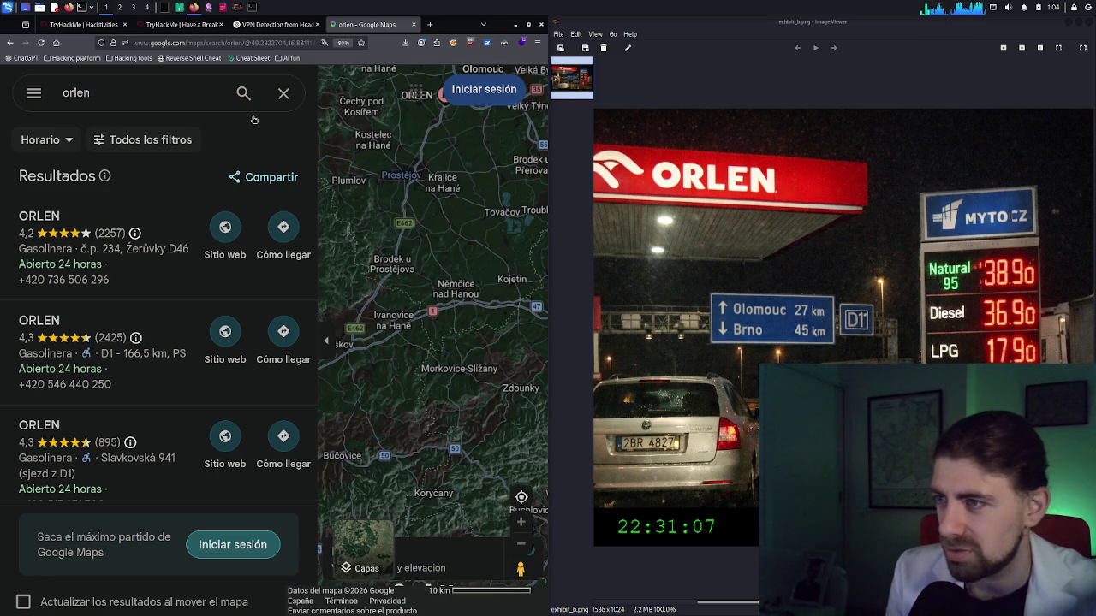
{"action": "left_click", "coordinate": [243, 95]}
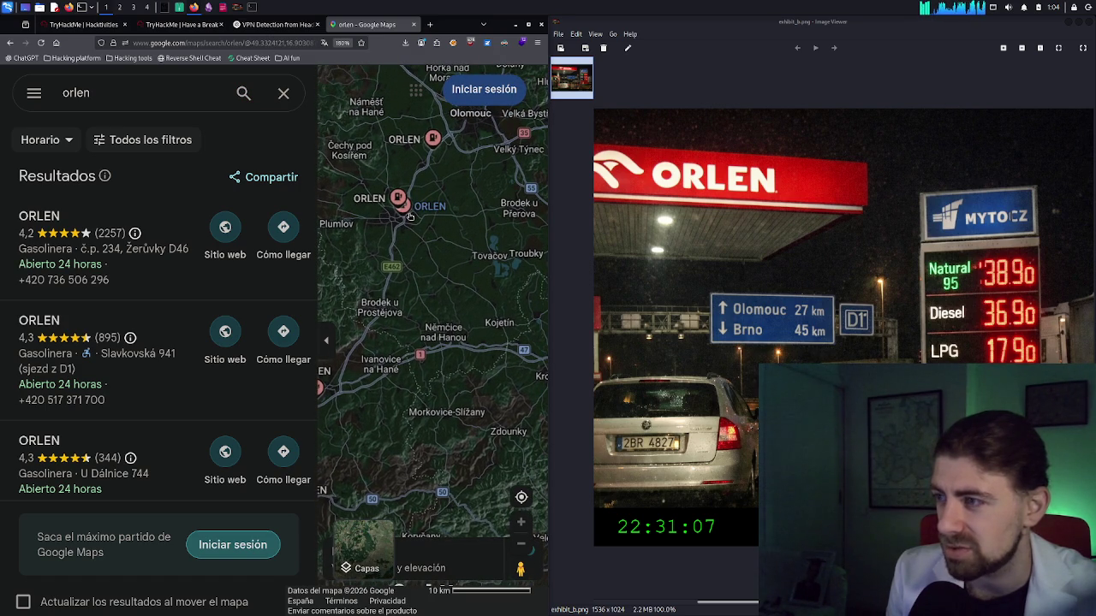
Open the ORLEN station on Olomoucká in Prostějov, then switch to the TryHackMe questions
{"action": "left_click", "coordinate": [409, 216]}
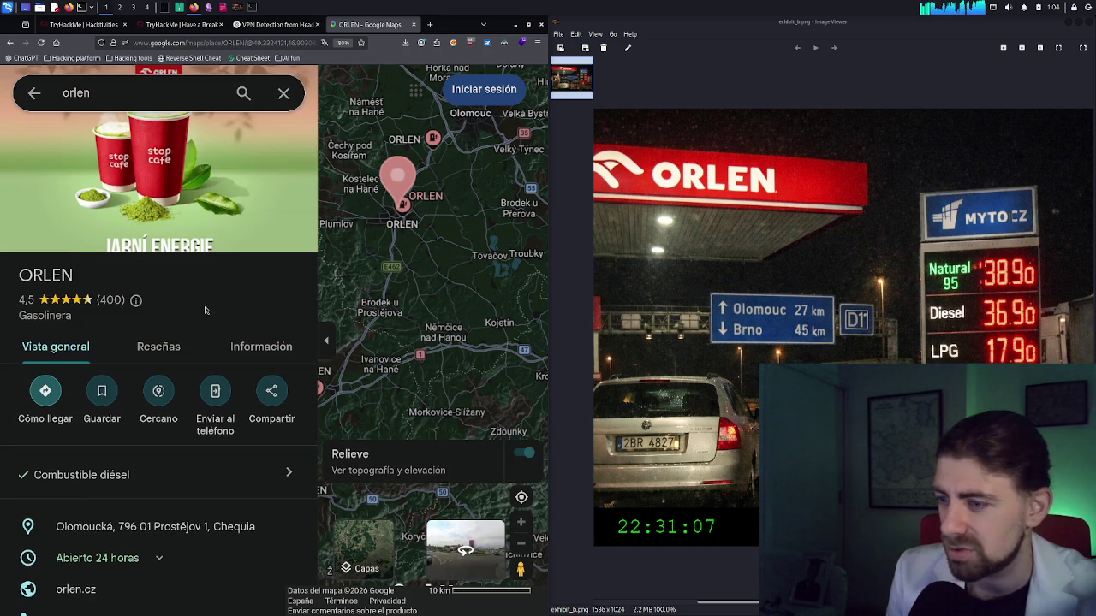
{"action": "scroll", "coordinate": [204, 307], "scroll_direction": "down", "scroll_amount": 1}
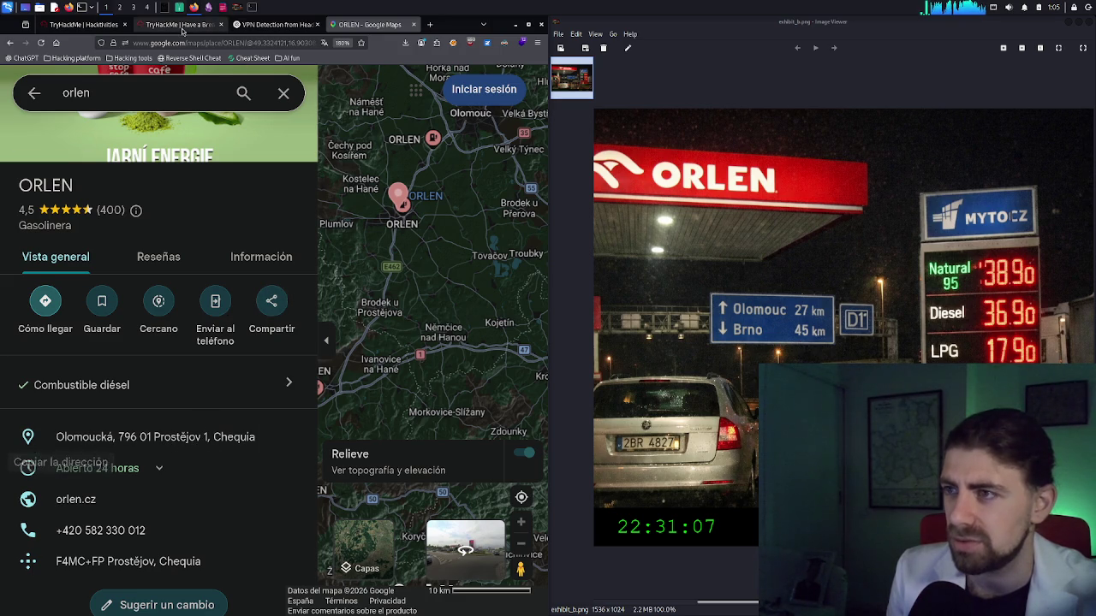
{"action": "left_click", "coordinate": [182, 26]}
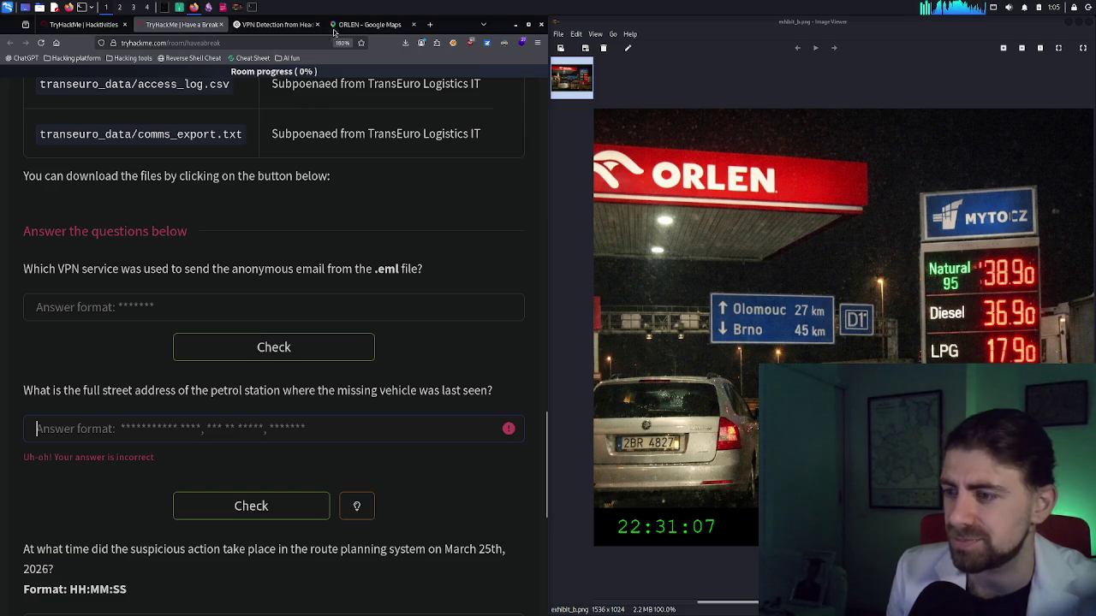
Start on the petrol station address answer, then return to Maps and zoom into Prostějov
{"action": "left_click", "coordinate": [181, 437]}
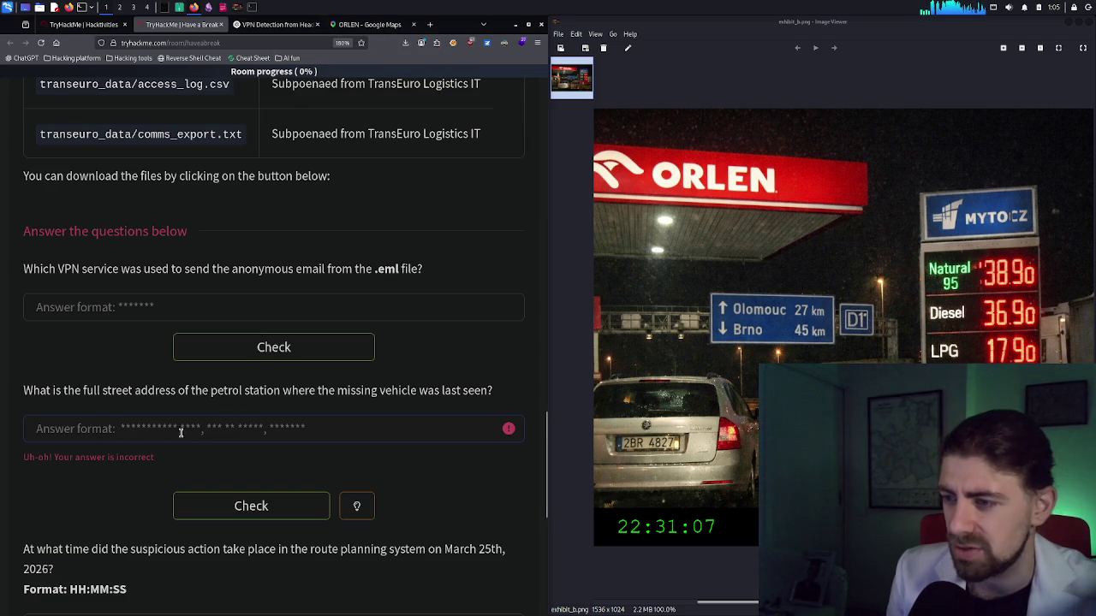
{"action": "left_click", "coordinate": [373, 25]}
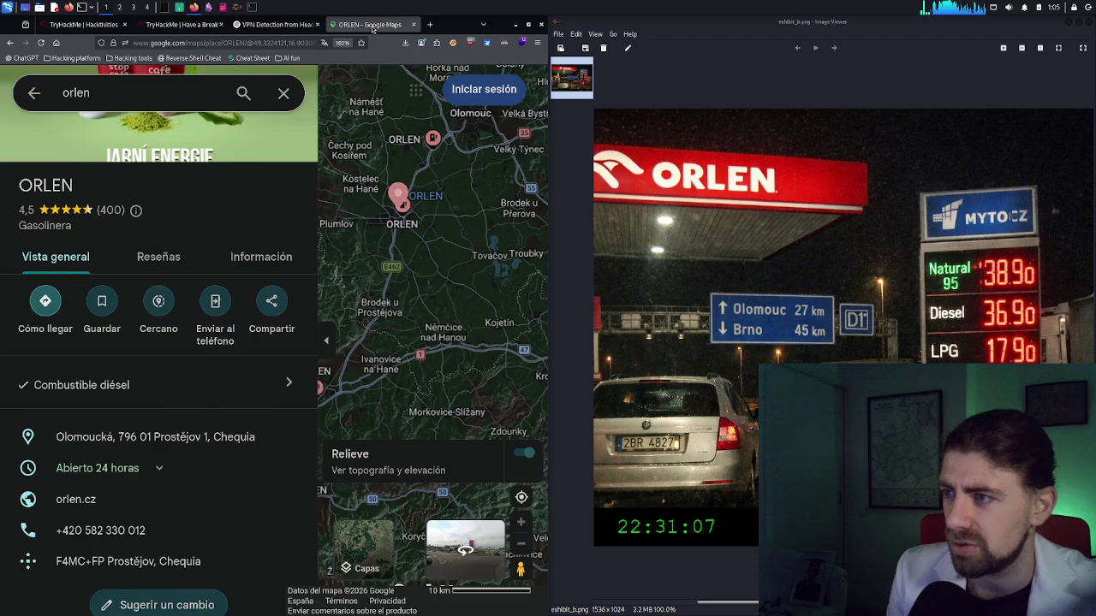
{"action": "scroll", "coordinate": [192, 380], "scroll_direction": "down", "scroll_amount": 2}
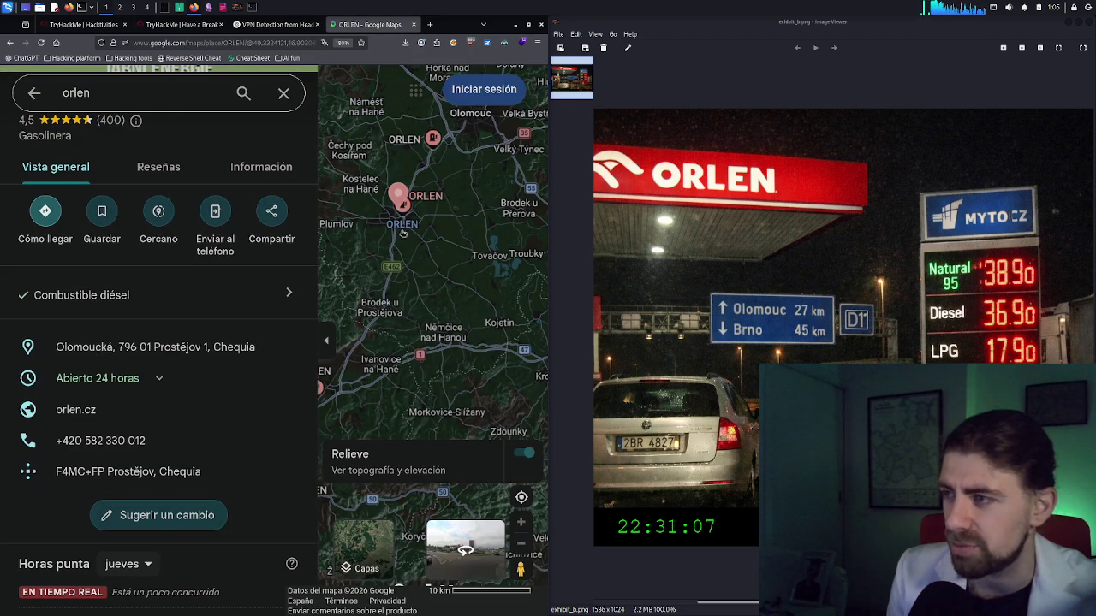
{"action": "mouse_move", "coordinate": [417, 220]}
{"action": "scroll", "coordinate": [417, 219], "scroll_direction": "up", "scroll_amount": 3}
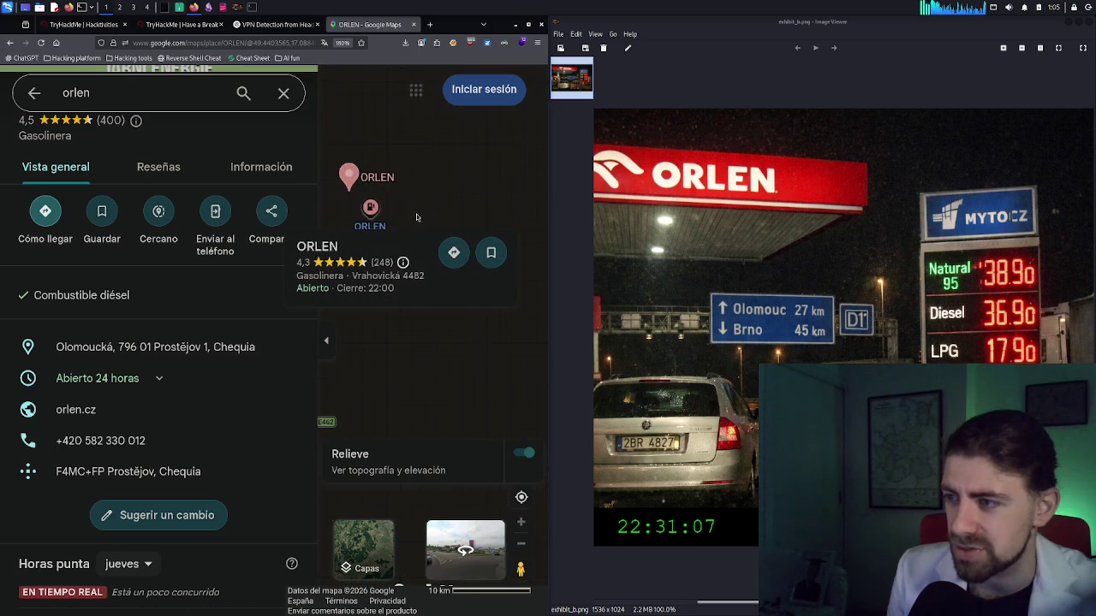
{"action": "scroll", "coordinate": [417, 217], "scroll_direction": "up", "scroll_amount": 2}
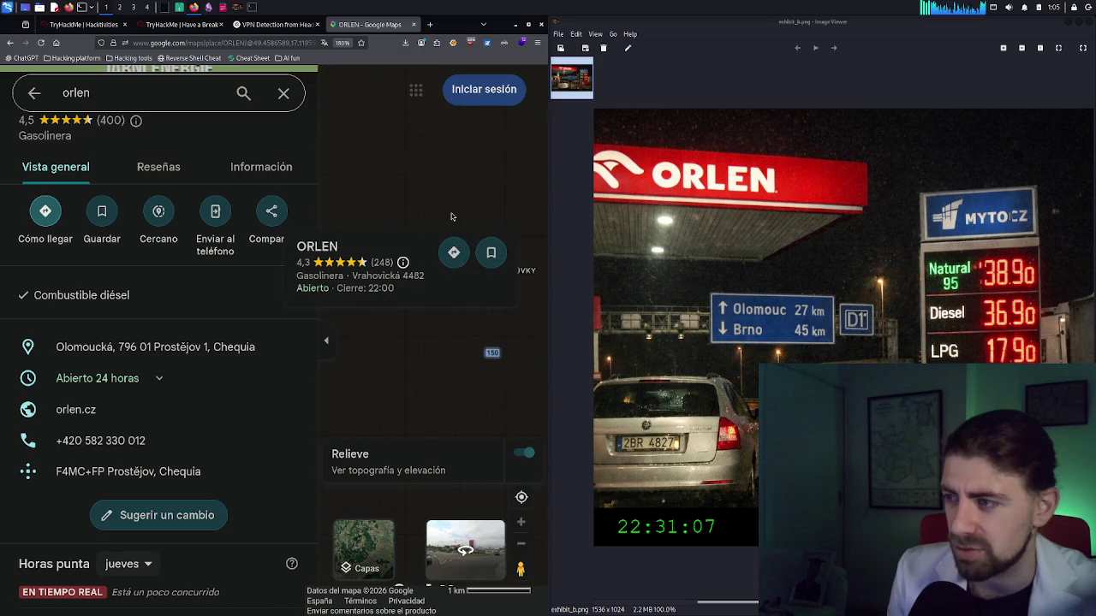
{"action": "scroll", "coordinate": [479, 220], "scroll_direction": "up", "scroll_amount": 2}
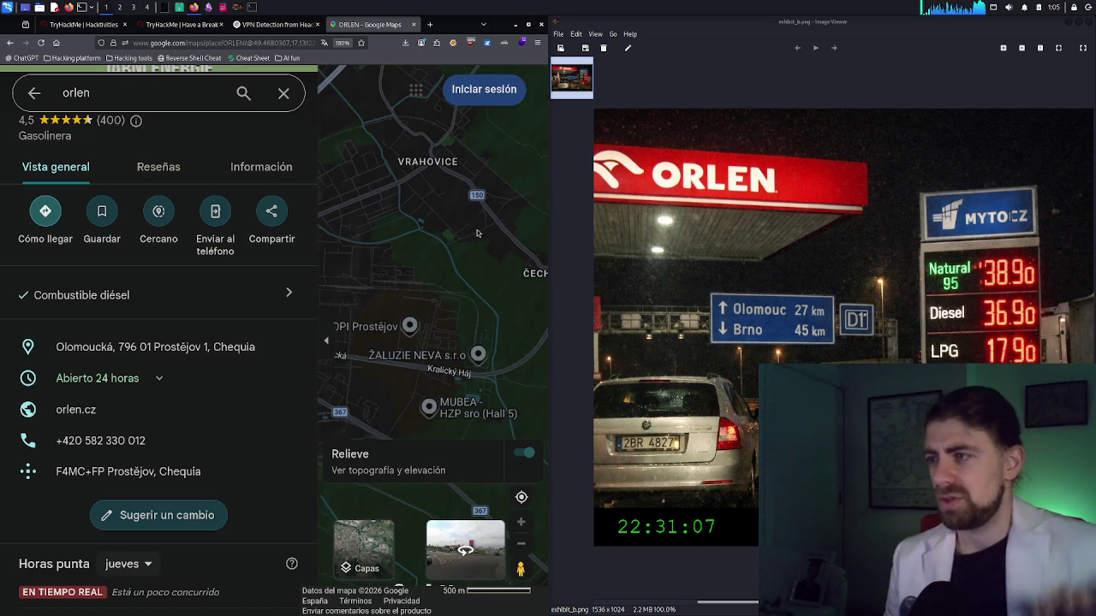
Check the HOPI Prostějov marker, then open the ORLEN station at Vrahovická 4482
{"action": "left_click_drag", "start_coordinate": [476, 229], "coordinate": [489, 230]}
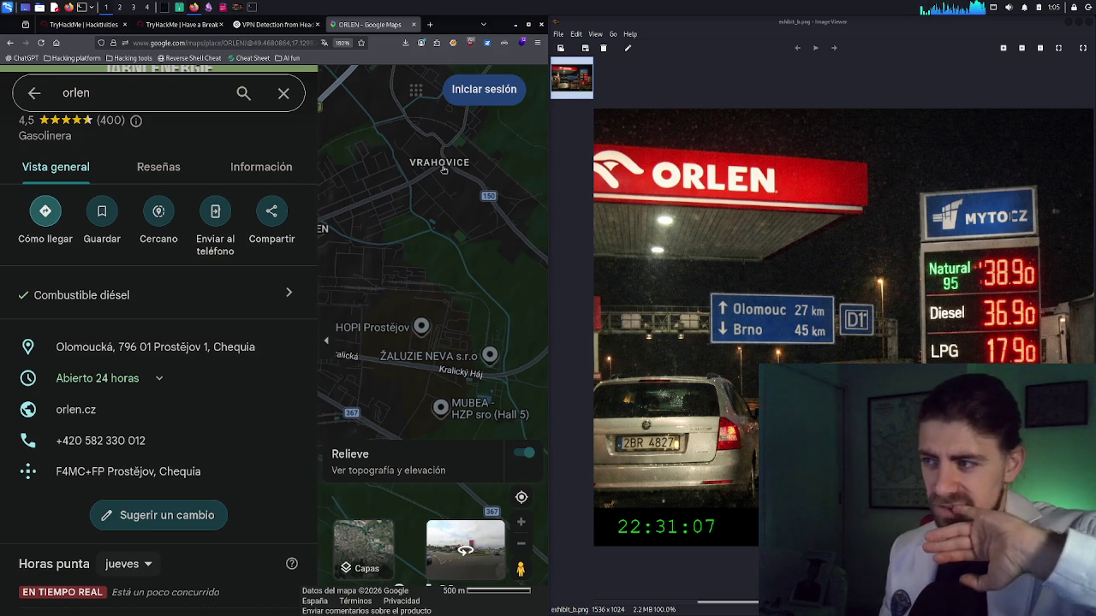
{"action": "left_click", "coordinate": [419, 329]}
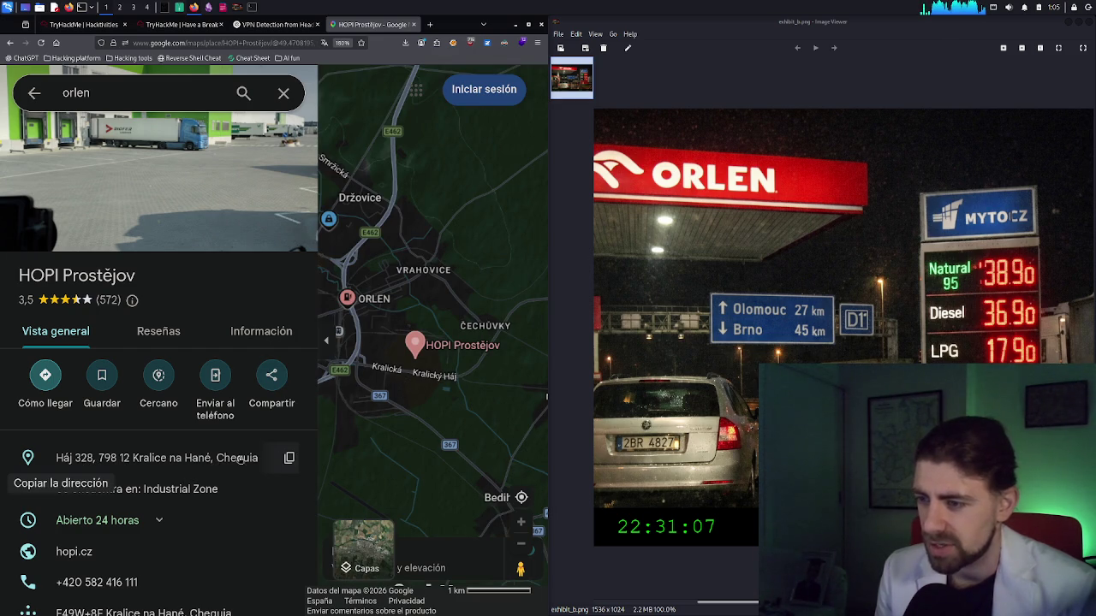
{"action": "scroll", "coordinate": [383, 356], "scroll_direction": "down", "scroll_amount": 1}
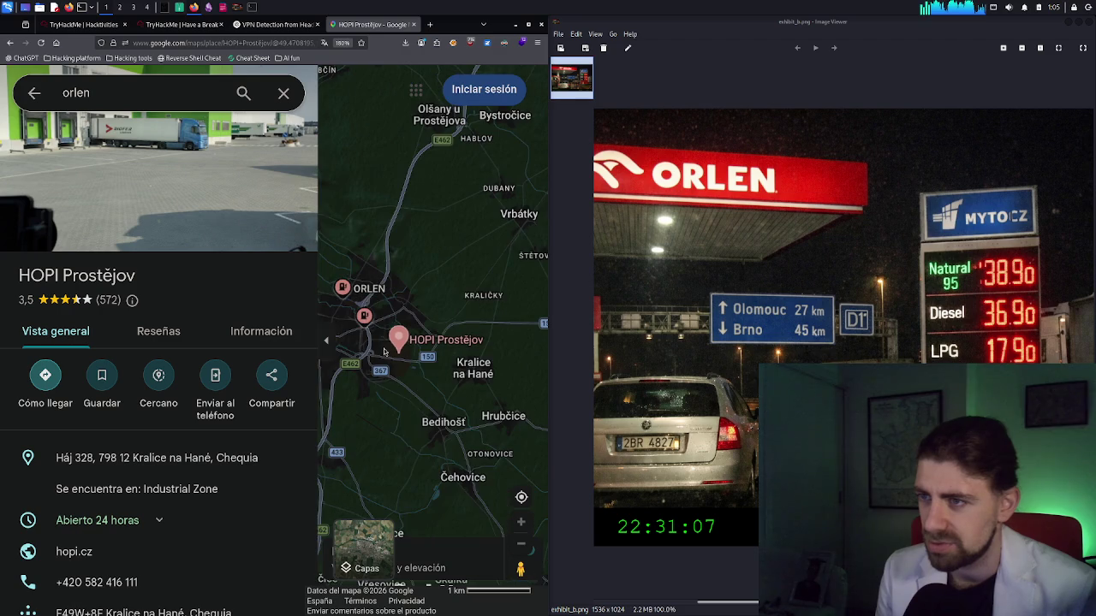
{"action": "left_click_drag", "start_coordinate": [409, 383], "coordinate": [434, 390]}
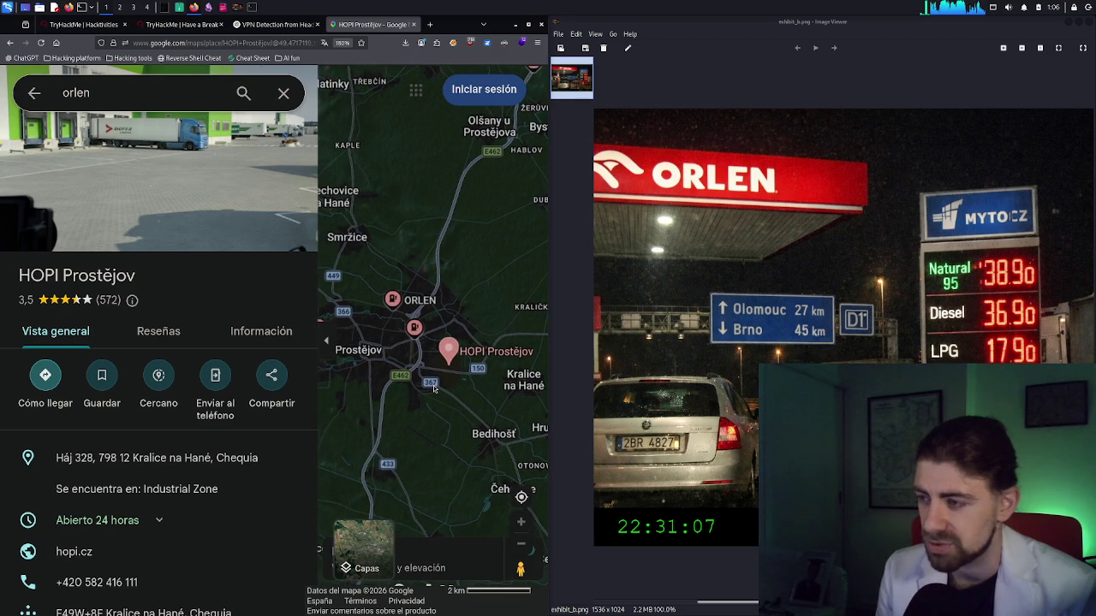
{"action": "left_click", "coordinate": [413, 329]}
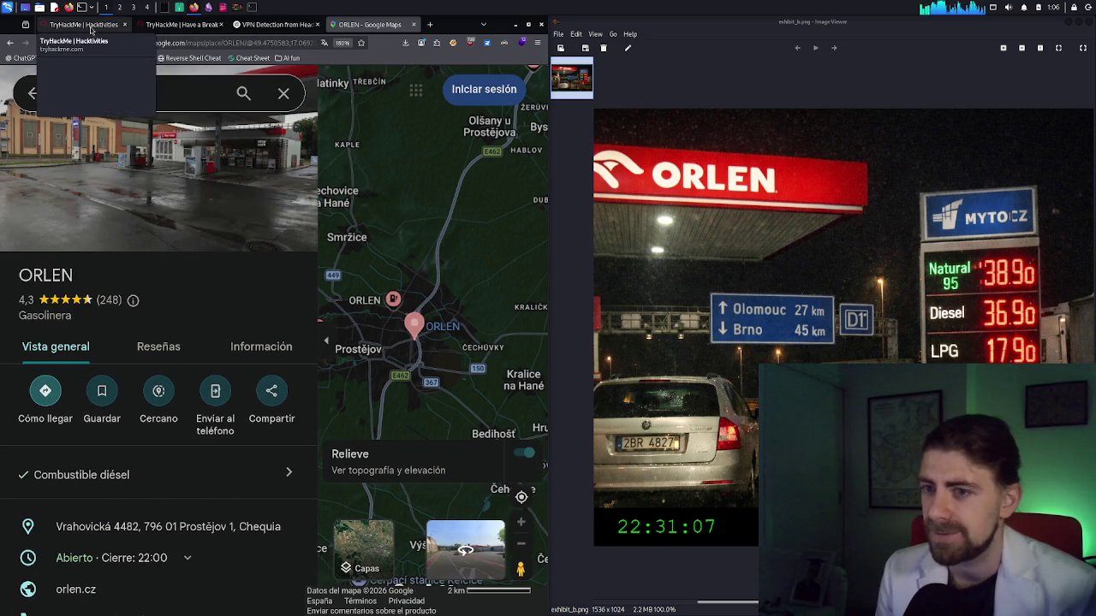
Flip between the TryHackMe room questions and the ORLEN map tabs
{"action": "left_click", "coordinate": [84, 23]}
{"action": "left_click", "coordinate": [182, 24]}
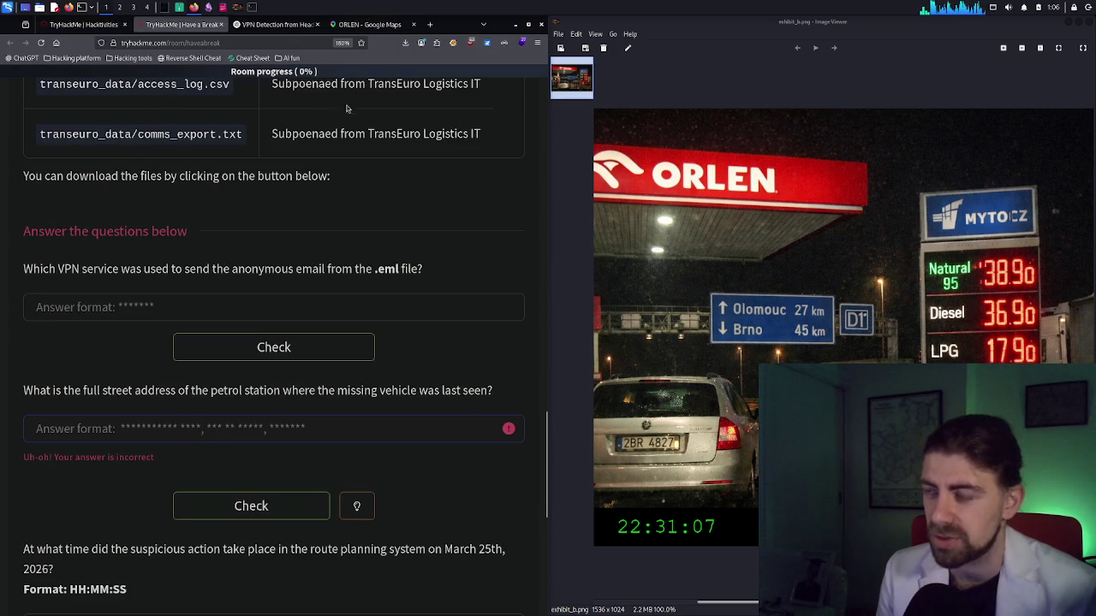
{"action": "left_click", "coordinate": [371, 24]}
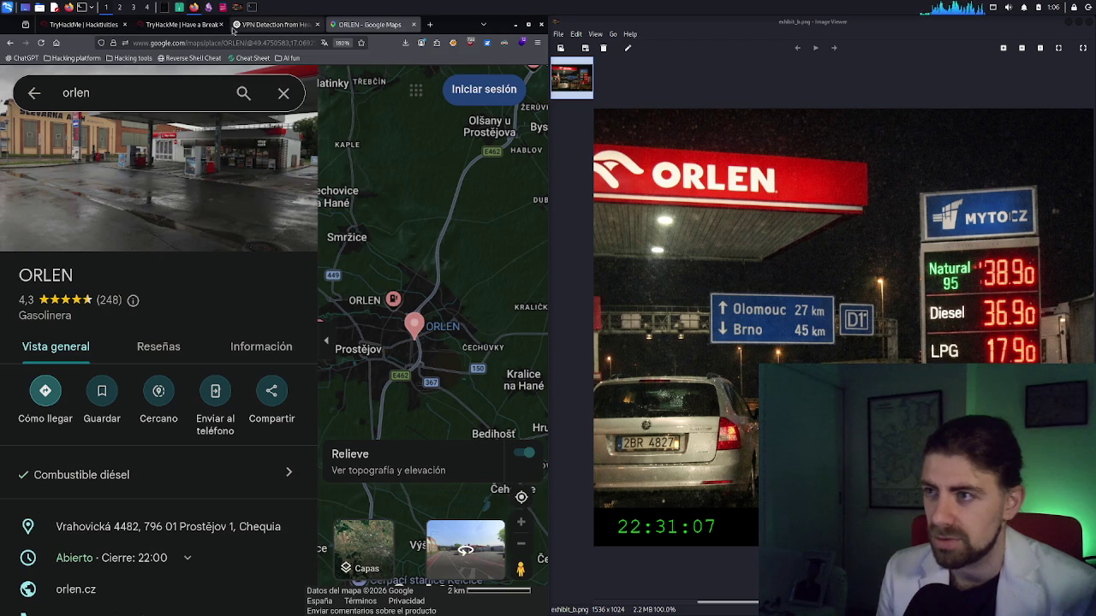
{"action": "left_click", "coordinate": [200, 26]}
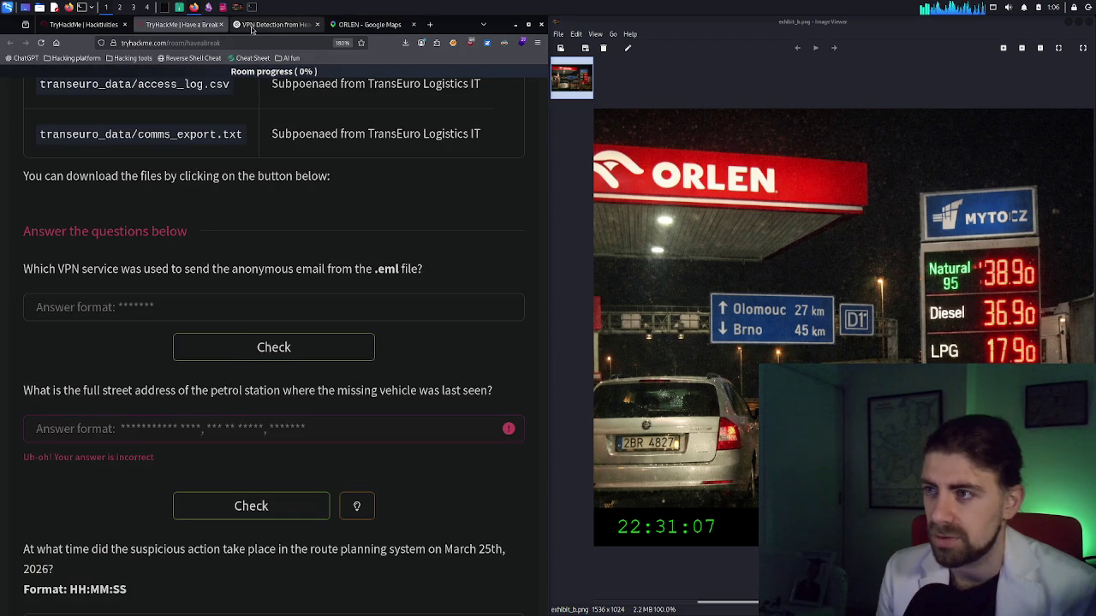
{"action": "left_click", "coordinate": [252, 26]}
{"action": "left_click", "coordinate": [368, 25]}
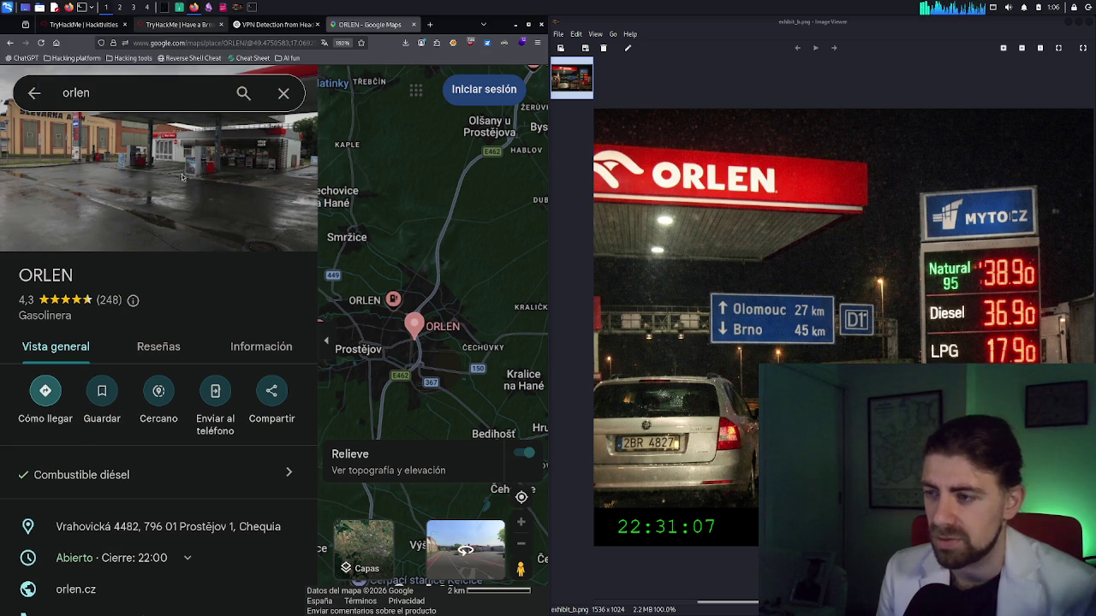
{"action": "key", "text": "alt+2"}
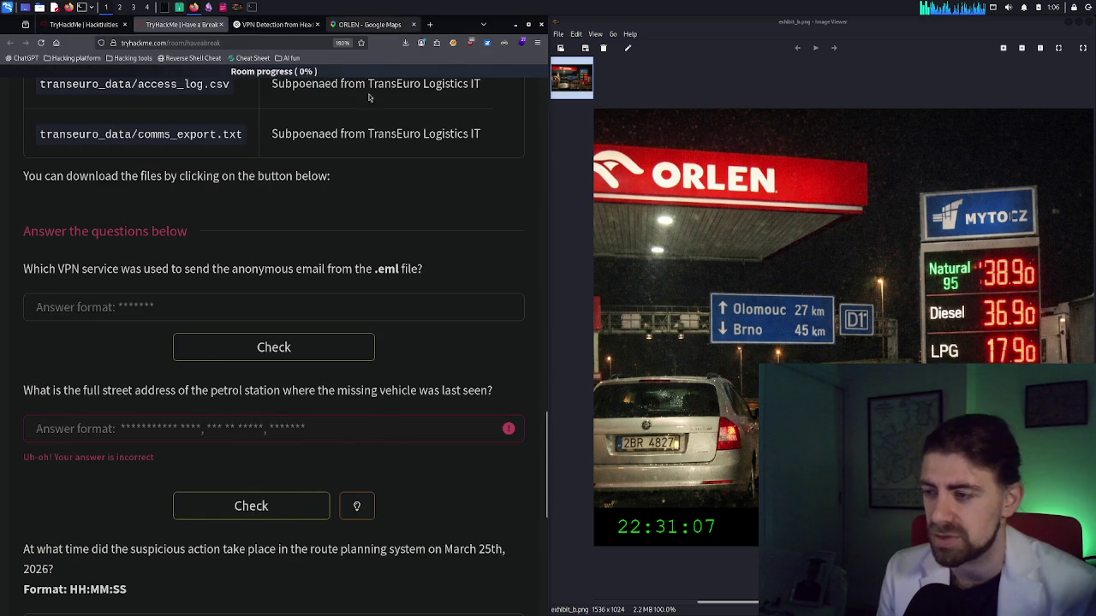
{"action": "left_click", "coordinate": [368, 24]}
Compare nearby ORLEN markers, keeping the Vrahovická 4482 station's details open
{"action": "left_click", "coordinate": [389, 304]}
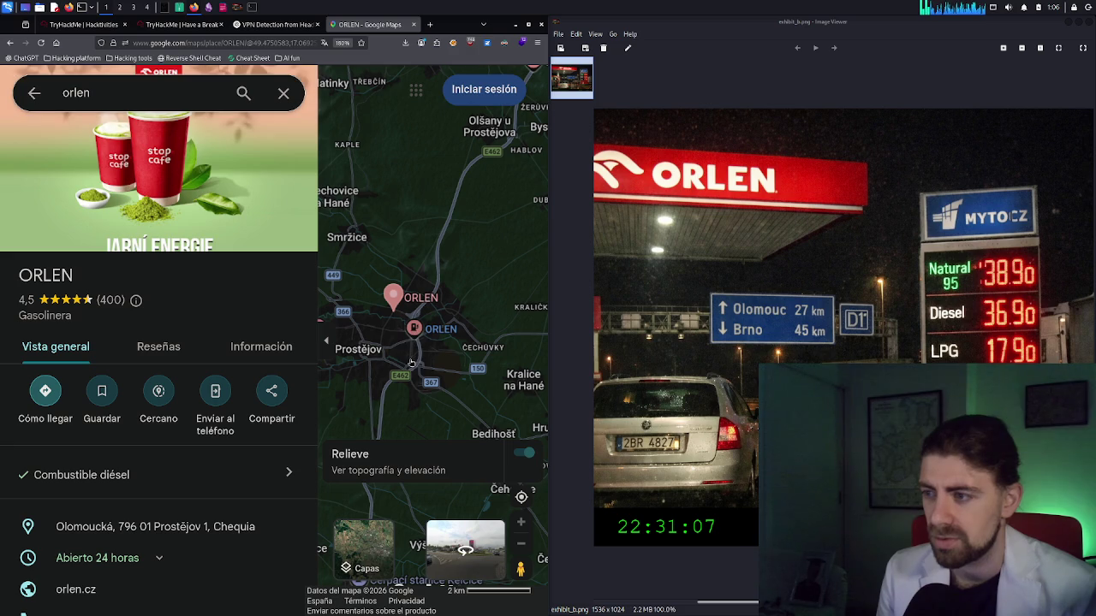
{"action": "left_click", "coordinate": [413, 328]}
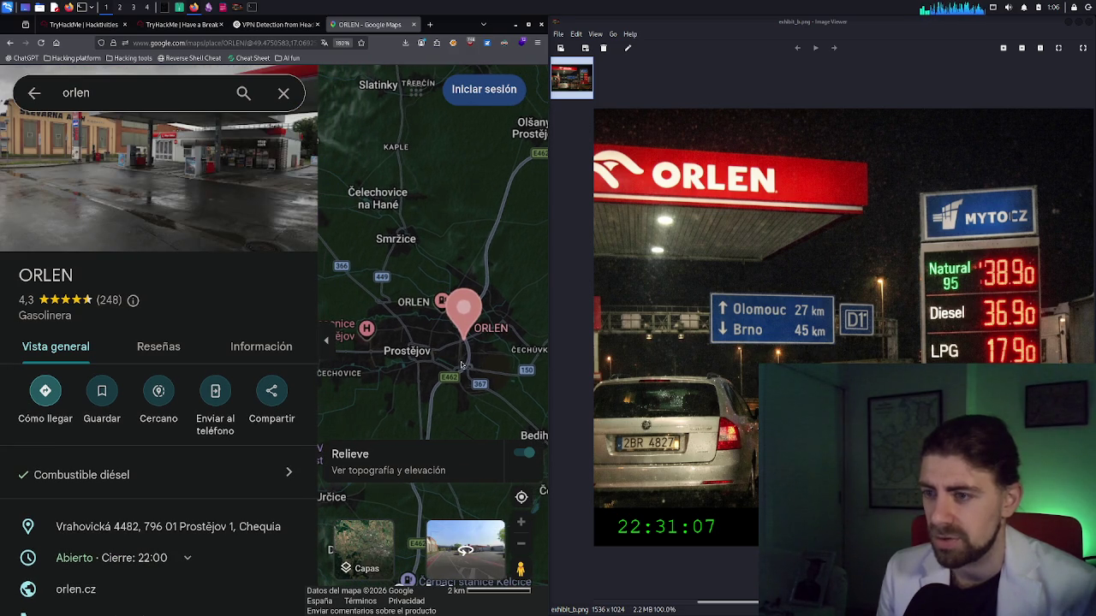
{"action": "mouse_move", "coordinate": [289, 527]}
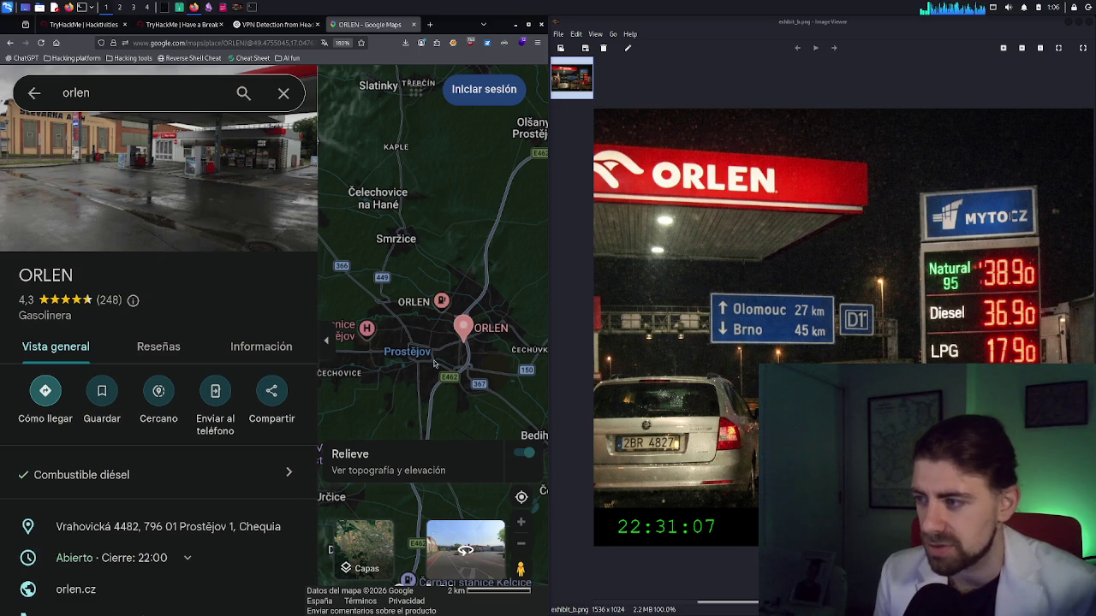
{"action": "scroll", "coordinate": [434, 364], "scroll_direction": "down", "scroll_amount": 3}
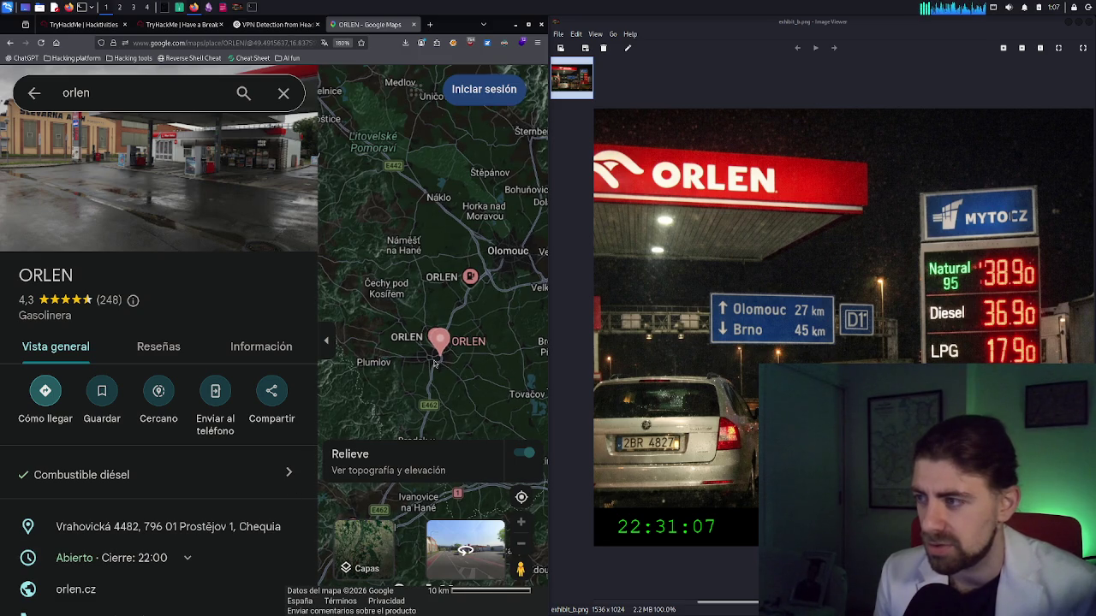
Pan south toward Ivanovice na Hané and open the ORLEN station at Brněnská 118/91, Vyškov
{"action": "mouse_move", "coordinate": [448, 332]}
{"action": "left_mouse_down"}
{"action": "mouse_move", "coordinate": [451, 280]}
{"action": "mouse_move", "coordinate": [472, 249]}
{"action": "left_mouse_up"}
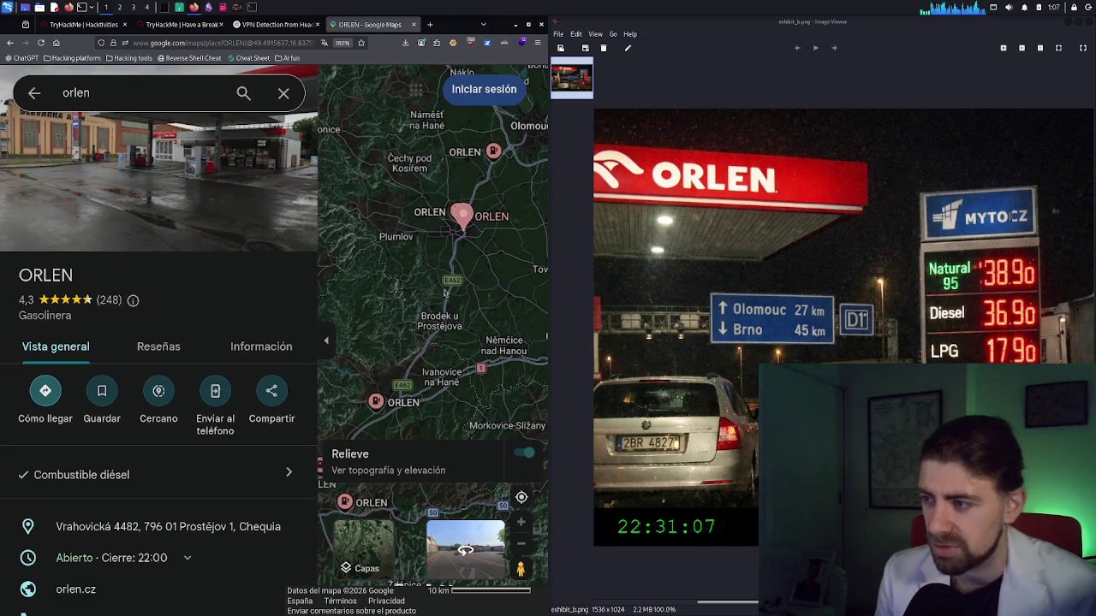
{"action": "left_click_drag", "start_coordinate": [421, 324], "coordinate": [457, 252]}
{"action": "left_click_drag", "start_coordinate": [428, 321], "coordinate": [460, 307]}
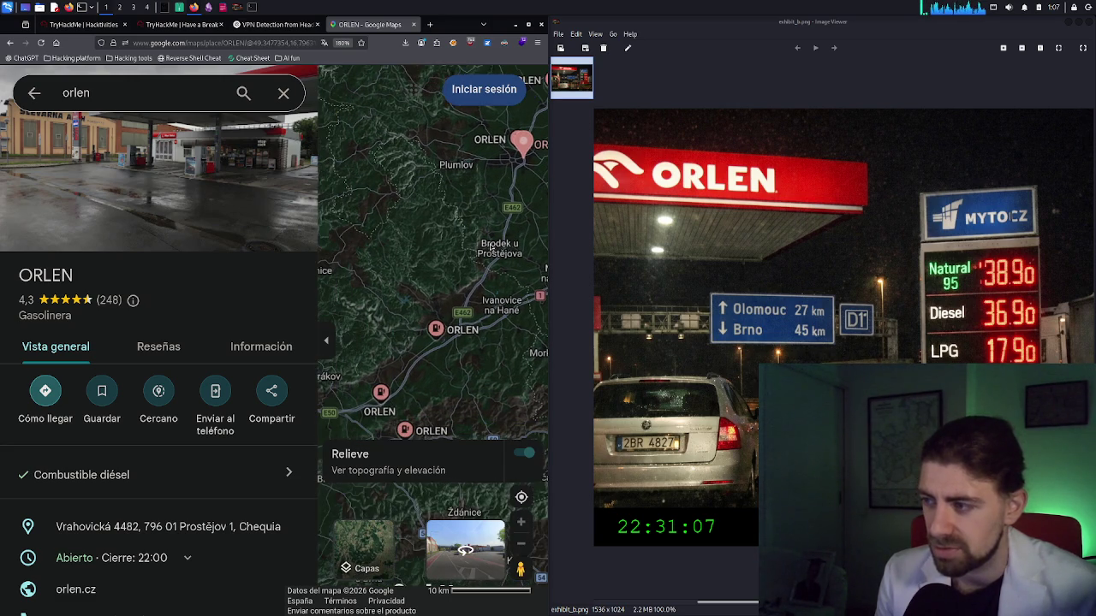
{"action": "left_click", "coordinate": [437, 333]}
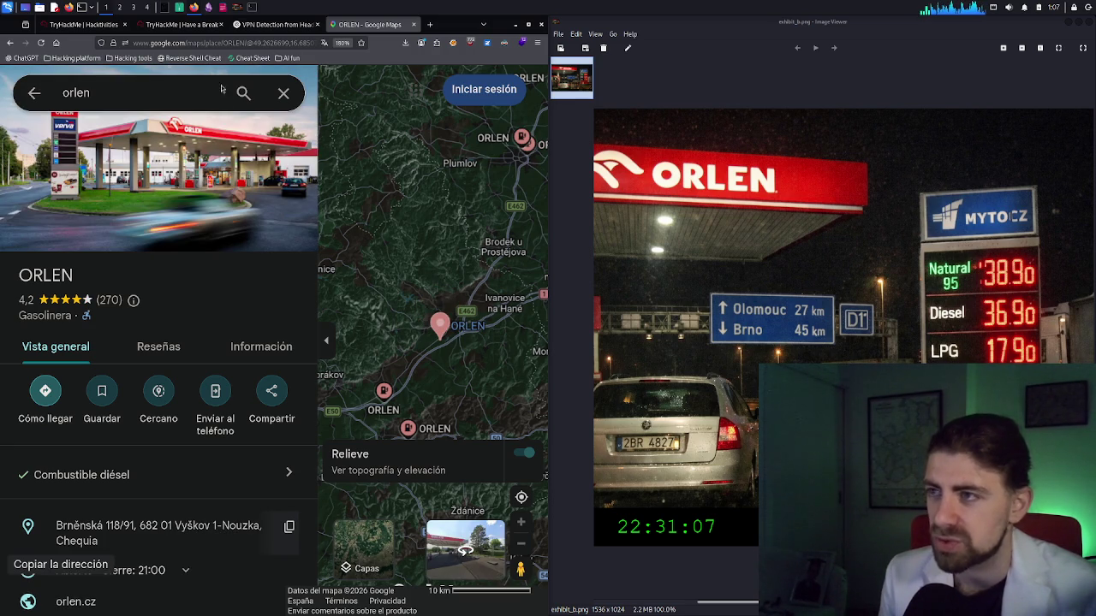
After rechecking the TryHackMe question, copy the Brněnská 118/91 Vyškov station address
{"action": "left_click", "coordinate": [171, 25]}
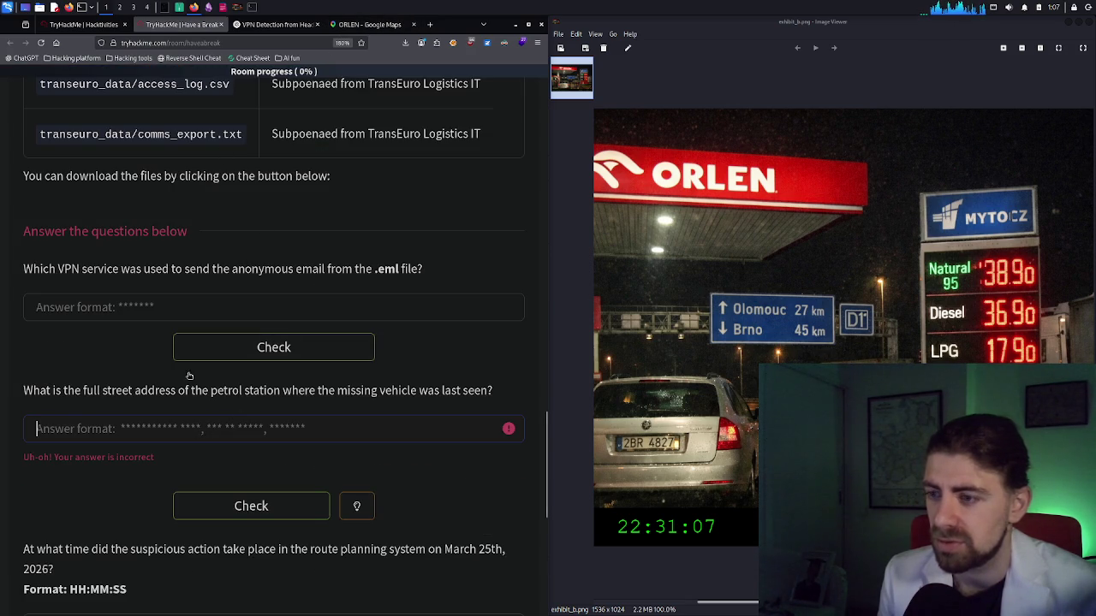
{"action": "left_click", "coordinate": [355, 25]}
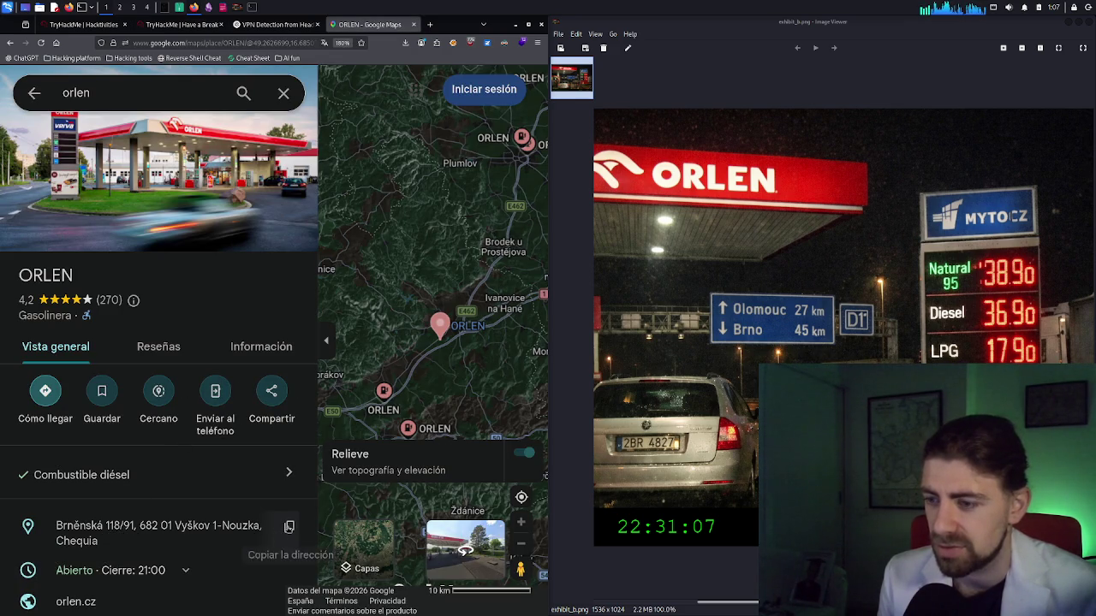
{"action": "left_click", "coordinate": [274, 522]}
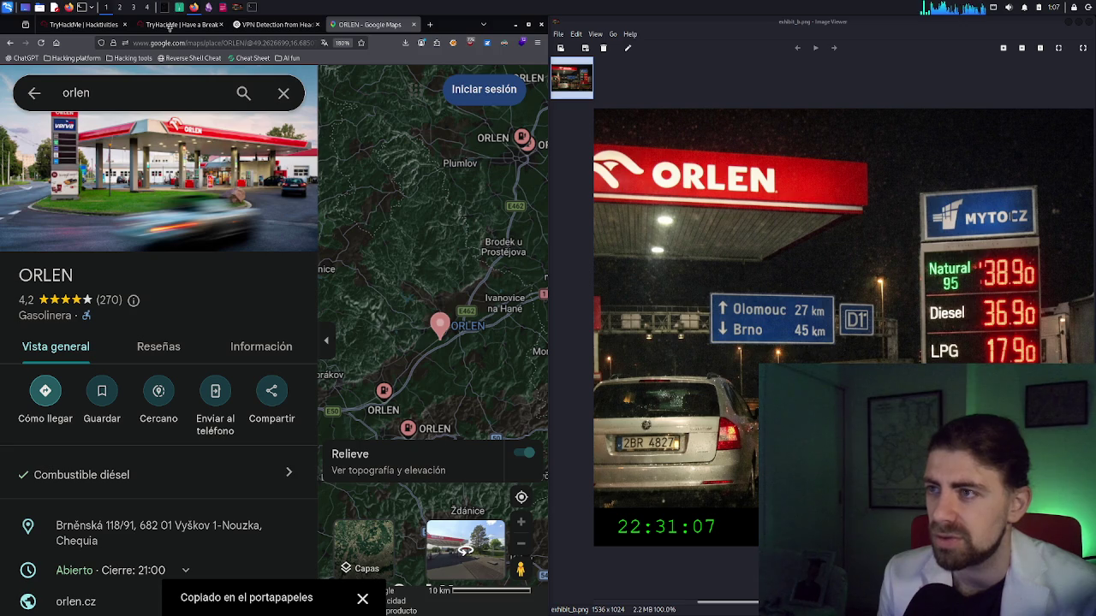
{"action": "left_click", "coordinate": [167, 25]}
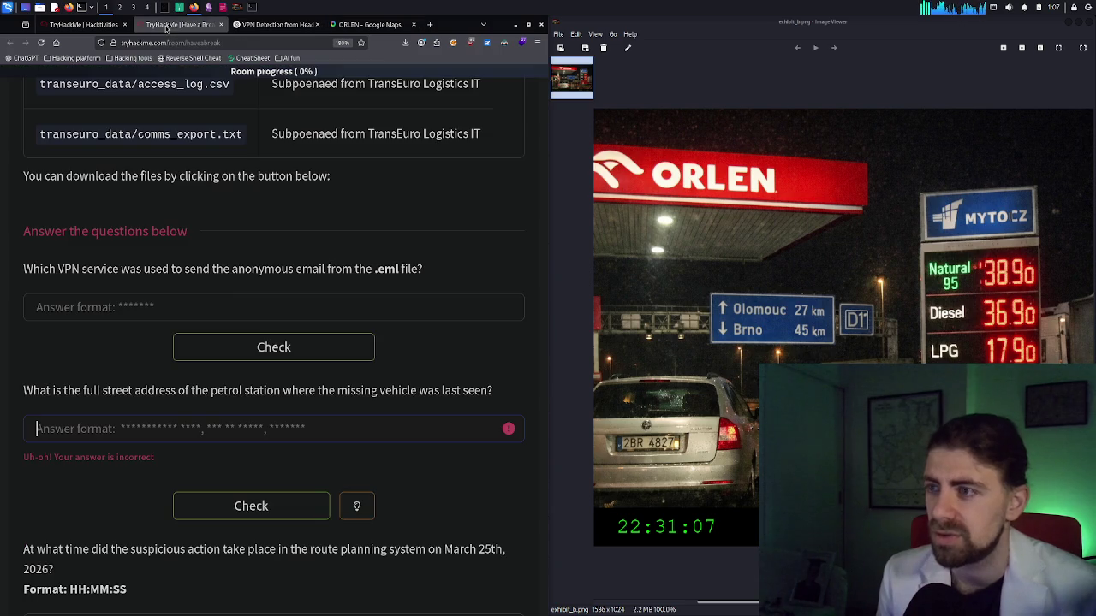
Paste the Vyškov address, change Chequia to 'czechia', check the answer, and return to the map
{"action": "left_click", "coordinate": [159, 426]}
{"action": "key", "text": "ctrl+v"}
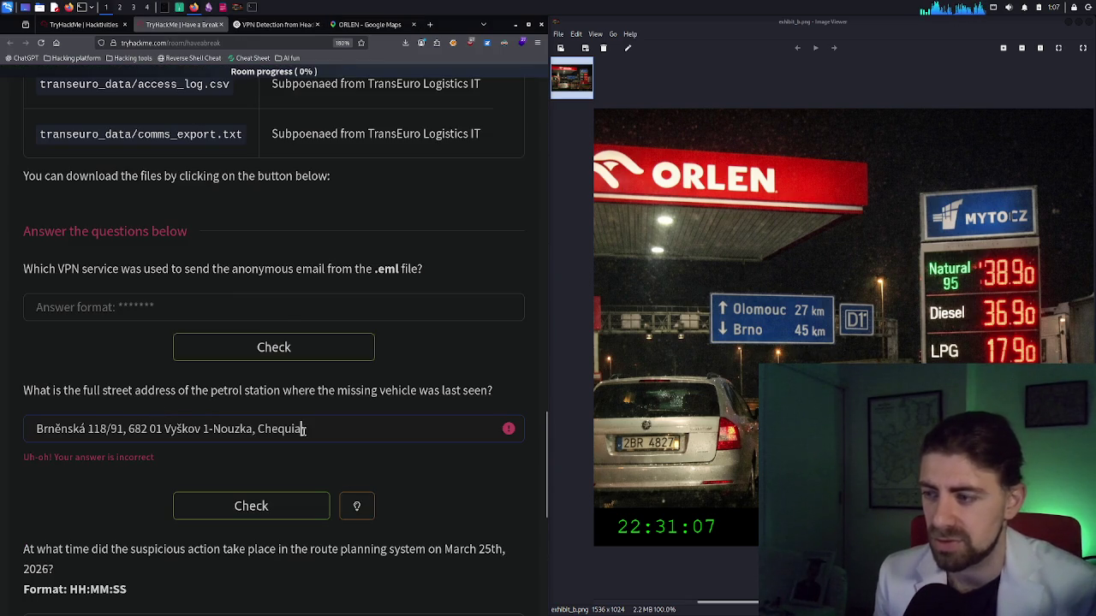
{"action": "left_click_drag", "start_coordinate": [303, 431], "coordinate": [264, 433]}
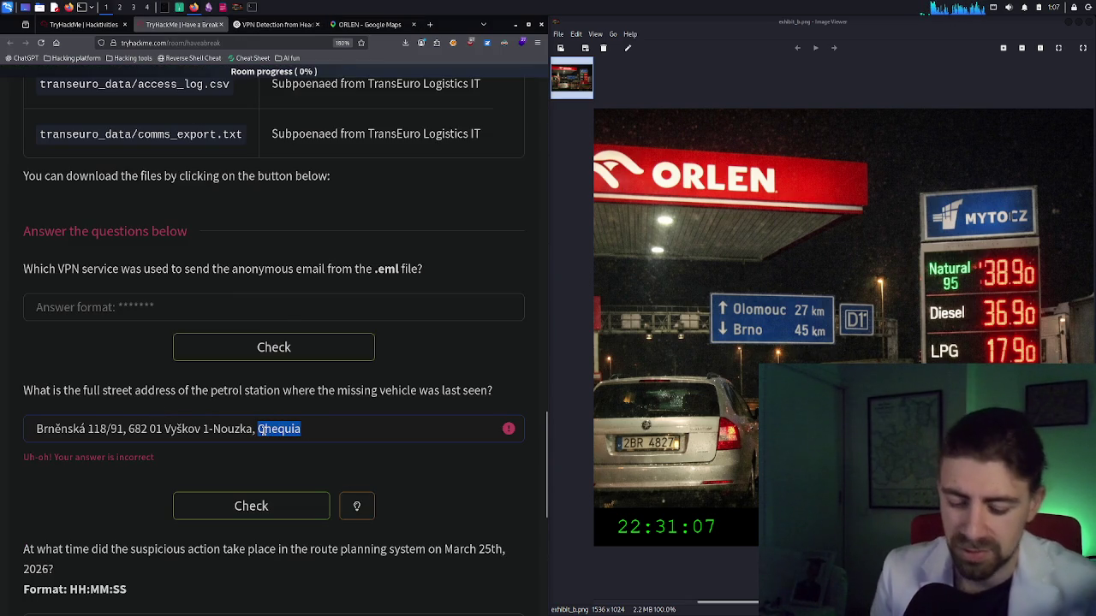
{"action": "key", "text": "BackSpace"}
{"action": "key", "text": "BackSpace"}
{"action": "type", "text": "czechia"}
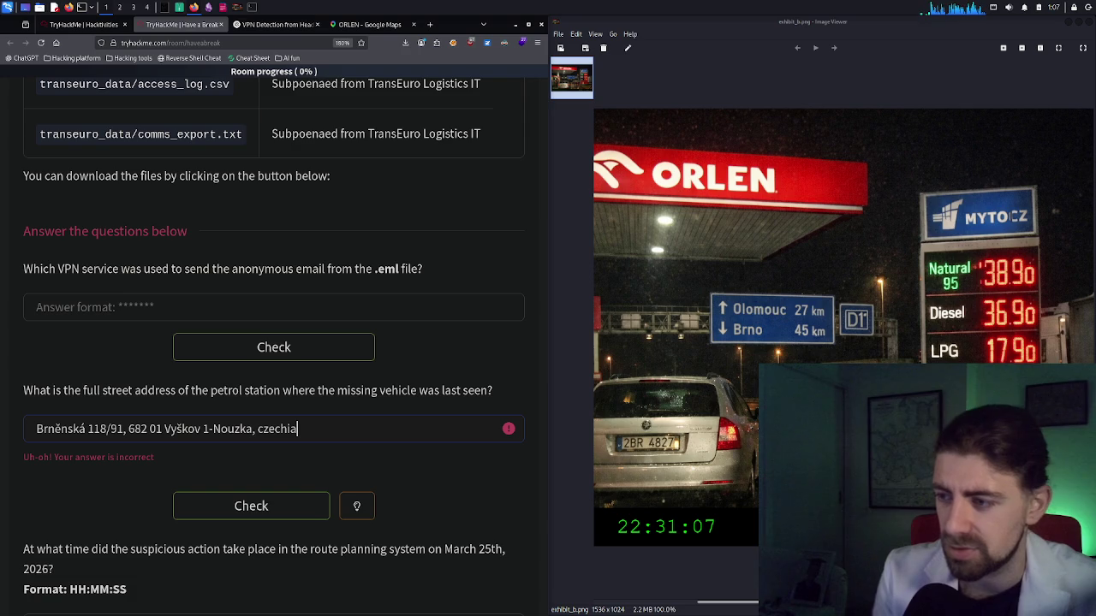
{"action": "left_click", "coordinate": [265, 506]}
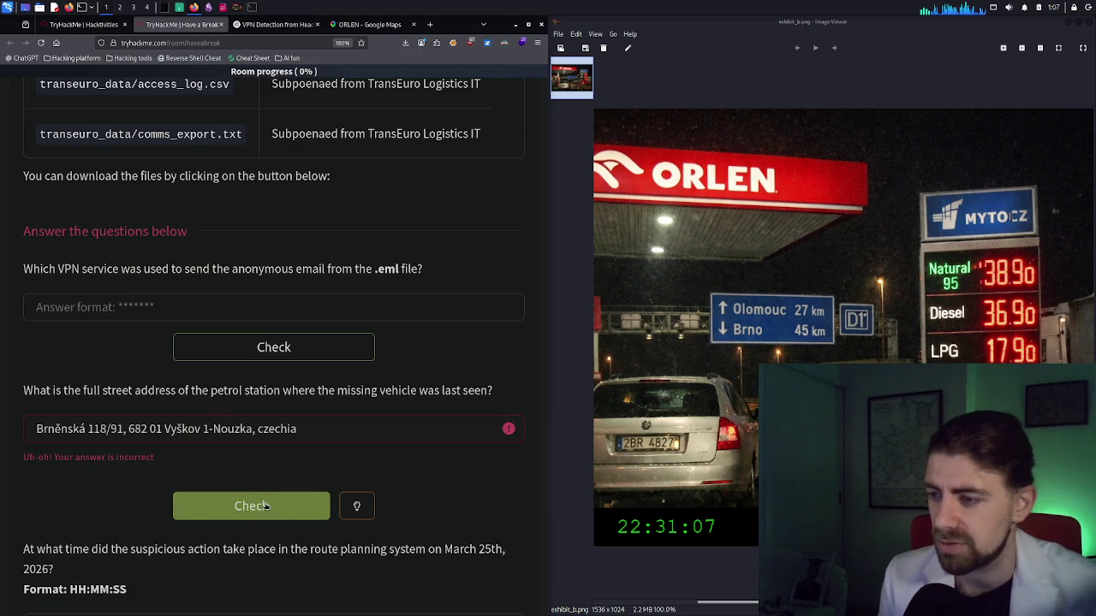
{"action": "left_click", "coordinate": [351, 26]}
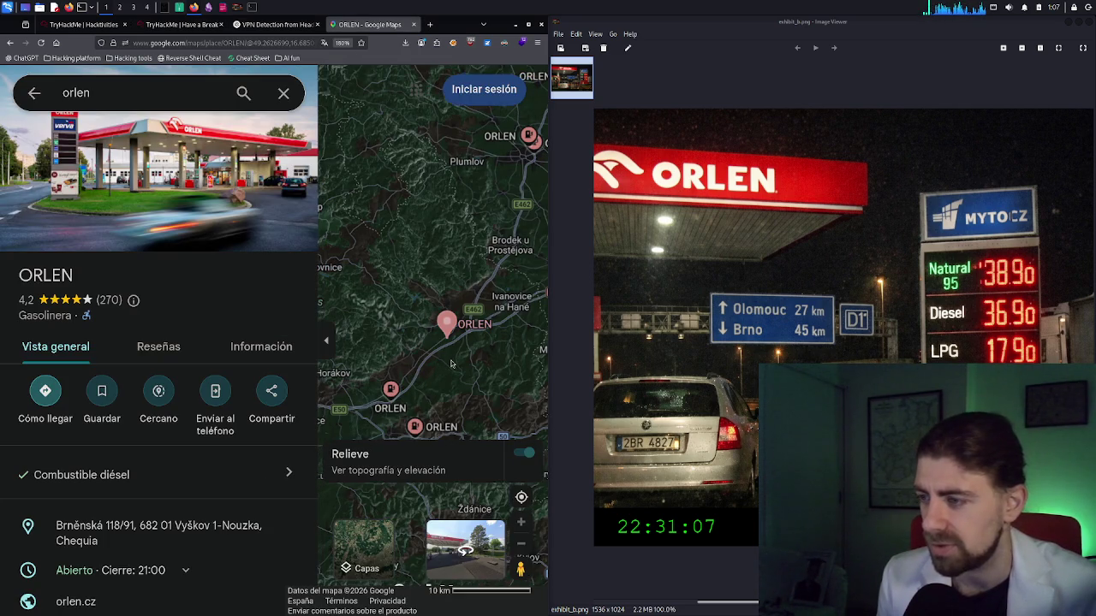
{"action": "scroll", "coordinate": [451, 363], "scroll_direction": "down", "scroll_amount": 2}
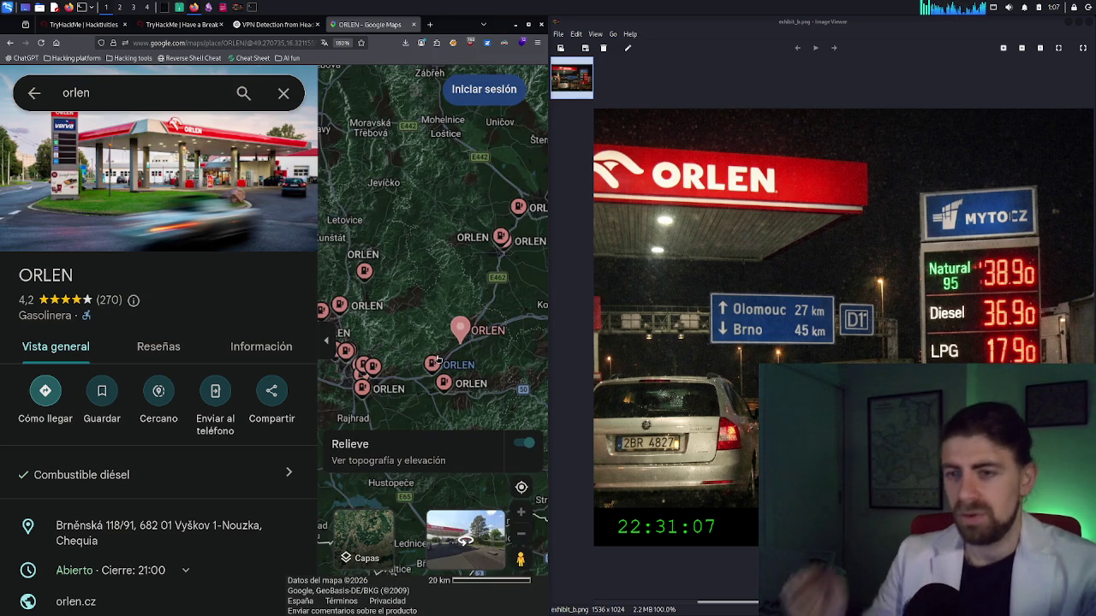
Zoom out around Vyškov, then pan east past the Tyrol Alps toward Vienna and Budapest
{"action": "mouse_move", "coordinate": [438, 360]}
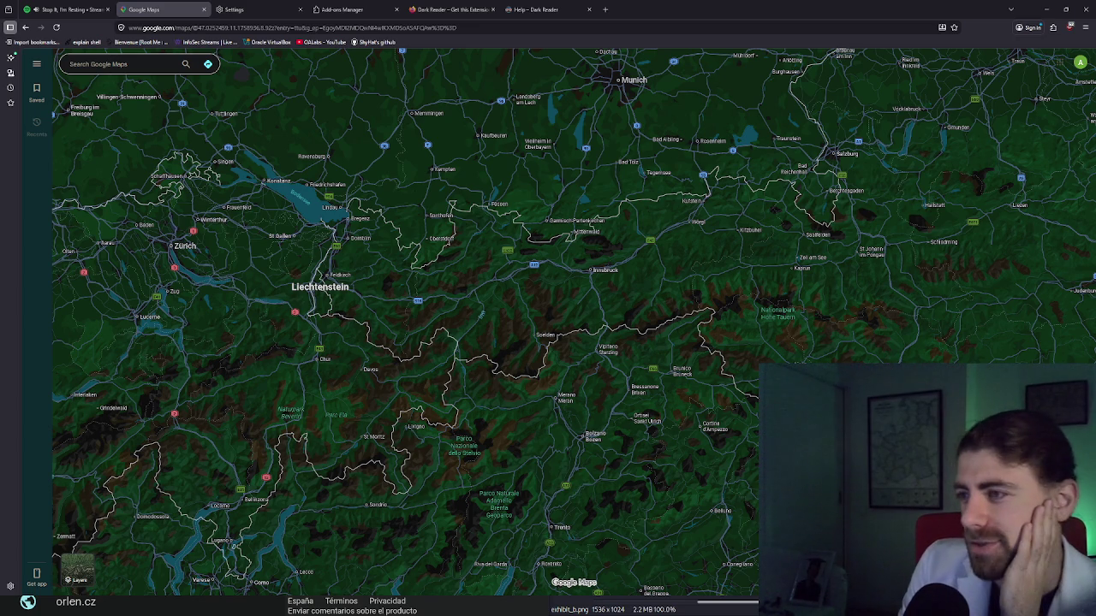
{"action": "left_click_drag", "start_coordinate": [866, 251], "coordinate": [468, 249]}
Pan east toward Vienna and Budapest, bringing Slovenia and Croatia into view
{"action": "left_click_drag", "start_coordinate": [711, 296], "coordinate": [548, 298]}
{"action": "mouse_move", "coordinate": [562, 252]}
{"action": "left_mouse_down"}
{"action": "mouse_move", "coordinate": [535, 303]}
{"action": "mouse_move", "coordinate": [411, 283]}
{"action": "left_mouse_up"}
{"action": "scroll", "coordinate": [591, 279], "scroll_direction": "down", "scroll_amount": 1}
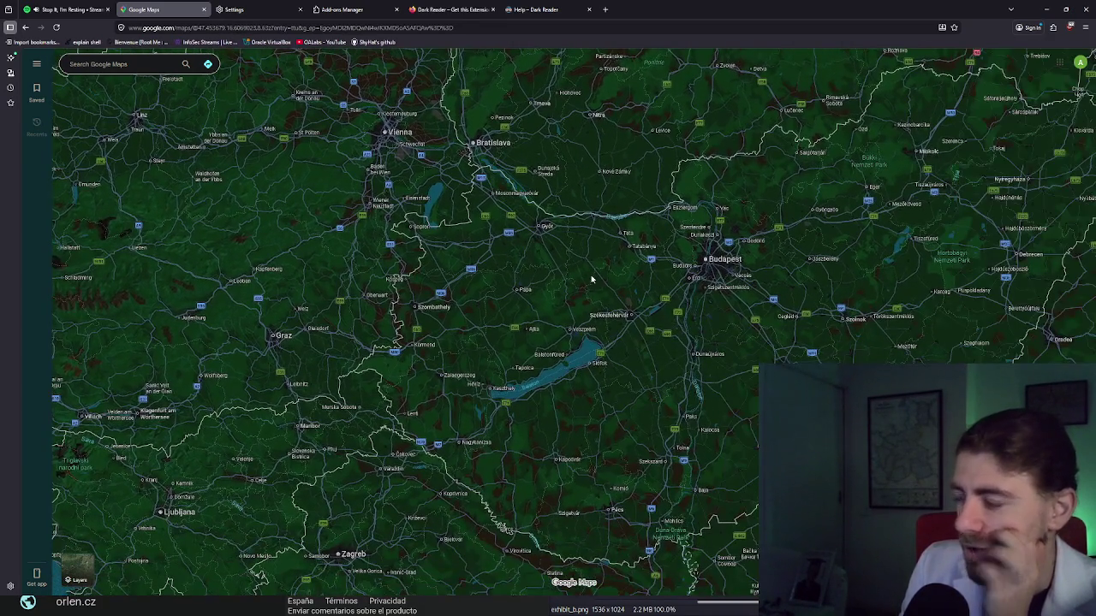
{"action": "mouse_move", "coordinate": [611, 380]}
{"action": "left_mouse_down"}
{"action": "mouse_move", "coordinate": [630, 310]}
{"action": "mouse_move", "coordinate": [711, 261]}
{"action": "left_mouse_up"}
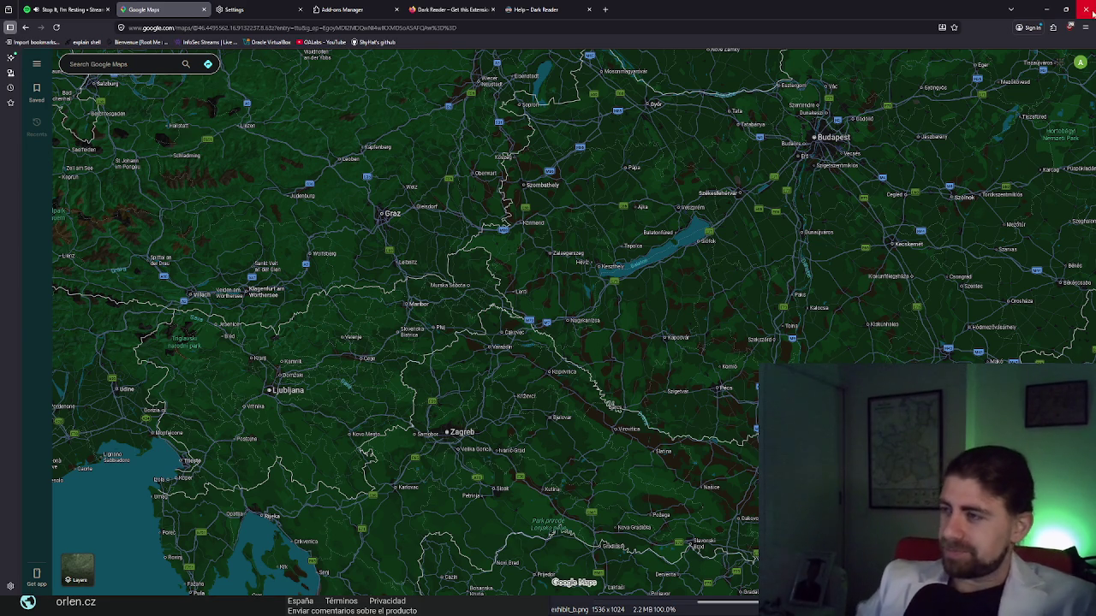
{"action": "scroll", "coordinate": [534, 343], "scroll_direction": "down", "scroll_amount": 2}
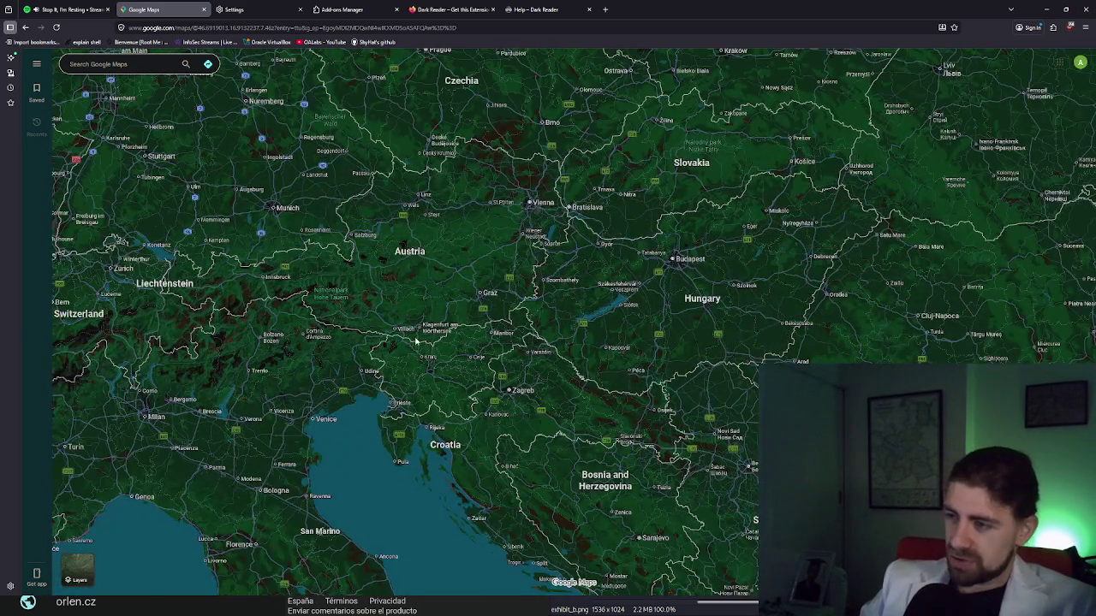
Pan north over Austria, Hungary and Poland until Czechia sits near the map's centre
{"action": "left_click_drag", "start_coordinate": [359, 351], "coordinate": [477, 391]}
{"action": "left_click_drag", "start_coordinate": [550, 304], "coordinate": [478, 335]}
{"action": "mouse_move", "coordinate": [600, 230]}
{"action": "left_mouse_down"}
{"action": "mouse_move", "coordinate": [555, 260]}
{"action": "mouse_move", "coordinate": [431, 390]}
{"action": "left_mouse_up"}
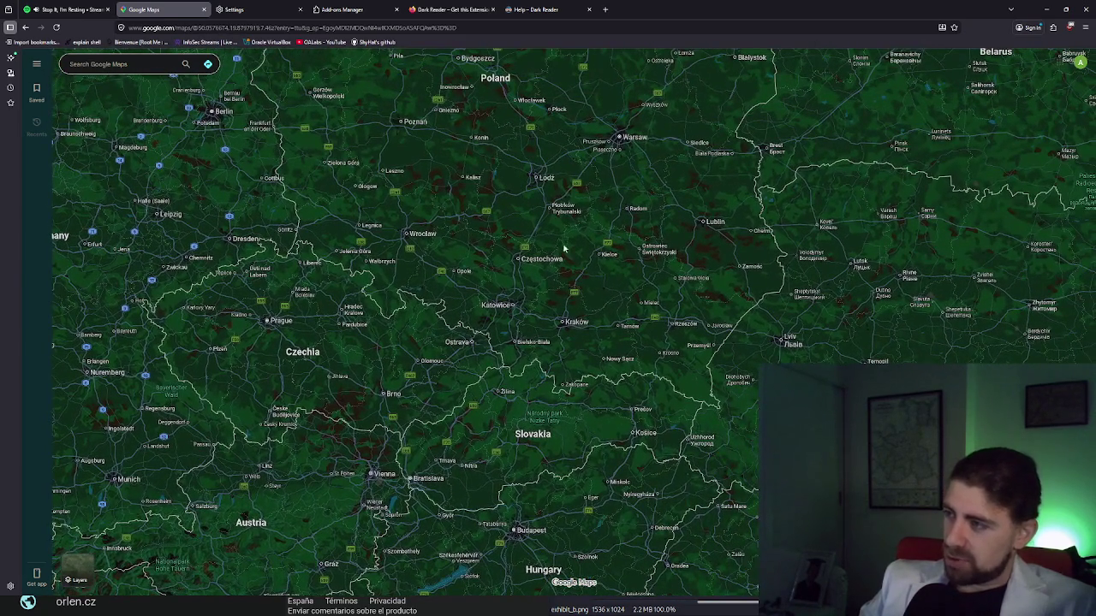
{"action": "mouse_move", "coordinate": [542, 184]}
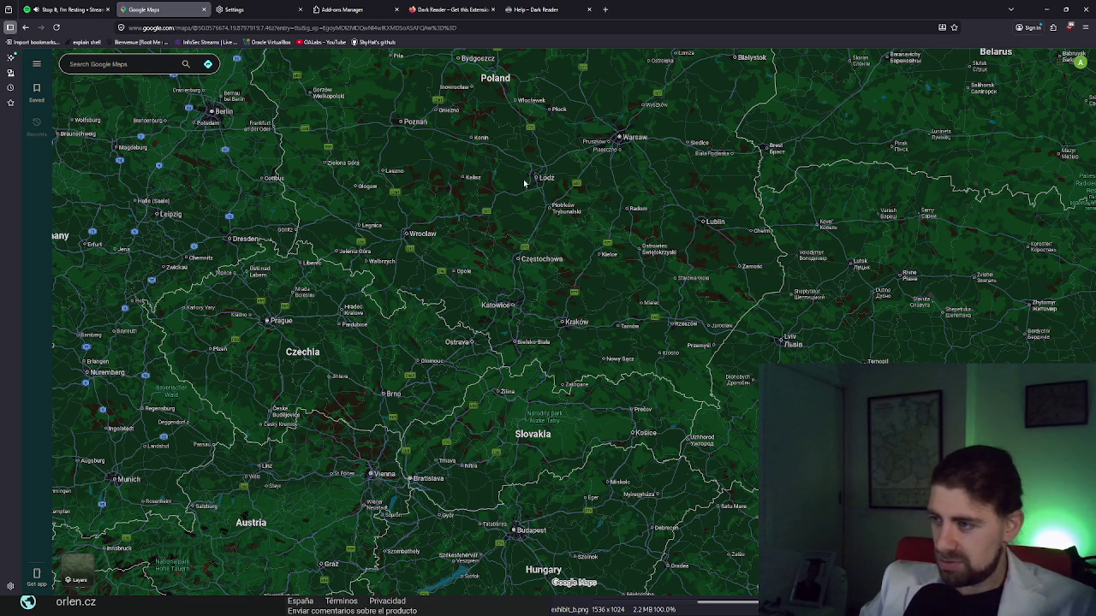
{"action": "mouse_move", "coordinate": [413, 238]}
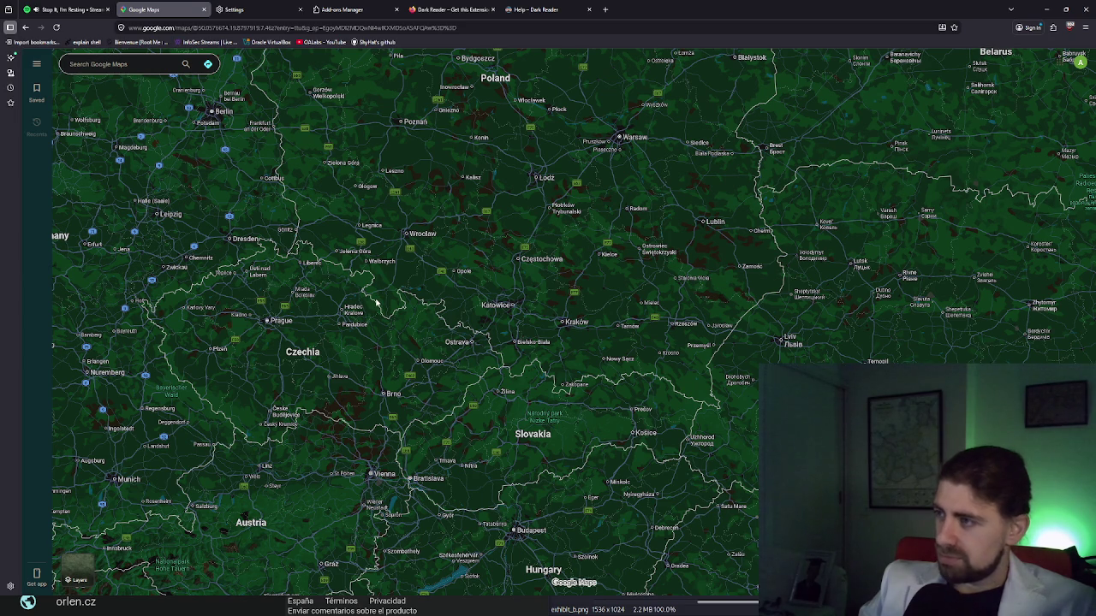
{"action": "left_click_drag", "start_coordinate": [385, 285], "coordinate": [383, 288]}
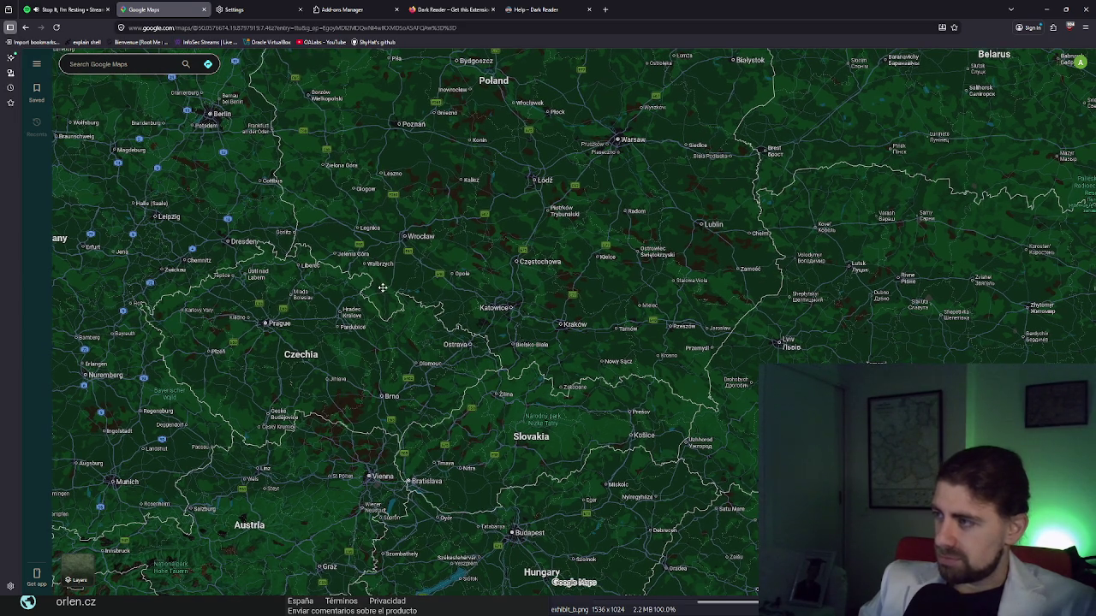
{"action": "mouse_move", "coordinate": [701, 147]}
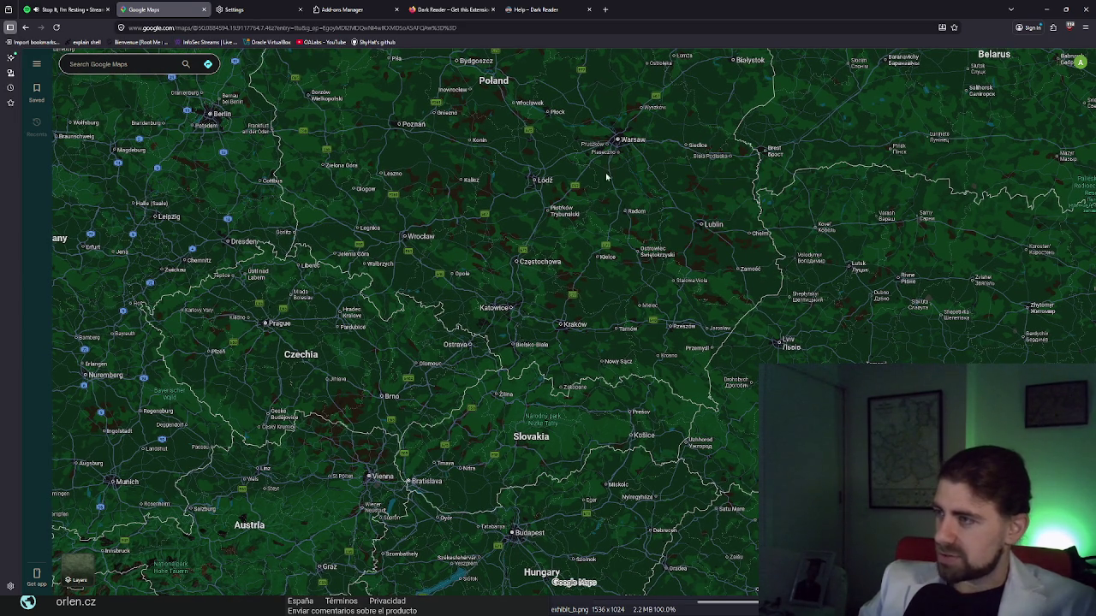
{"action": "left_click_drag", "start_coordinate": [395, 342], "coordinate": [436, 309]}
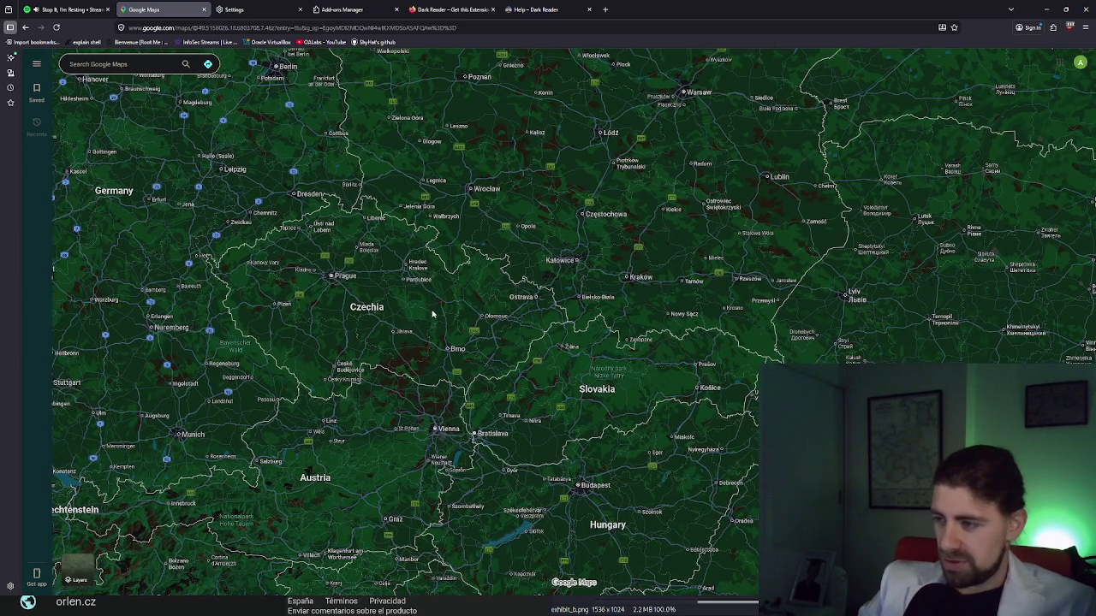
{"action": "left_click_drag", "start_coordinate": [373, 436], "coordinate": [405, 372]}
{"action": "scroll", "coordinate": [422, 446], "scroll_direction": "up", "scroll_amount": 5}
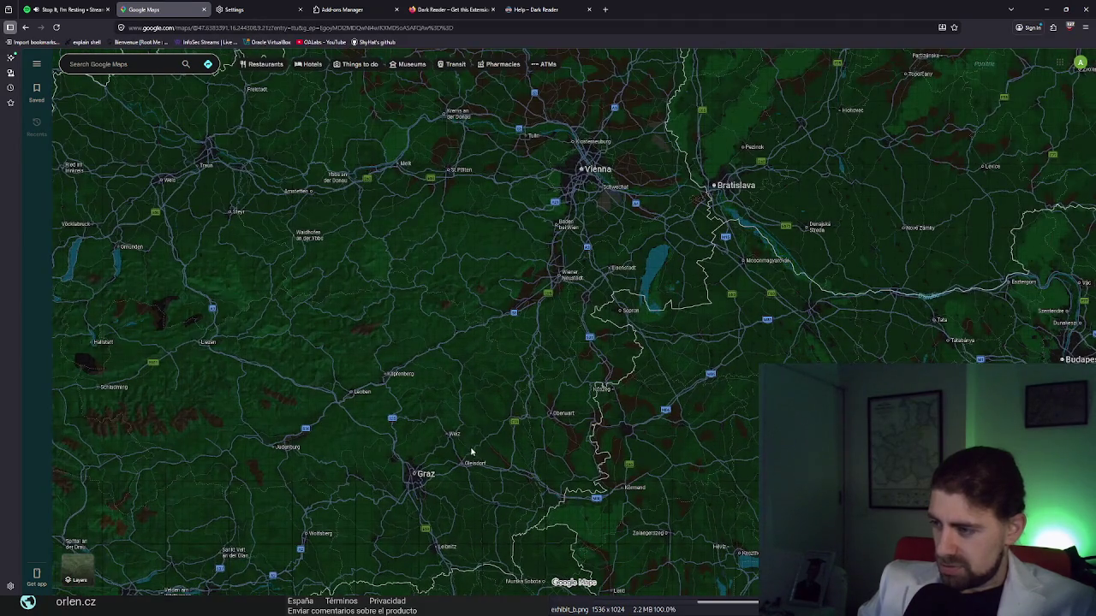
Pan and zoom the map from the Graz area north to a close view of Olomouc and Prostějov
{"action": "scroll", "coordinate": [402, 479], "scroll_direction": "up", "scroll_amount": 1}
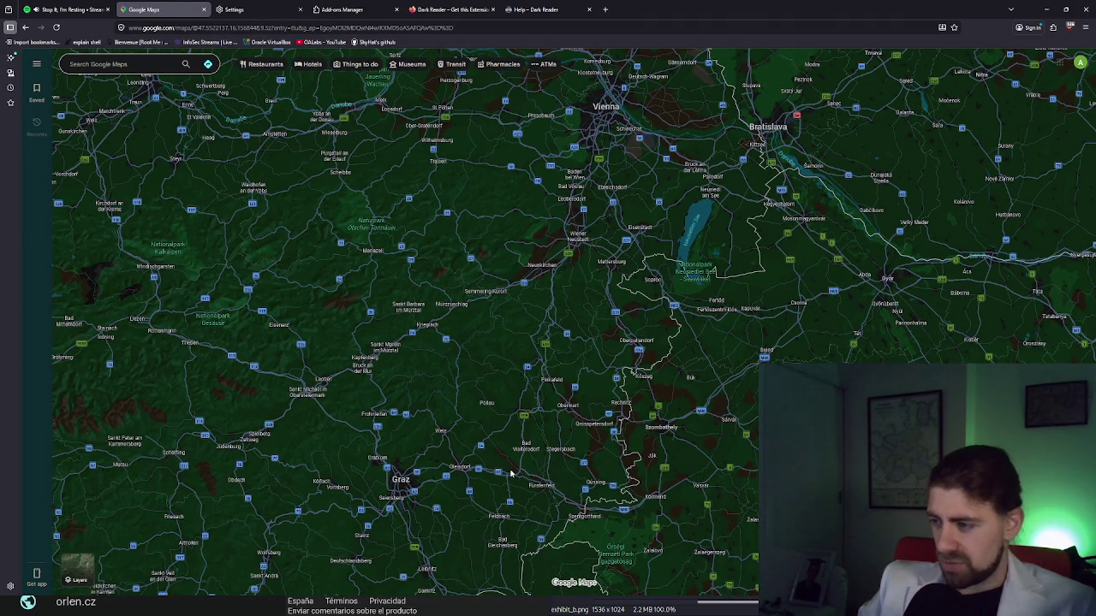
{"action": "left_click_drag", "start_coordinate": [535, 519], "coordinate": [544, 430]}
{"action": "left_click_drag", "start_coordinate": [524, 342], "coordinate": [512, 439]}
{"action": "scroll", "coordinate": [512, 439], "scroll_direction": "down", "scroll_amount": 2}
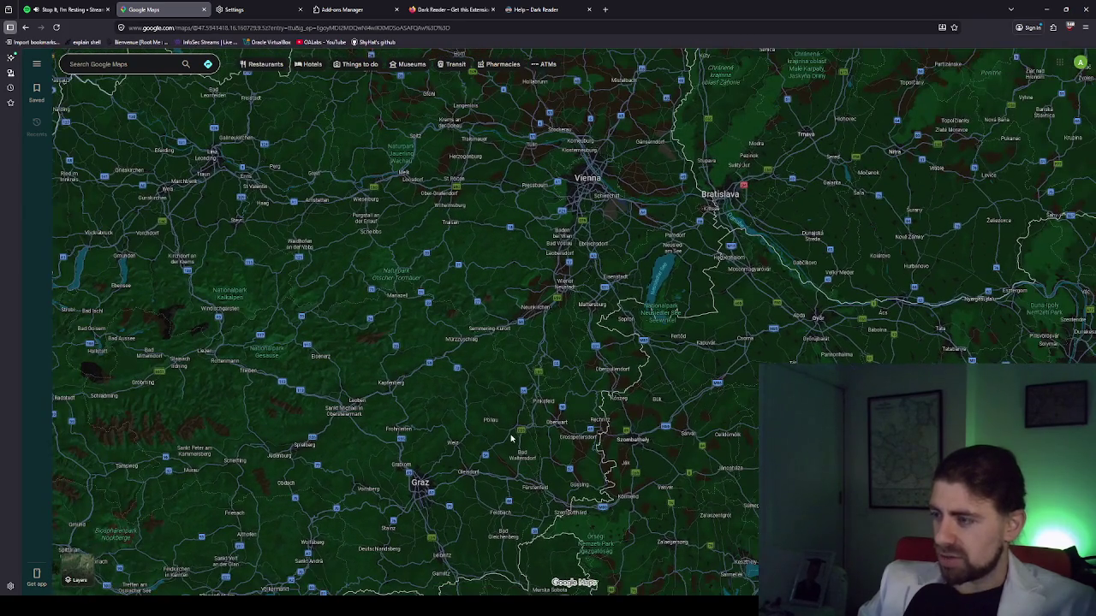
{"action": "scroll", "coordinate": [544, 430], "scroll_direction": "down", "scroll_amount": 2}
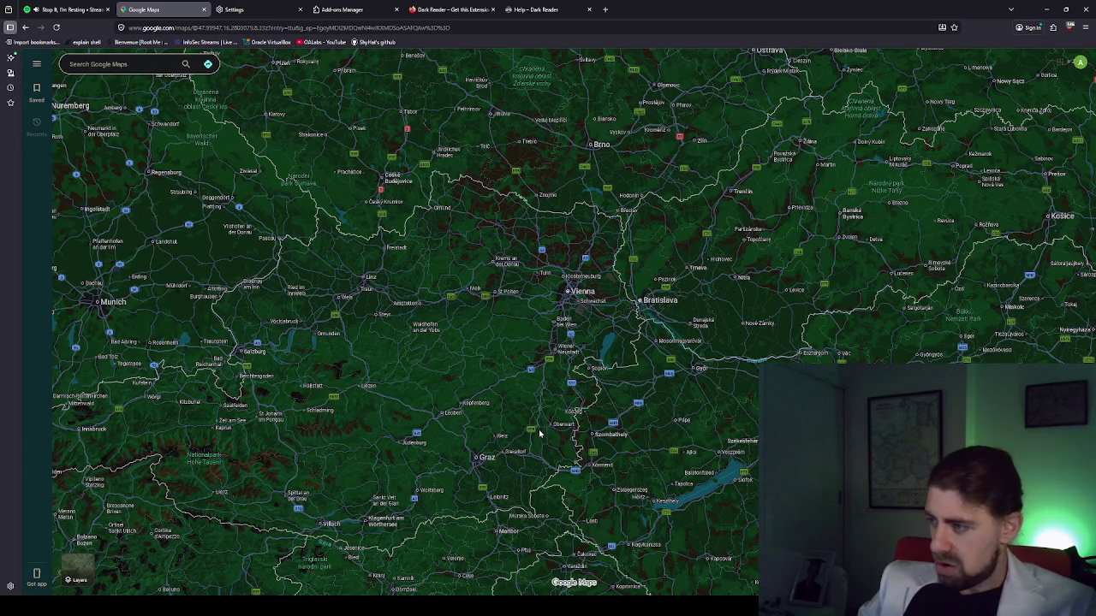
{"action": "mouse_move", "coordinate": [620, 270]}
{"action": "left_mouse_down"}
{"action": "mouse_move", "coordinate": [606, 337]}
{"action": "mouse_move", "coordinate": [532, 484]}
{"action": "left_mouse_up"}
{"action": "scroll", "coordinate": [520, 364], "scroll_direction": "up", "scroll_amount": 3}
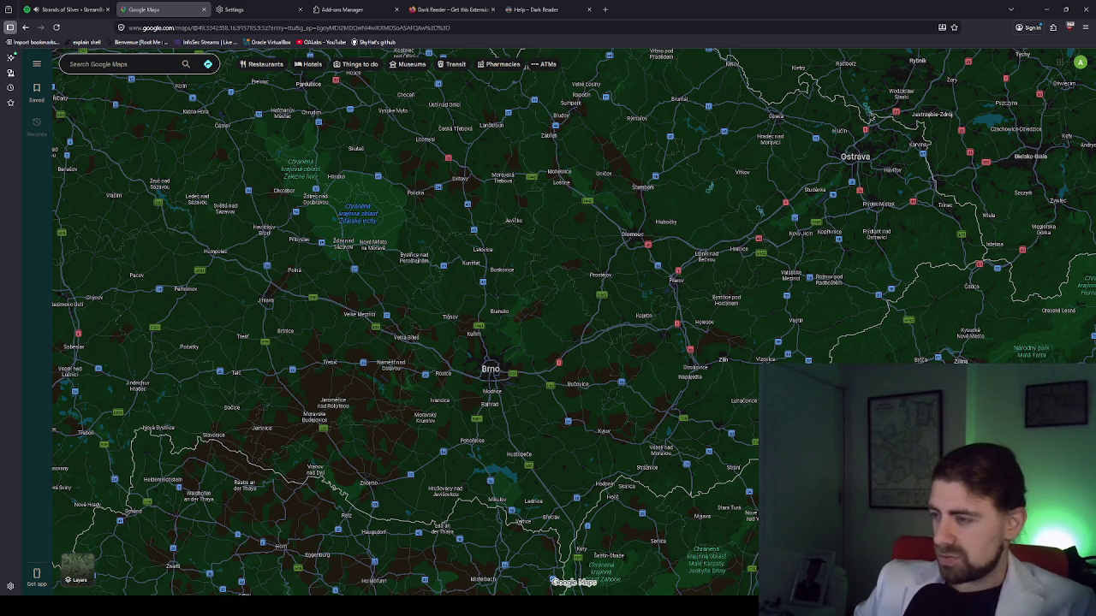
{"action": "scroll", "coordinate": [630, 256], "scroll_direction": "up", "scroll_amount": 1}
Start a distance measurement near Olomouc and place a first end point
{"action": "scroll", "coordinate": [630, 257], "scroll_direction": "up", "scroll_amount": 4}
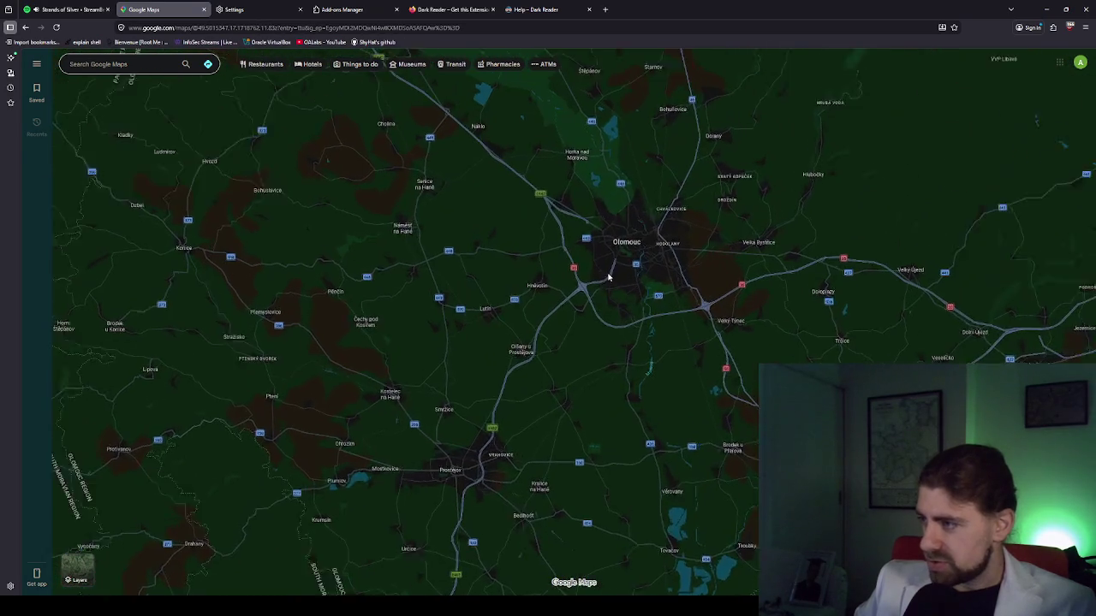
{"action": "scroll", "coordinate": [609, 276], "scroll_direction": "up", "scroll_amount": 4}
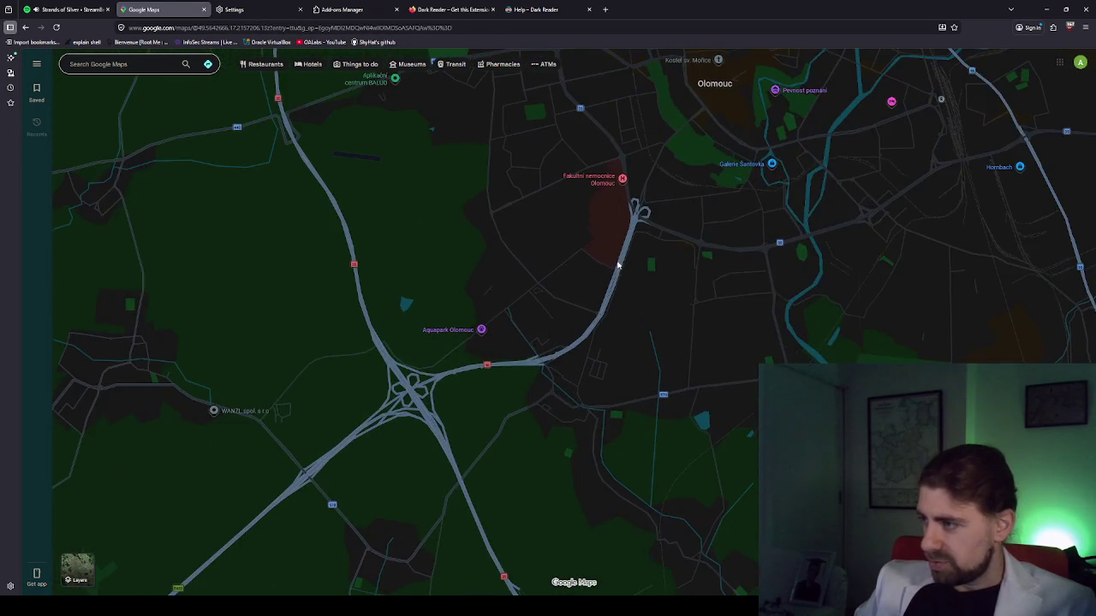
{"action": "right_click", "coordinate": [615, 267]}
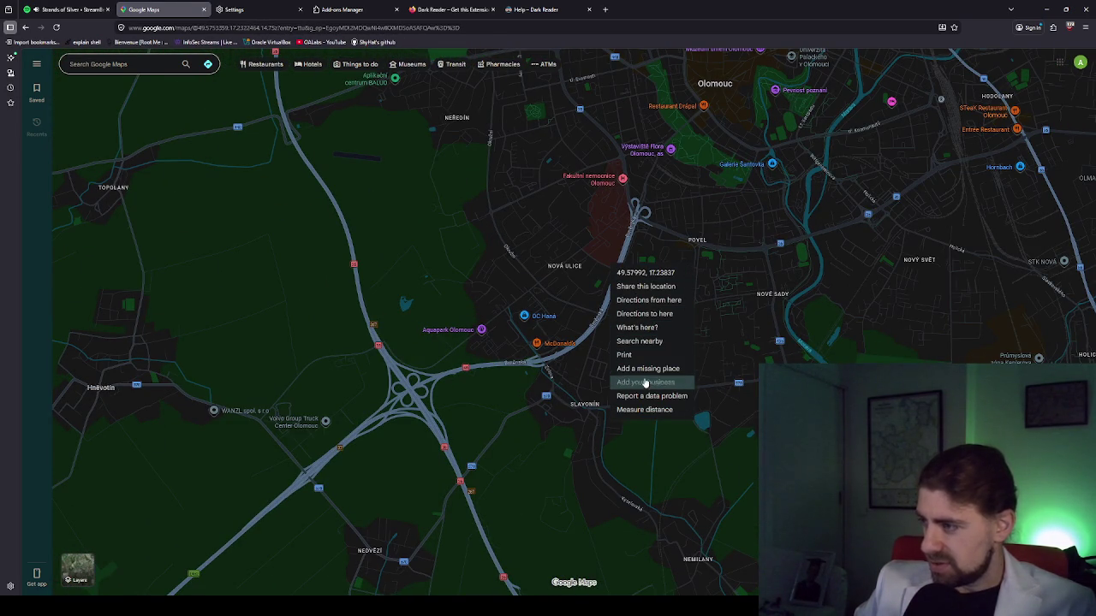
{"action": "left_click", "coordinate": [647, 409]}
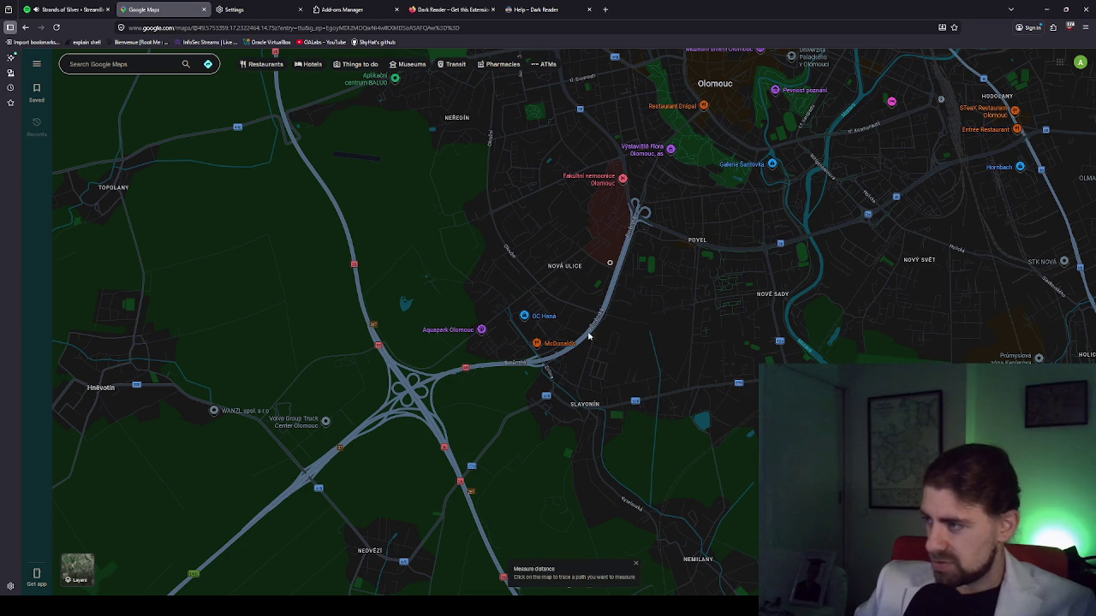
{"action": "scroll", "coordinate": [590, 346], "scroll_direction": "down", "scroll_amount": 5}
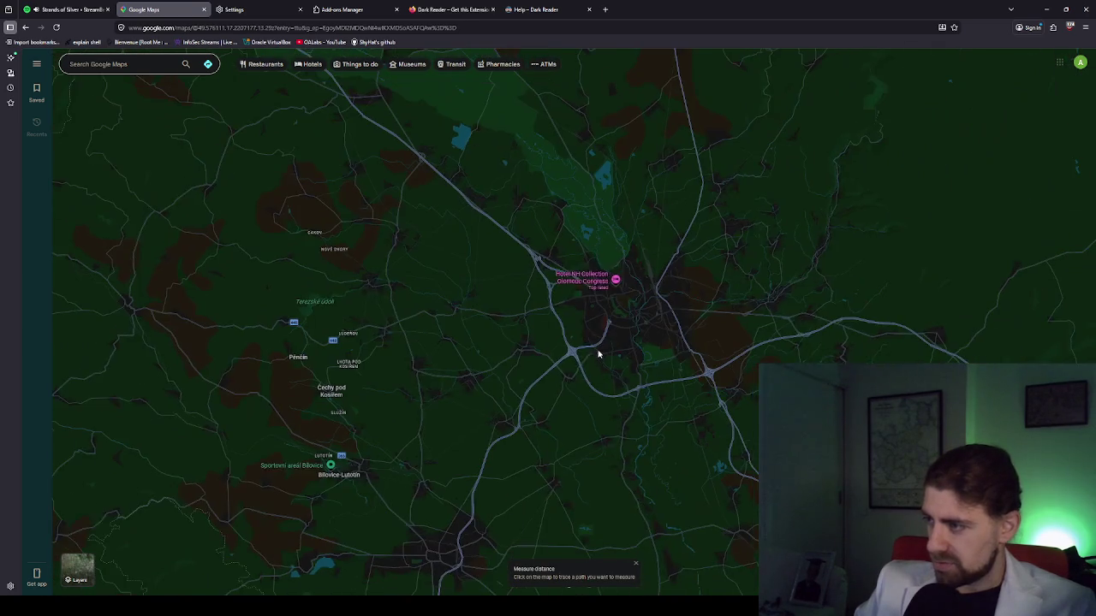
{"action": "left_click", "coordinate": [551, 400]}
Drag the measurement end point south-east, trying spots near Bochoř, Prostějov and Chropyně
{"action": "mouse_move", "coordinate": [551, 401]}
{"action": "left_mouse_down"}
{"action": "mouse_move", "coordinate": [496, 437]}
{"action": "mouse_move", "coordinate": [469, 528]}
{"action": "left_mouse_up"}
{"action": "scroll", "coordinate": [536, 386], "scroll_direction": "down", "scroll_amount": 2}
{"action": "scroll", "coordinate": [513, 480], "scroll_direction": "up", "scroll_amount": 2}
{"action": "mouse_move", "coordinate": [558, 460]}
{"action": "left_mouse_down"}
{"action": "mouse_move", "coordinate": [636, 330]}
{"action": "mouse_move", "coordinate": [642, 300]}
{"action": "mouse_move", "coordinate": [592, 325]}
{"action": "mouse_move", "coordinate": [775, 359]}
{"action": "mouse_move", "coordinate": [815, 295]}
{"action": "mouse_move", "coordinate": [782, 362]}
{"action": "mouse_move", "coordinate": [755, 360]}
{"action": "left_mouse_up"}
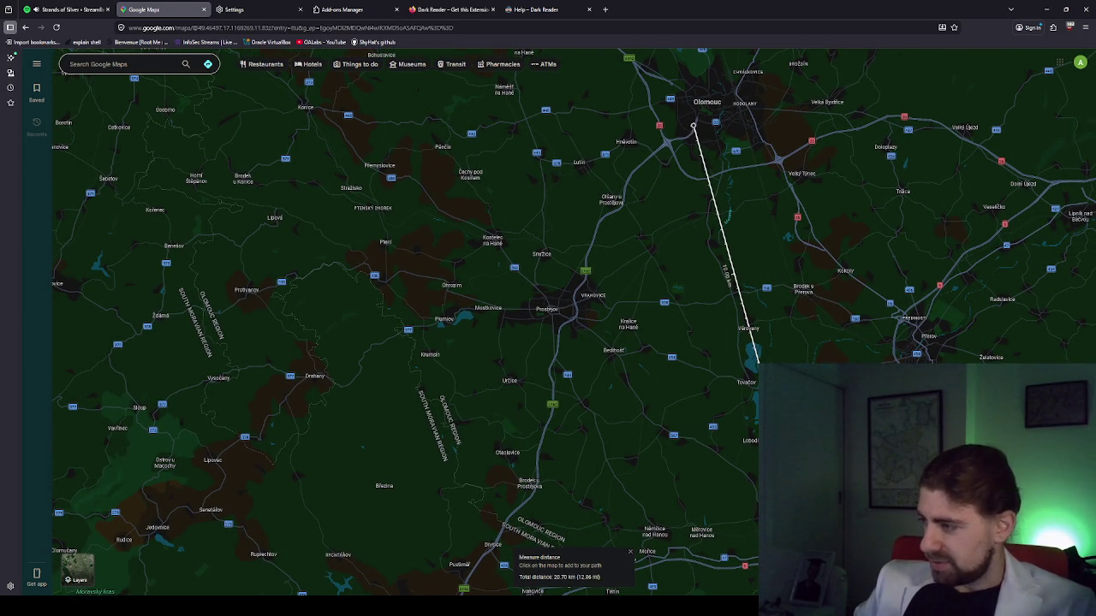
{"action": "left_click_drag", "start_coordinate": [803, 502], "coordinate": [636, 331]}
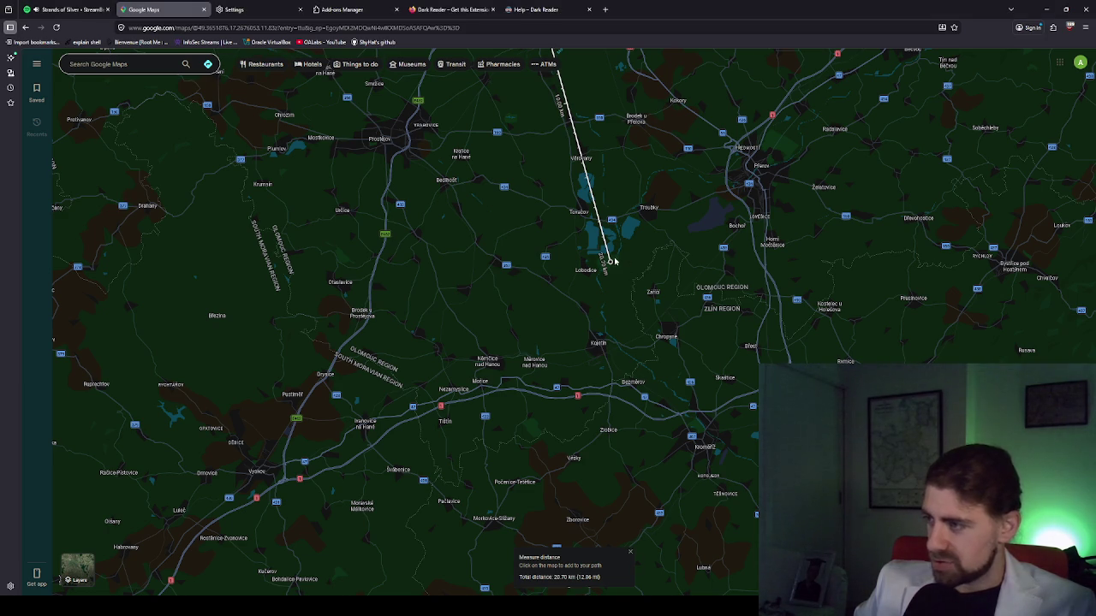
{"action": "mouse_move", "coordinate": [615, 261]}
{"action": "left_mouse_down"}
{"action": "mouse_move", "coordinate": [729, 255]}
{"action": "mouse_move", "coordinate": [765, 272]}
{"action": "mouse_move", "coordinate": [770, 309]}
{"action": "left_mouse_up"}
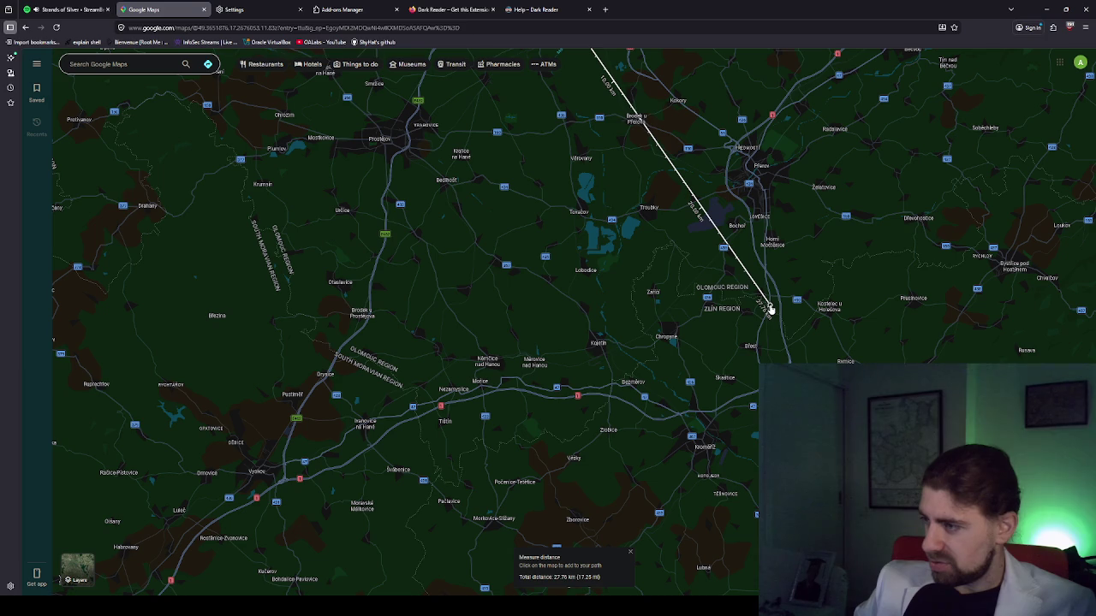
{"action": "scroll", "coordinate": [709, 347], "scroll_direction": "down", "scroll_amount": 3}
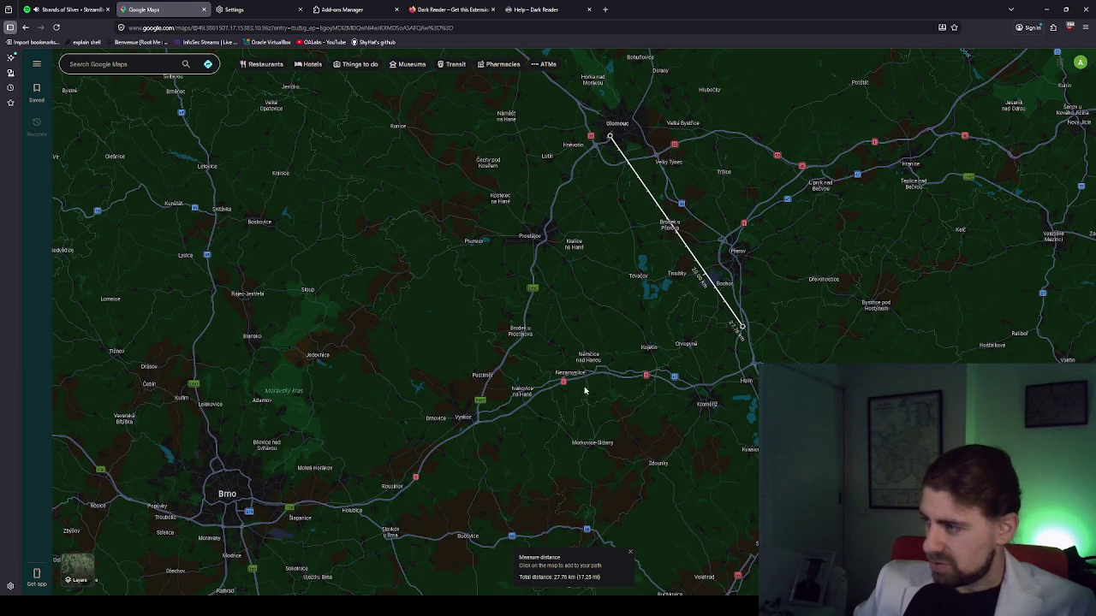
{"action": "mouse_move", "coordinate": [743, 327]}
{"action": "left_mouse_down"}
{"action": "mouse_move", "coordinate": [524, 368]}
{"action": "mouse_move", "coordinate": [514, 354]}
{"action": "left_mouse_up"}
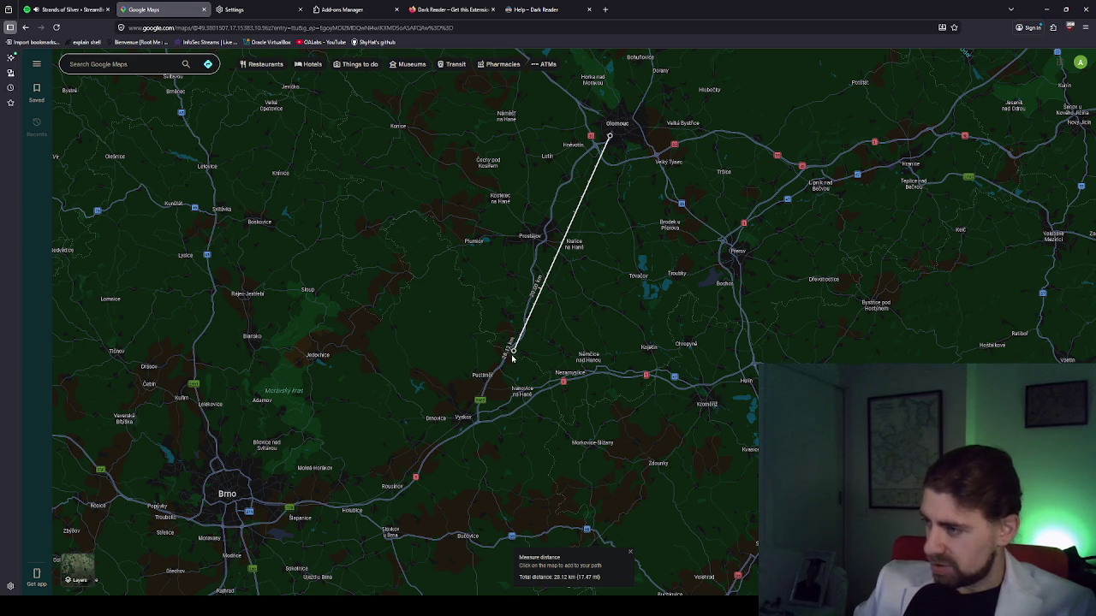
{"action": "left_click_drag", "start_coordinate": [512, 356], "coordinate": [738, 341]}
Settle the end point near Žalkovice at 28.44 km and show the Prostějov–Kojetín area
{"action": "scroll", "coordinate": [741, 340], "scroll_direction": "up", "scroll_amount": 1}
{"action": "scroll", "coordinate": [743, 339], "scroll_direction": "up", "scroll_amount": 3}
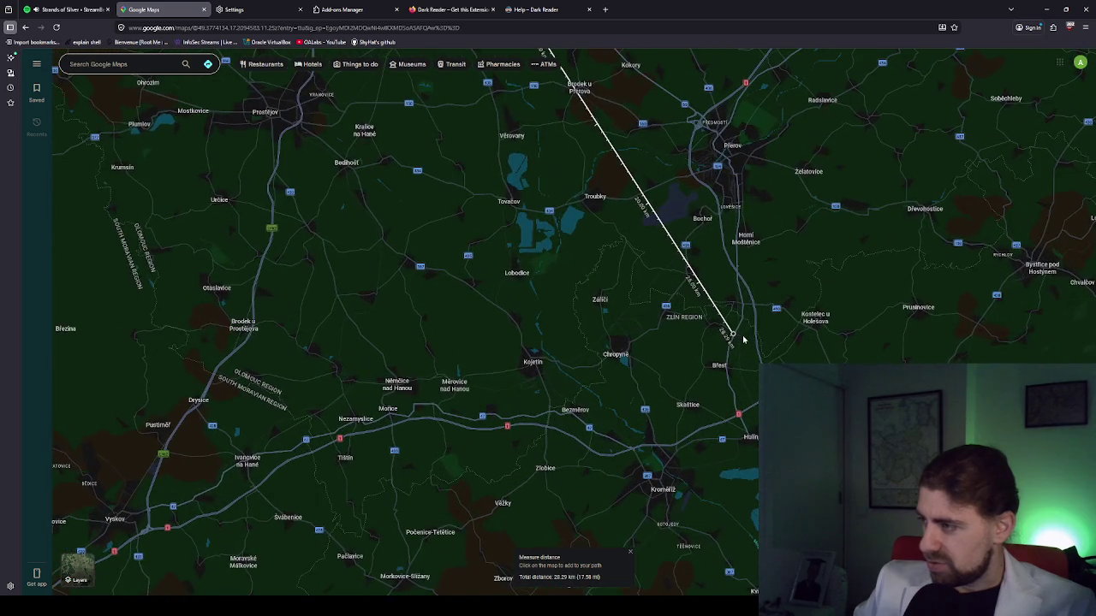
{"action": "scroll", "coordinate": [743, 343], "scroll_direction": "up", "scroll_amount": 1}
{"action": "scroll", "coordinate": [727, 334], "scroll_direction": "up", "scroll_amount": 2}
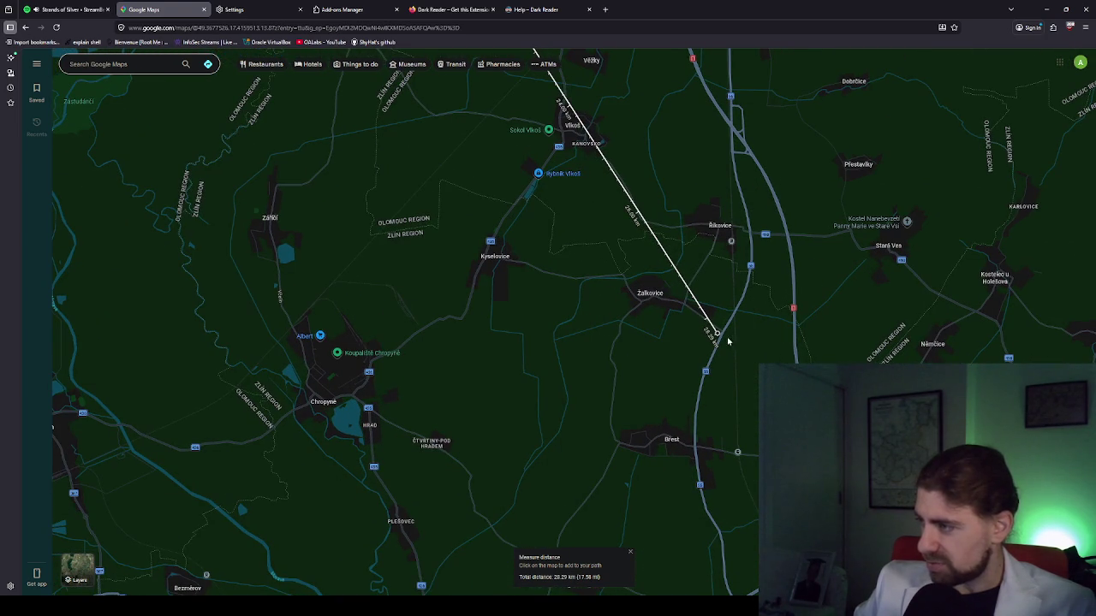
{"action": "mouse_move", "coordinate": [717, 333]}
{"action": "left_mouse_down"}
{"action": "mouse_move", "coordinate": [783, 313]}
{"action": "mouse_move", "coordinate": [793, 293]}
{"action": "mouse_move", "coordinate": [786, 309]}
{"action": "left_mouse_up"}
{"action": "scroll", "coordinate": [786, 310], "scroll_direction": "down", "scroll_amount": 3}
{"action": "scroll", "coordinate": [710, 344], "scroll_direction": "down", "scroll_amount": 2}
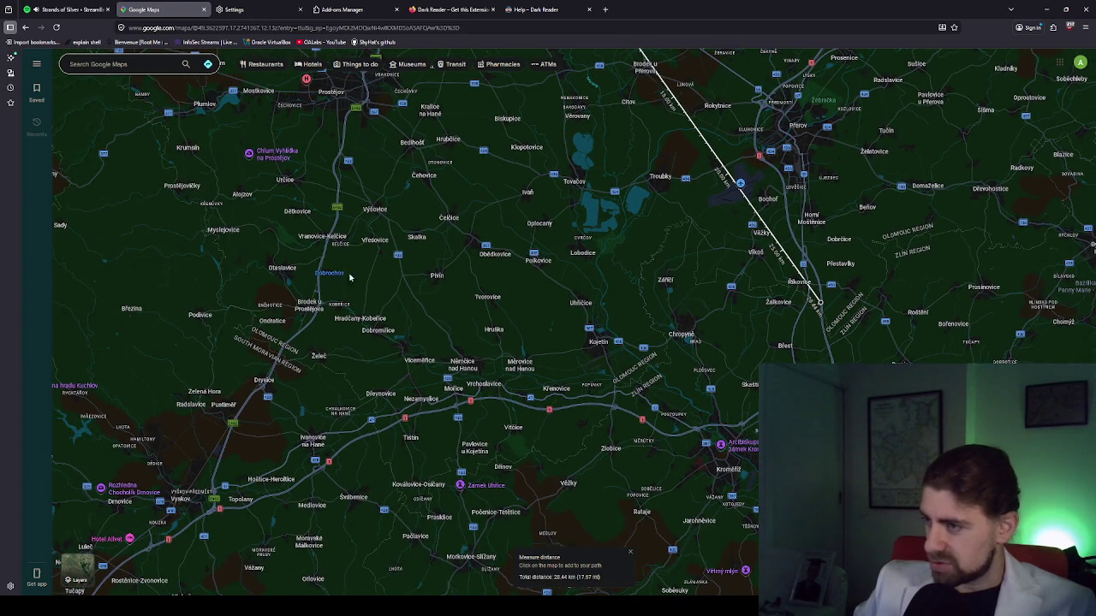
{"action": "left_click_drag", "start_coordinate": [432, 303], "coordinate": [473, 377]}
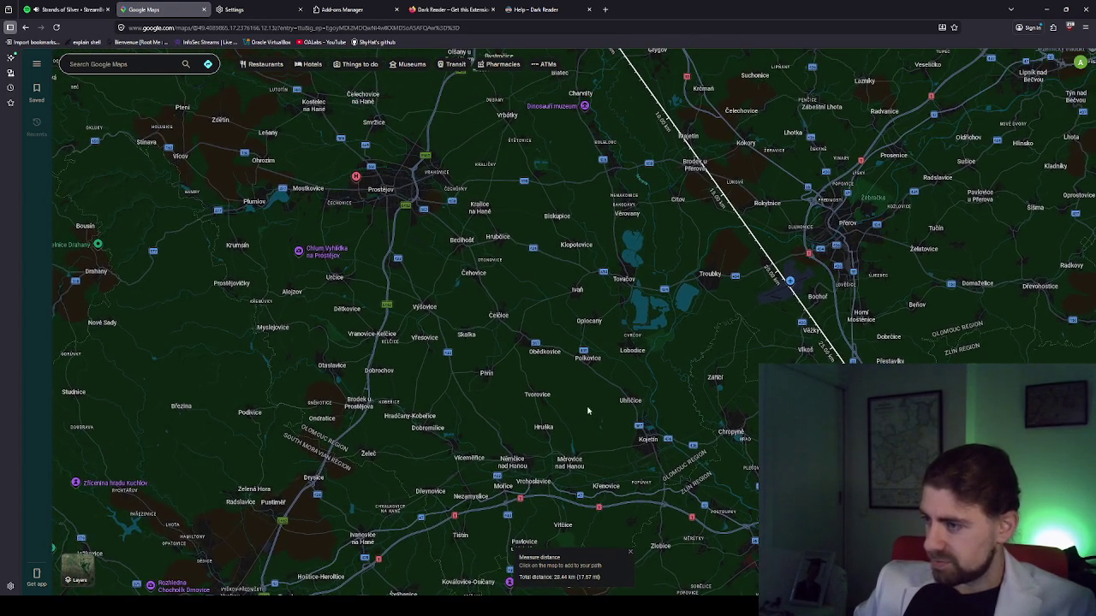
{"action": "scroll", "coordinate": [482, 409], "scroll_direction": "down", "scroll_amount": 2}
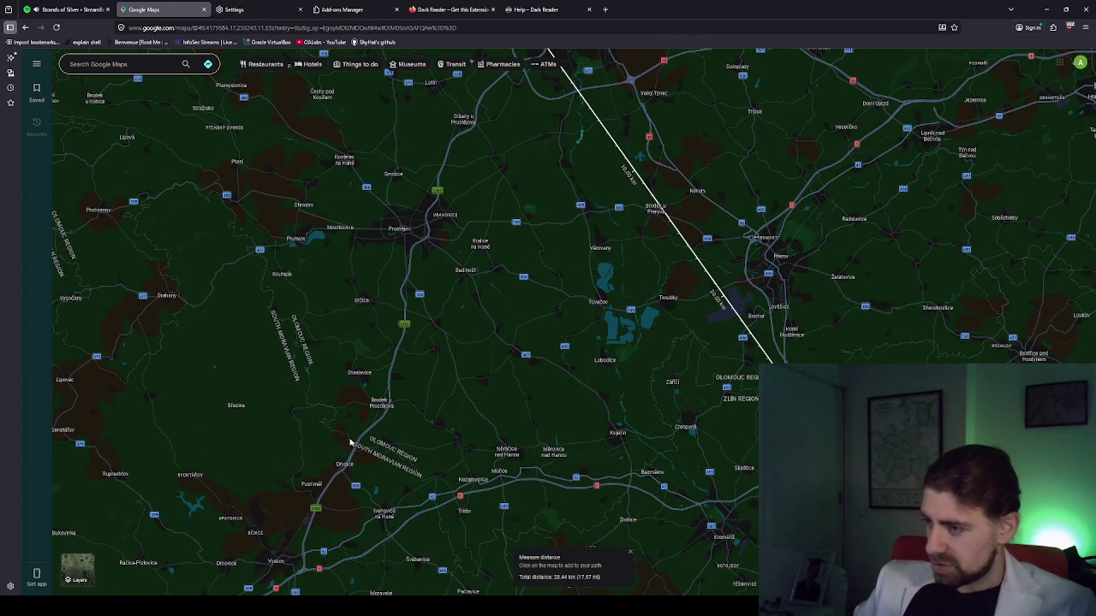
Search Google Maps for 'orlen' to list ORLEN gas stations
{"action": "left_click", "coordinate": [141, 60]}
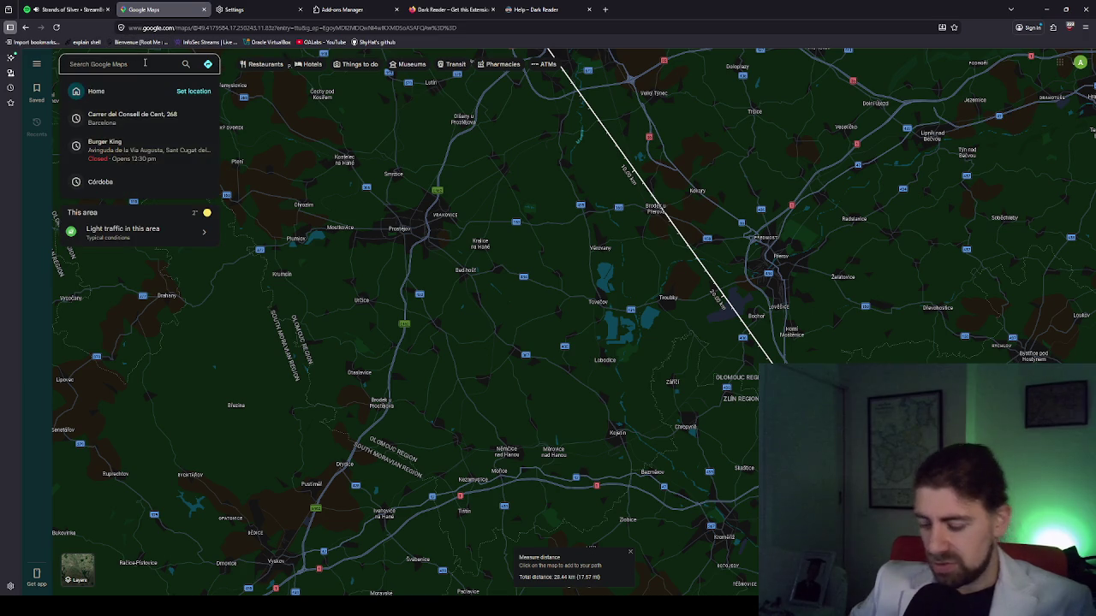
{"action": "type", "text": "op"}
{"action": "key", "text": "BackSpace"}
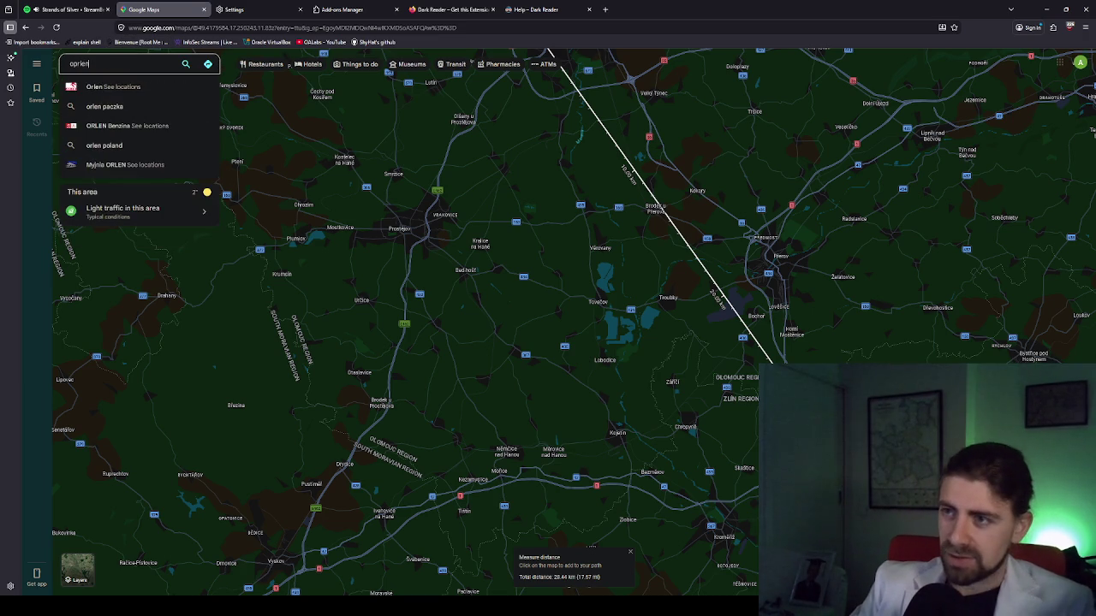
{"action": "type", "text": "r"}
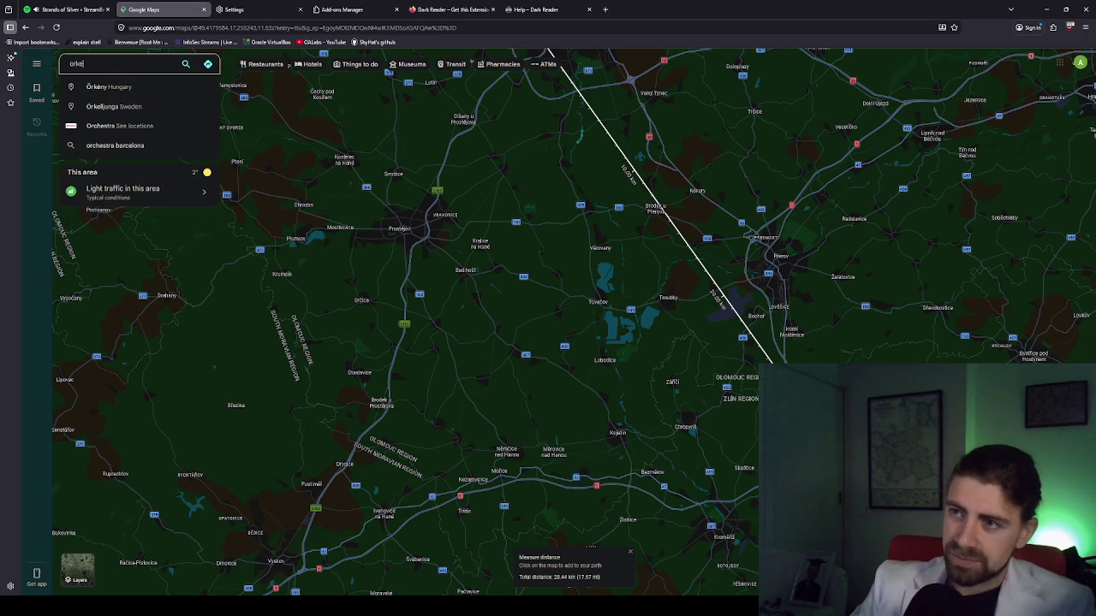
{"action": "type", "text": "len"}
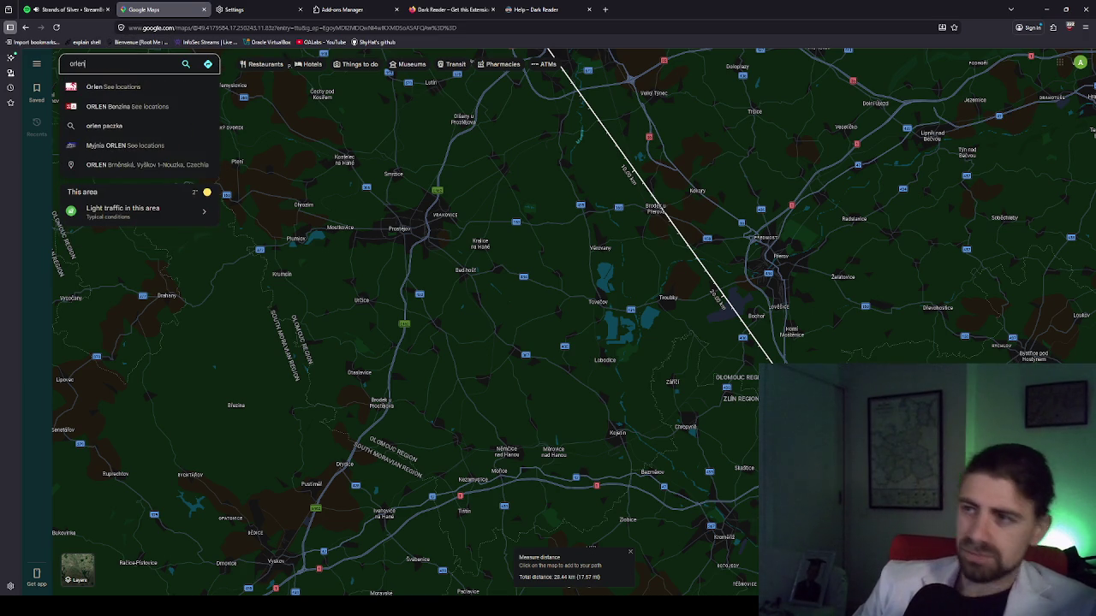
{"action": "key", "text": "Return"}
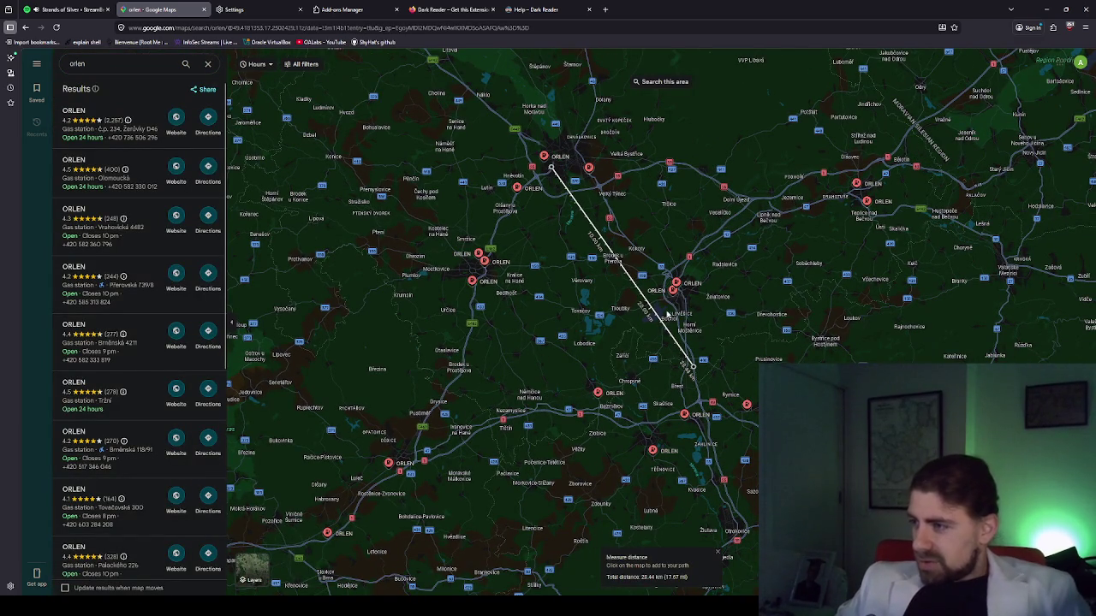
Extend the measurement through the ORLEN marker and southwest toward Vyškov, totalling 91.22 km
{"action": "mouse_move", "coordinate": [602, 400]}
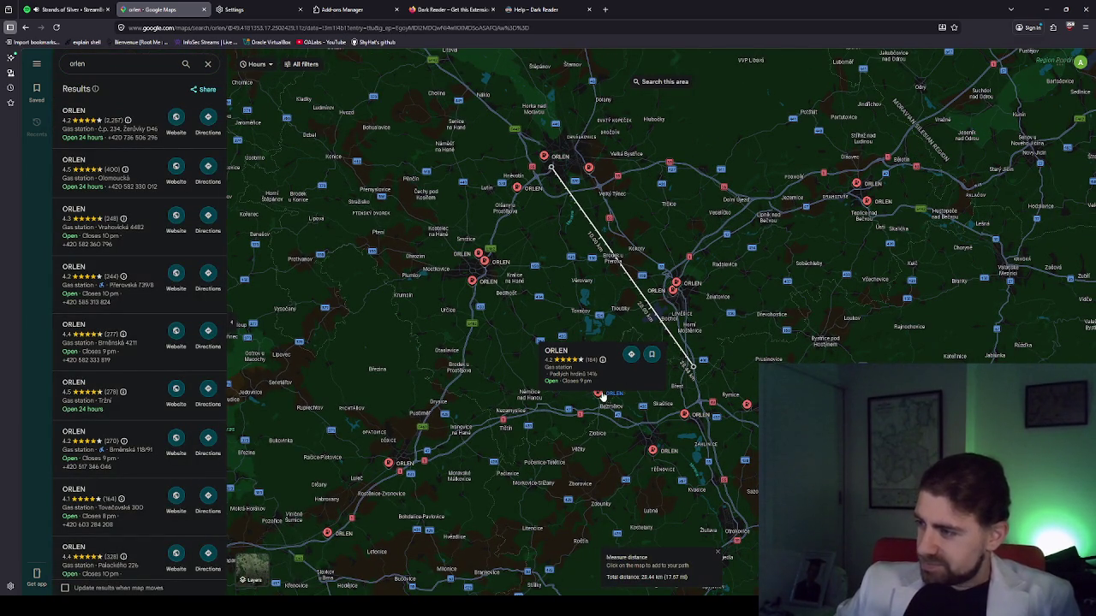
{"action": "left_click", "coordinate": [606, 393]}
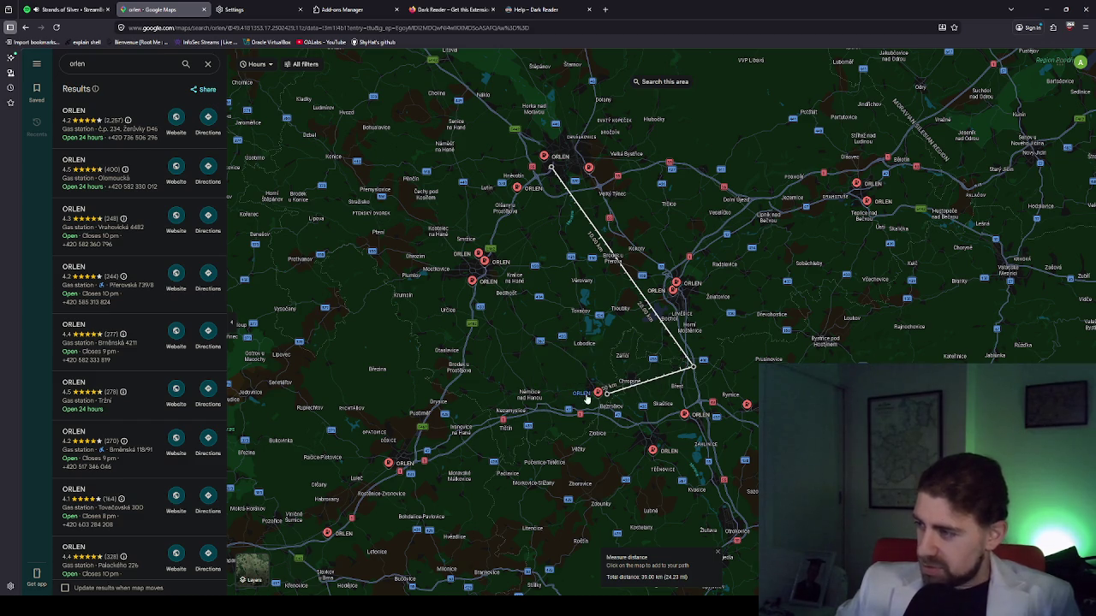
{"action": "mouse_move", "coordinate": [606, 393]}
{"action": "left_mouse_down"}
{"action": "mouse_move", "coordinate": [560, 397]}
{"action": "mouse_move", "coordinate": [256, 541]}
{"action": "mouse_move", "coordinate": [312, 507]}
{"action": "mouse_move", "coordinate": [383, 525]}
{"action": "mouse_move", "coordinate": [404, 505]}
{"action": "mouse_move", "coordinate": [342, 502]}
{"action": "mouse_move", "coordinate": [314, 513]}
{"action": "left_mouse_up"}
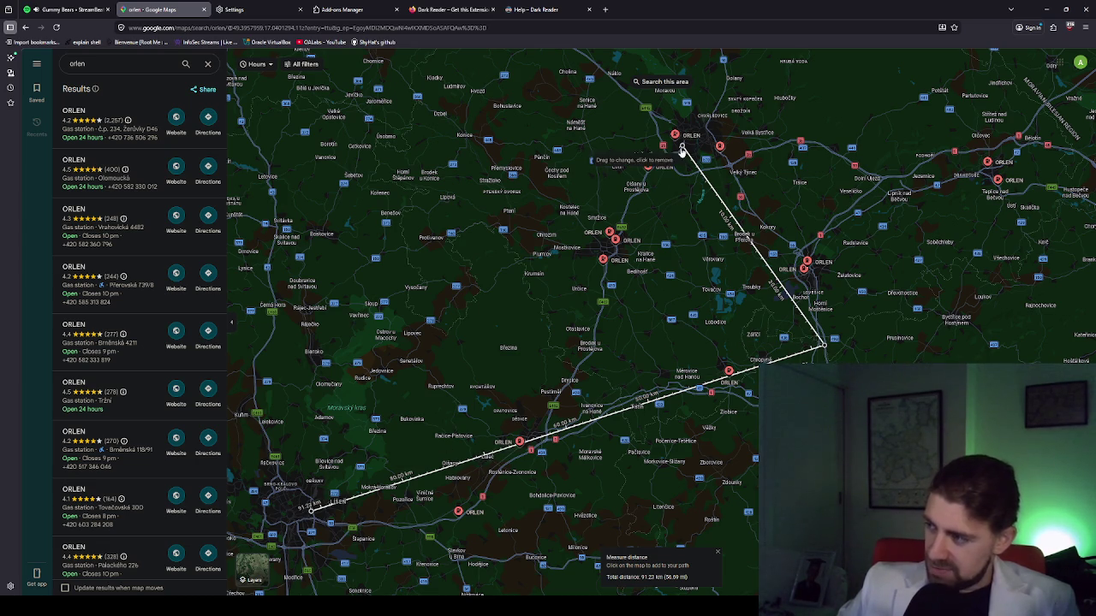
Reshape the measured path and add points at the Vyškov ORLEN station
{"action": "left_click_drag", "start_coordinate": [824, 348], "coordinate": [820, 345]}
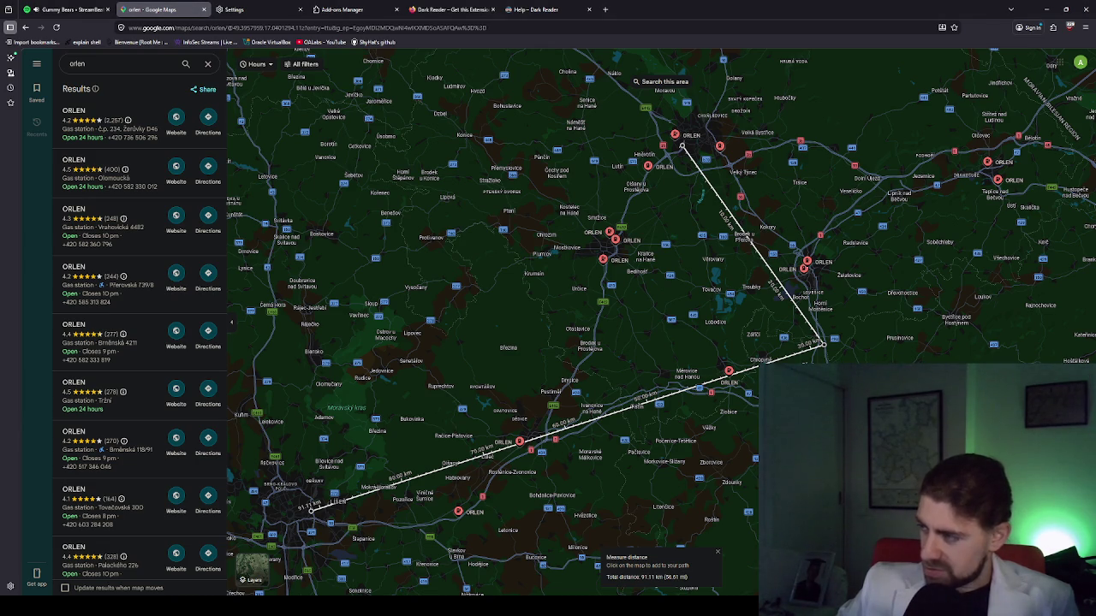
{"action": "mouse_move", "coordinate": [824, 348]}
{"action": "left_mouse_down"}
{"action": "mouse_move", "coordinate": [569, 405]}
{"action": "mouse_move", "coordinate": [548, 429]}
{"action": "left_mouse_up"}
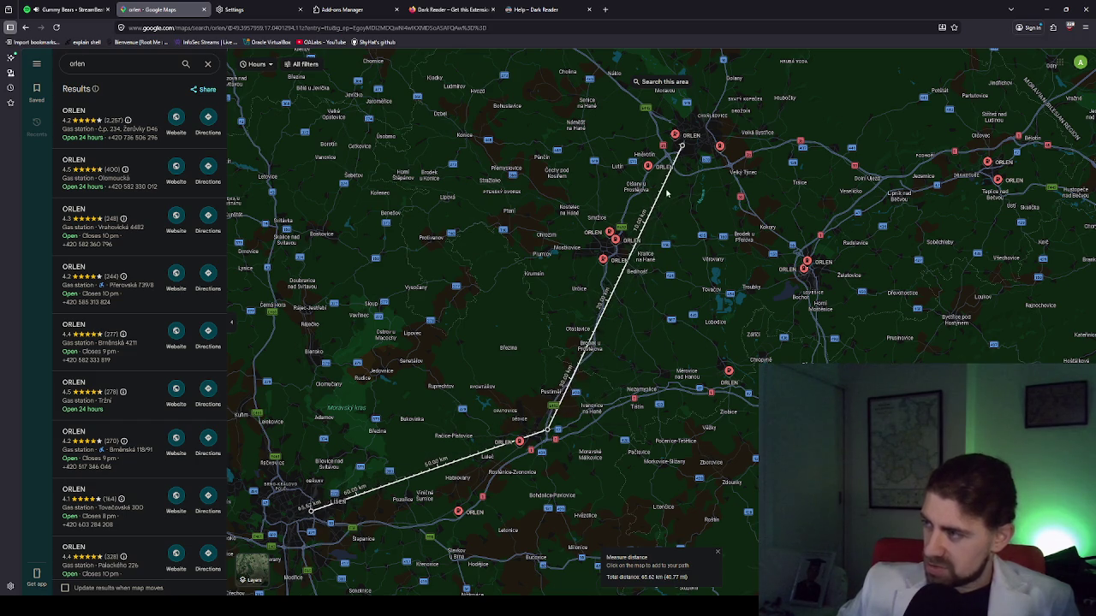
{"action": "mouse_move", "coordinate": [518, 447]}
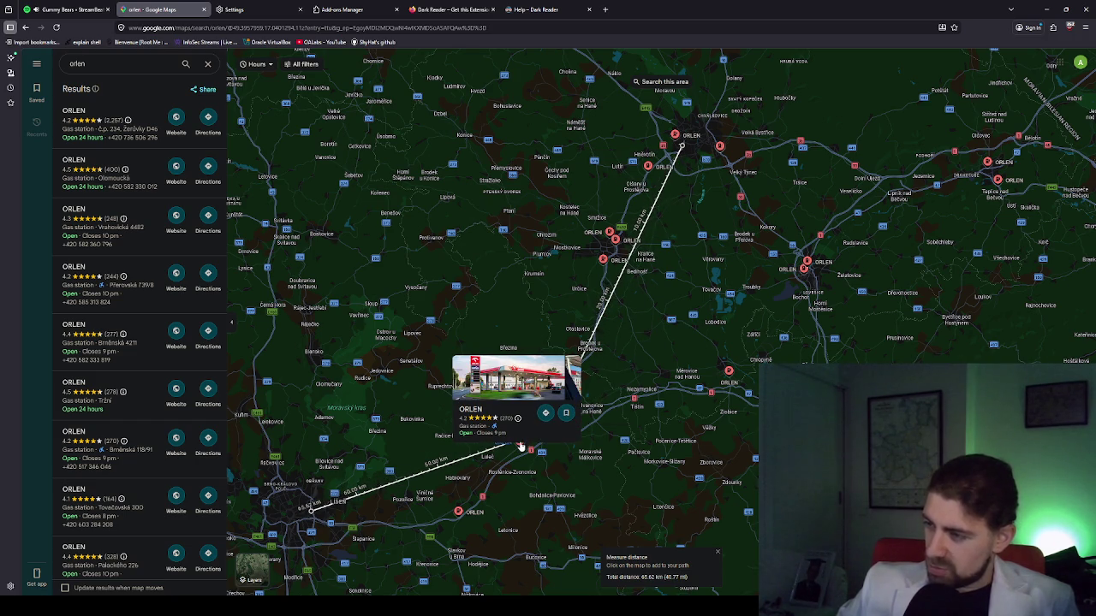
{"action": "left_click", "coordinate": [520, 445]}
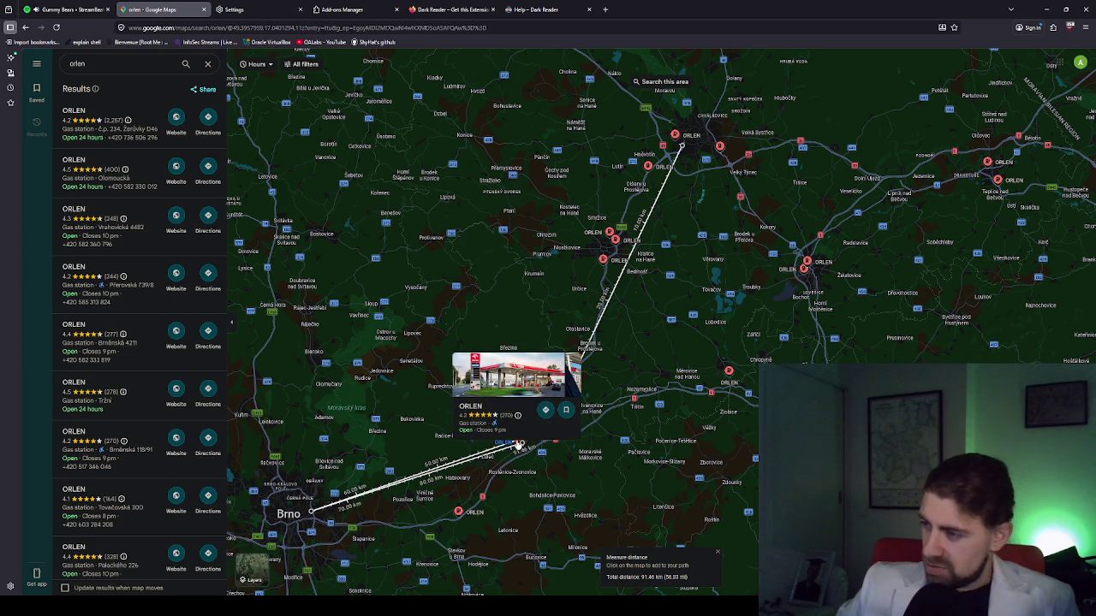
{"action": "left_click", "coordinate": [519, 446]}
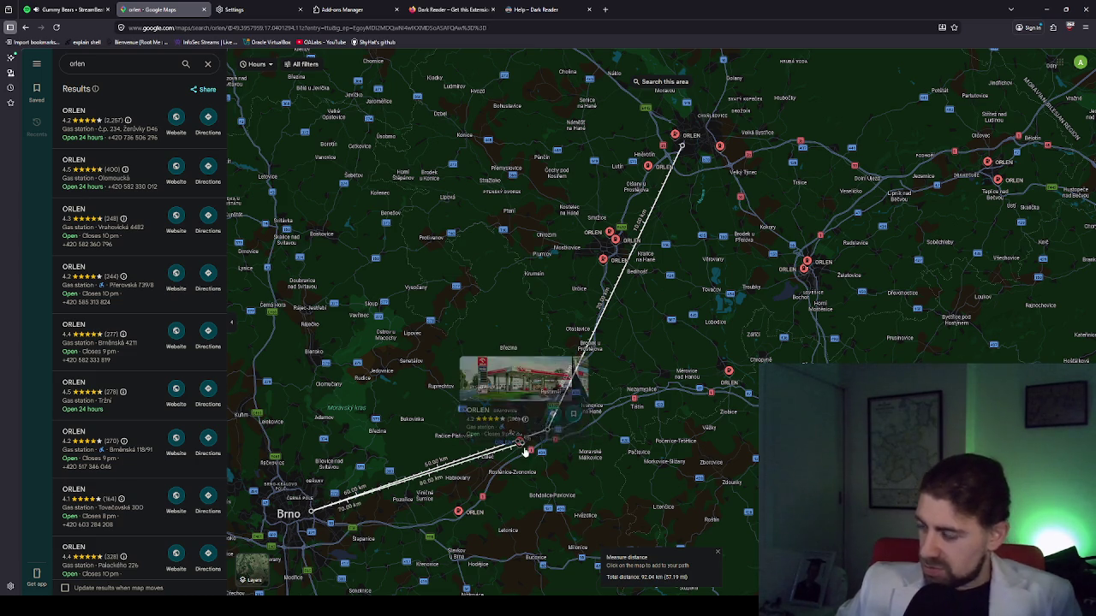
Measure the distance to the station and open directions to the Brněnská 118/91 ORLEN
{"action": "right_click", "coordinate": [532, 421]}
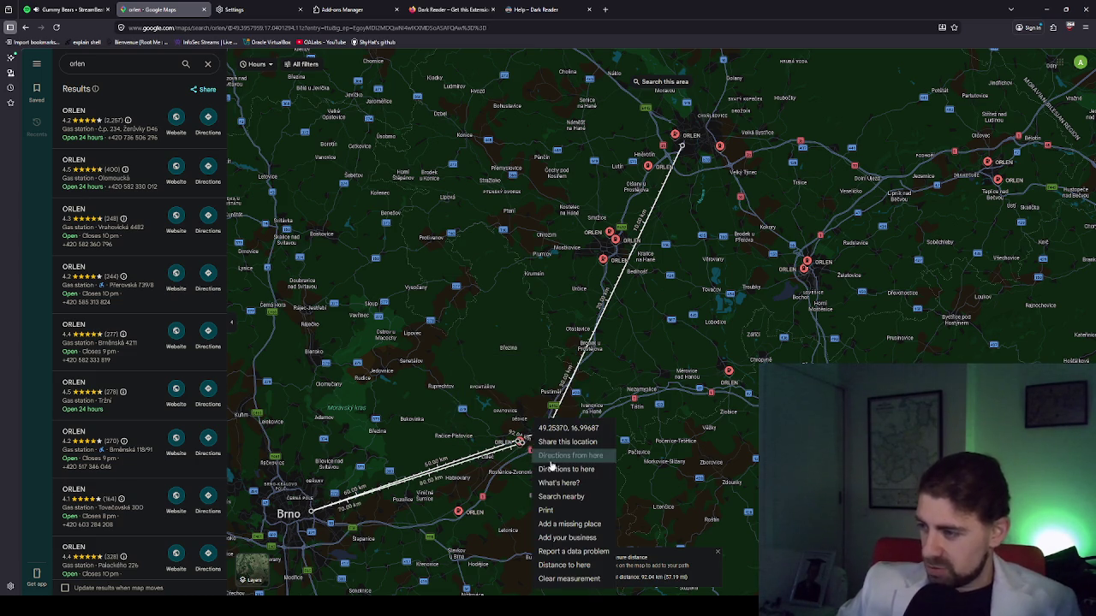
{"action": "left_click", "coordinate": [484, 417]}
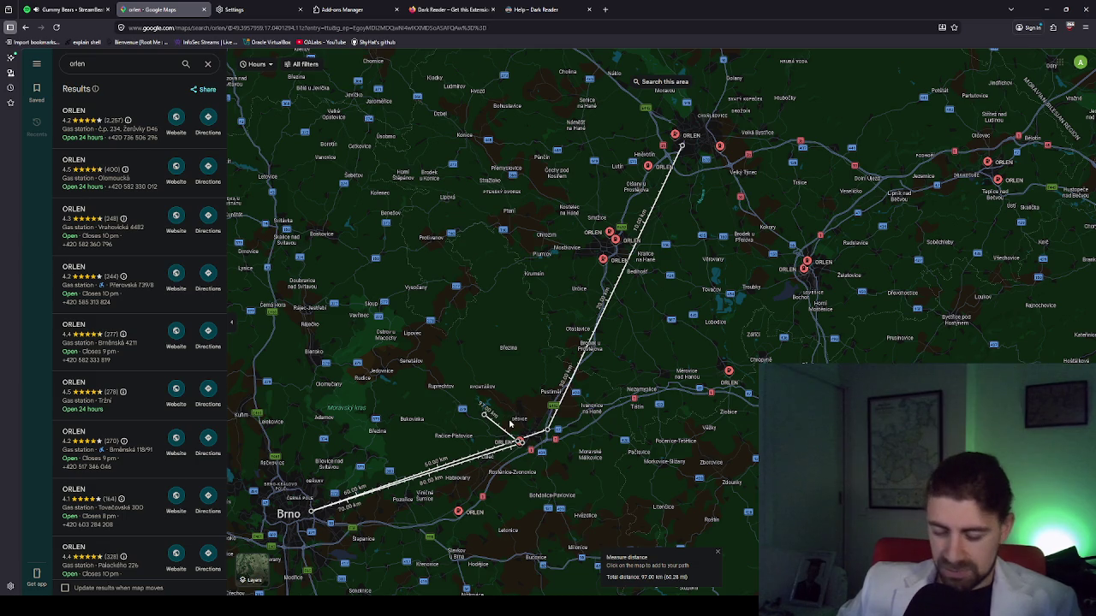
{"action": "mouse_move", "coordinate": [524, 450]}
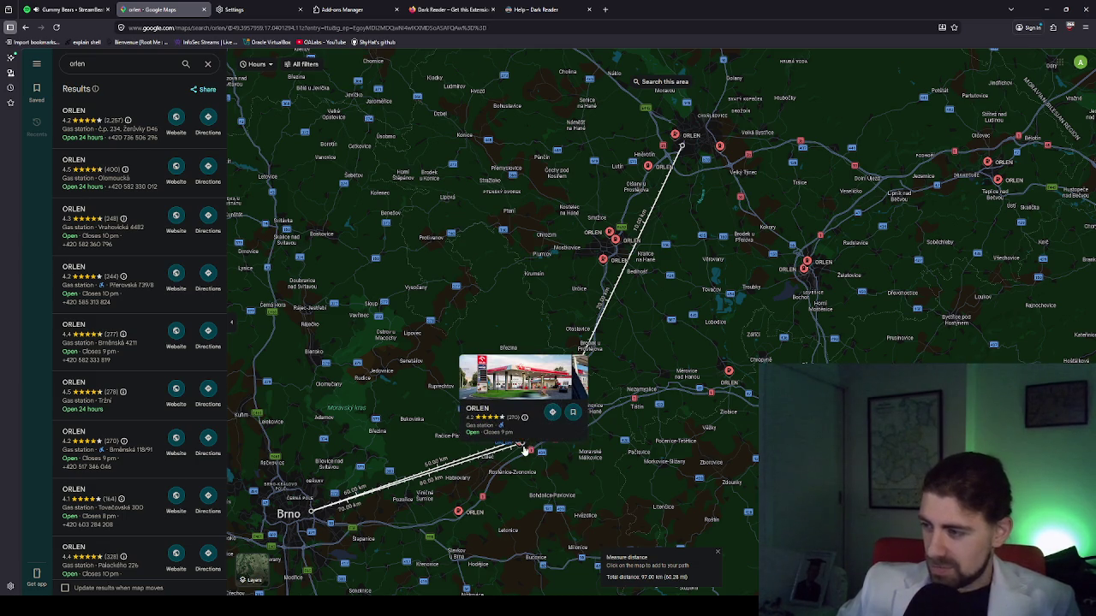
{"action": "left_click", "coordinate": [552, 412]}
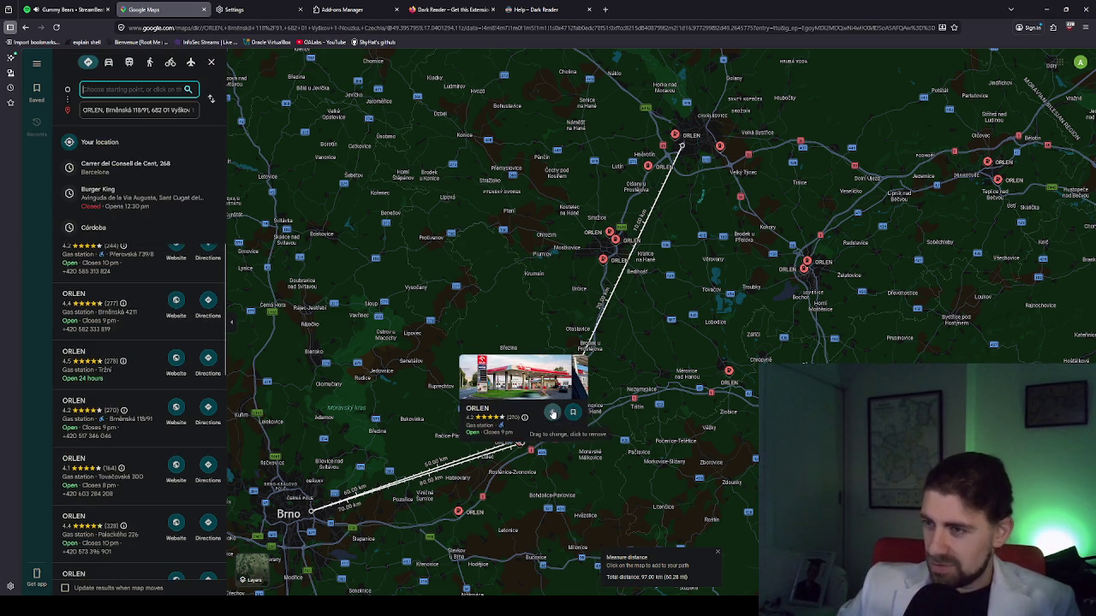
Select, then deselect, the Brněnská 118/91 ORLEN address in the destination field
{"action": "left_click", "coordinate": [163, 111]}
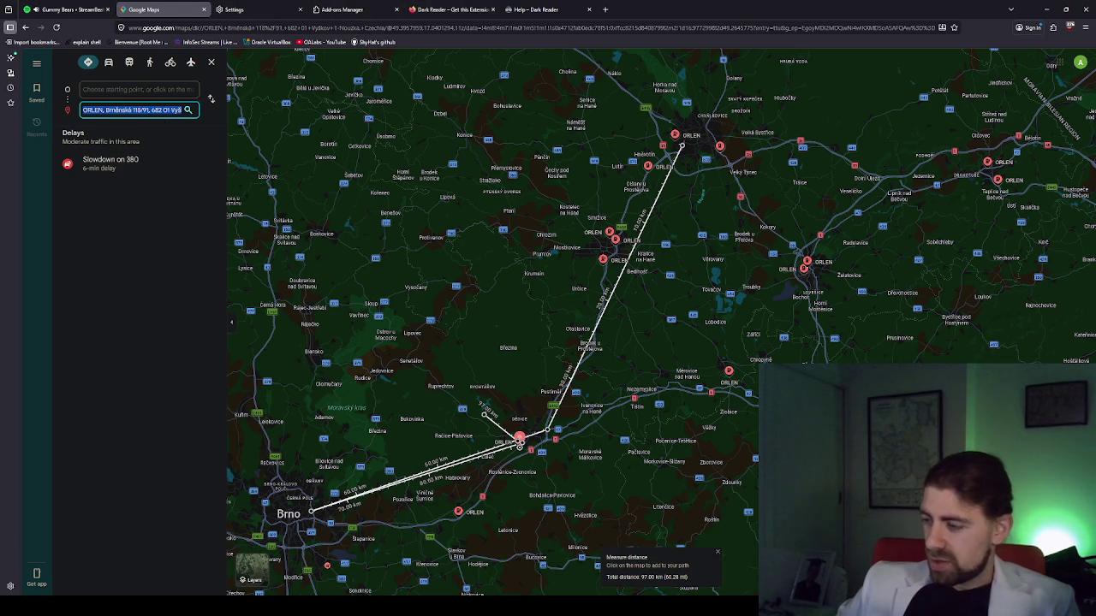
{"action": "left_click", "coordinate": [150, 110]}
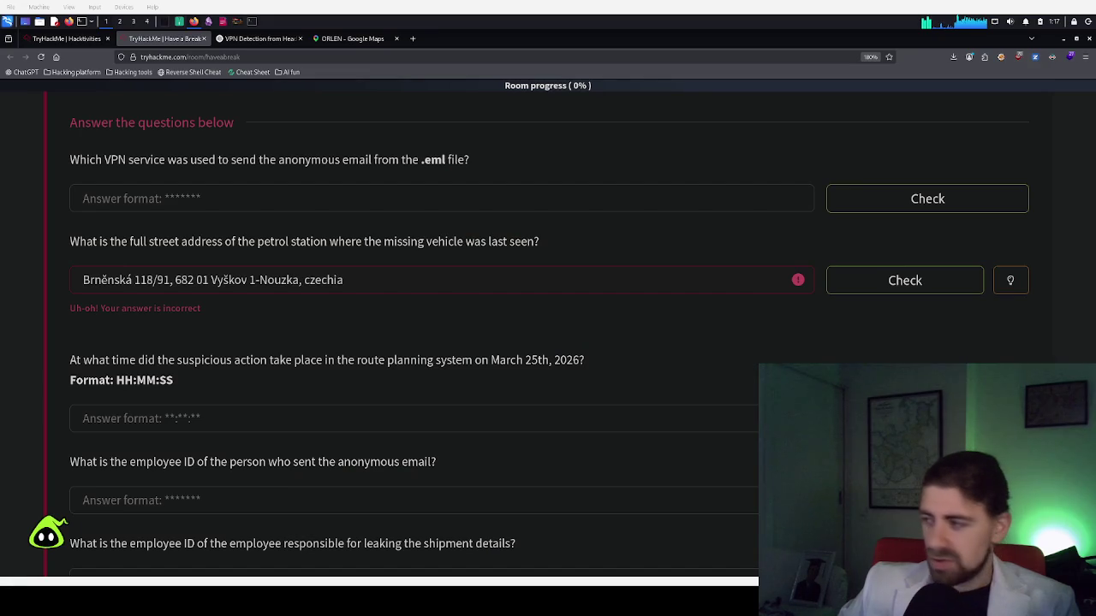
Reveal the address question's hint and select 'czechia' in the rejected answer
{"action": "left_click", "coordinate": [1015, 285]}
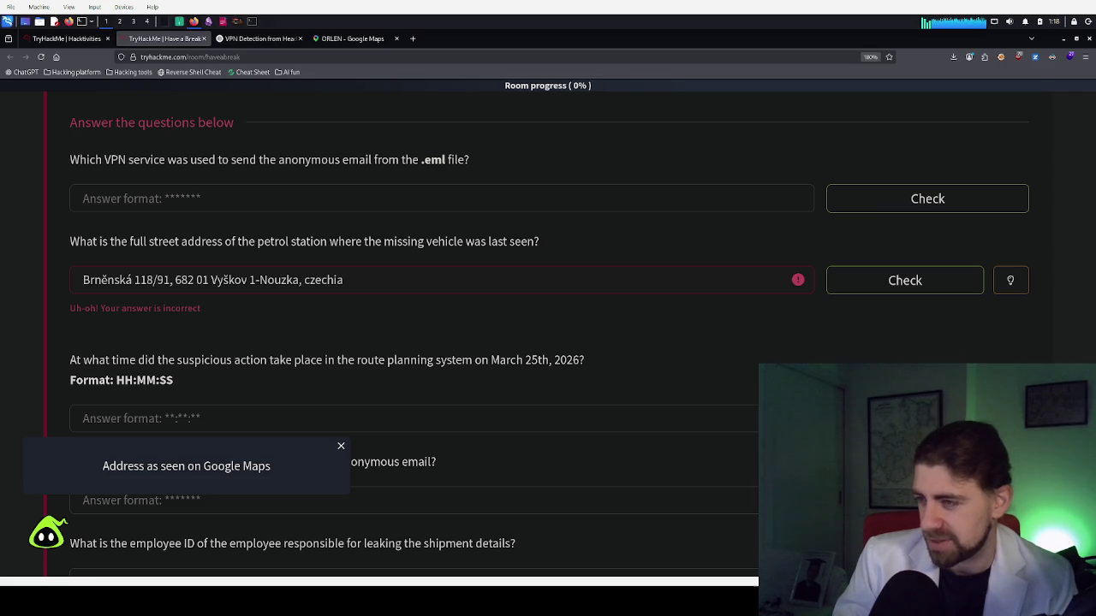
{"action": "double_click", "coordinate": [347, 282]}
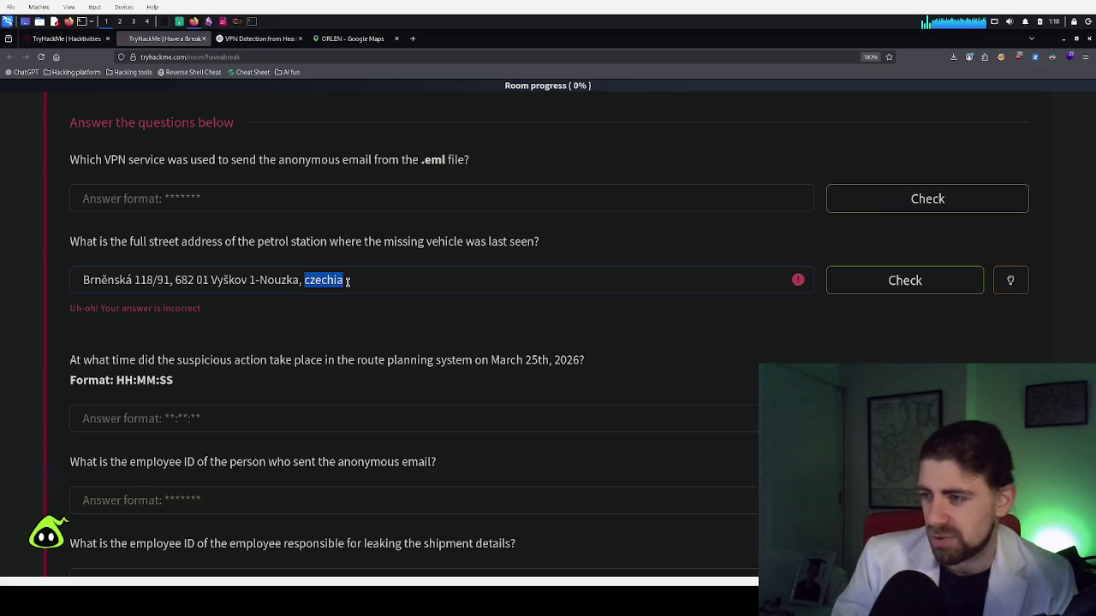
Select the whole rejected address answer, then return to Google Maps and view the ORLEN photo
{"action": "double_click", "coordinate": [346, 281]}
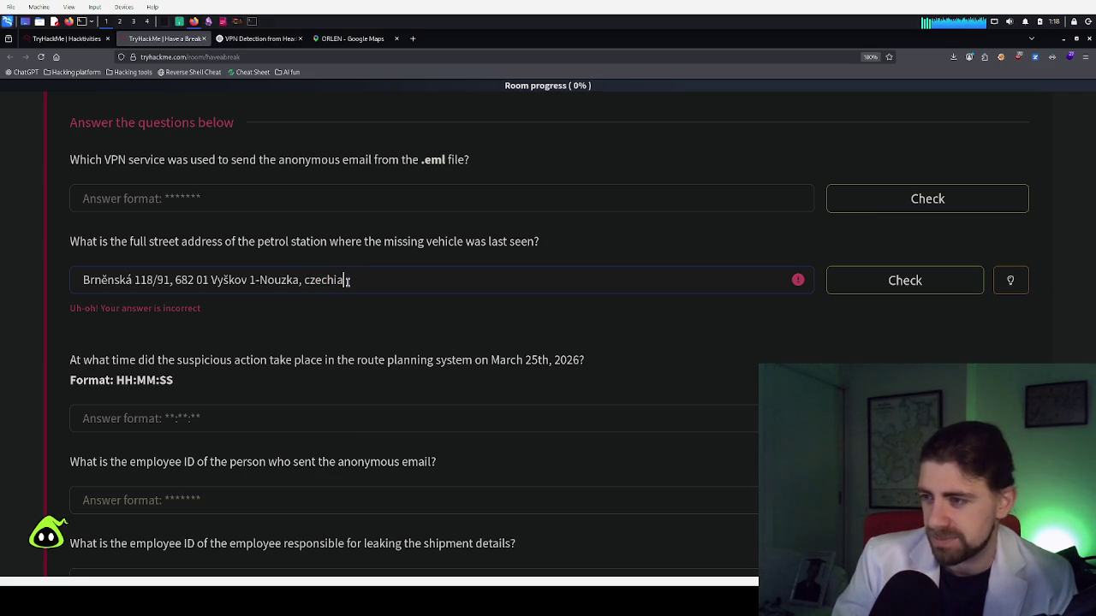
{"action": "triple_click", "coordinate": [348, 281]}
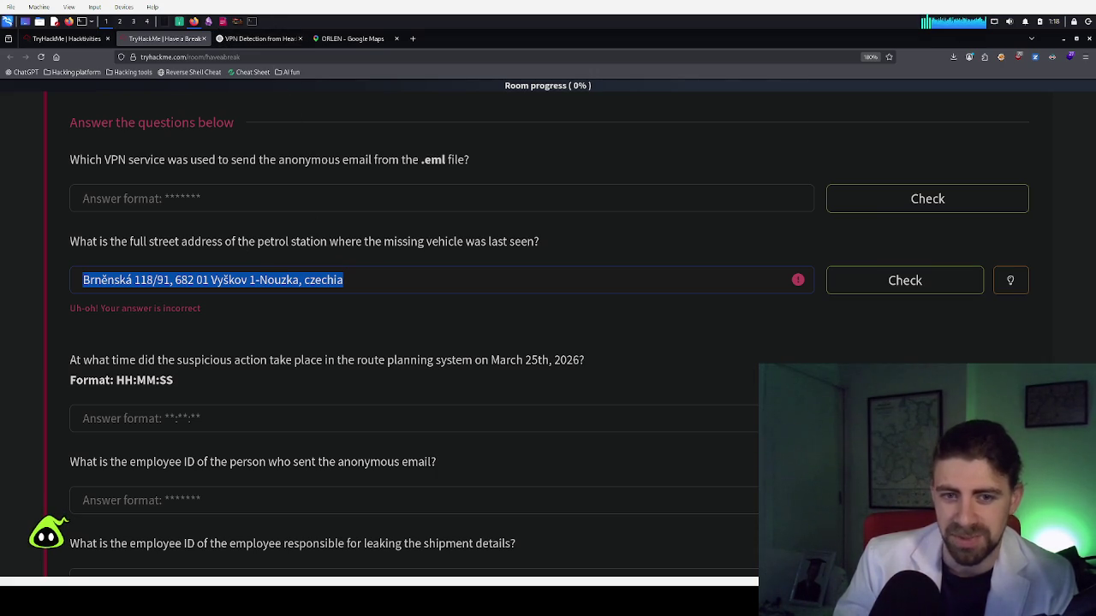
{"action": "key", "text": "alt+Tab"}
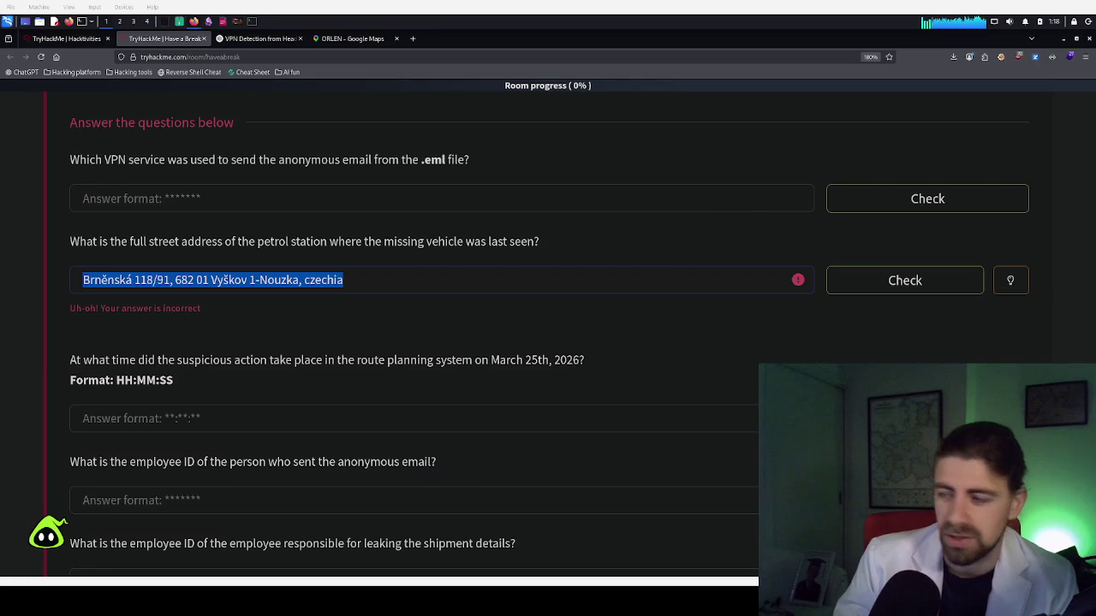
{"action": "left_click", "coordinate": [243, 24]}
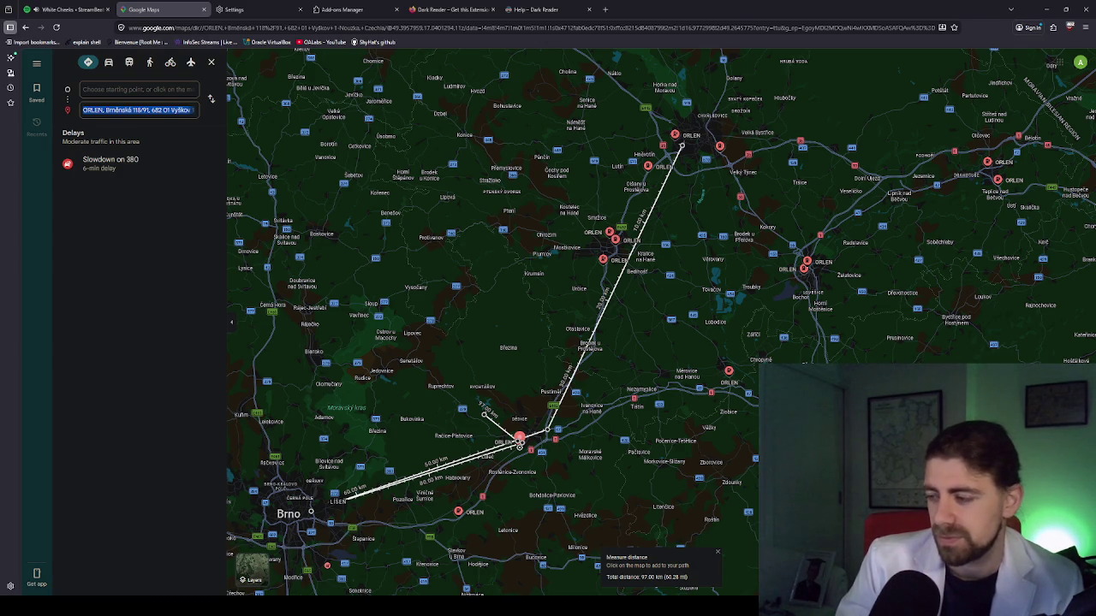
Remove the extra measurement points at the Vyškov ORLEN station
{"action": "key", "text": "alt+Tab"}
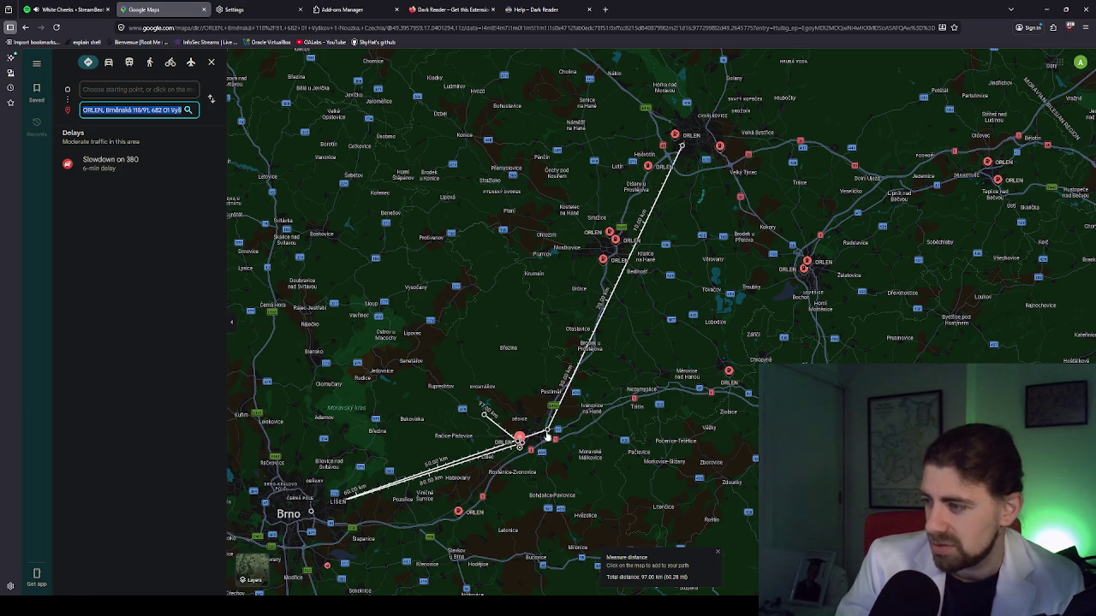
{"action": "left_click_drag", "start_coordinate": [548, 433], "coordinate": [565, 388]}
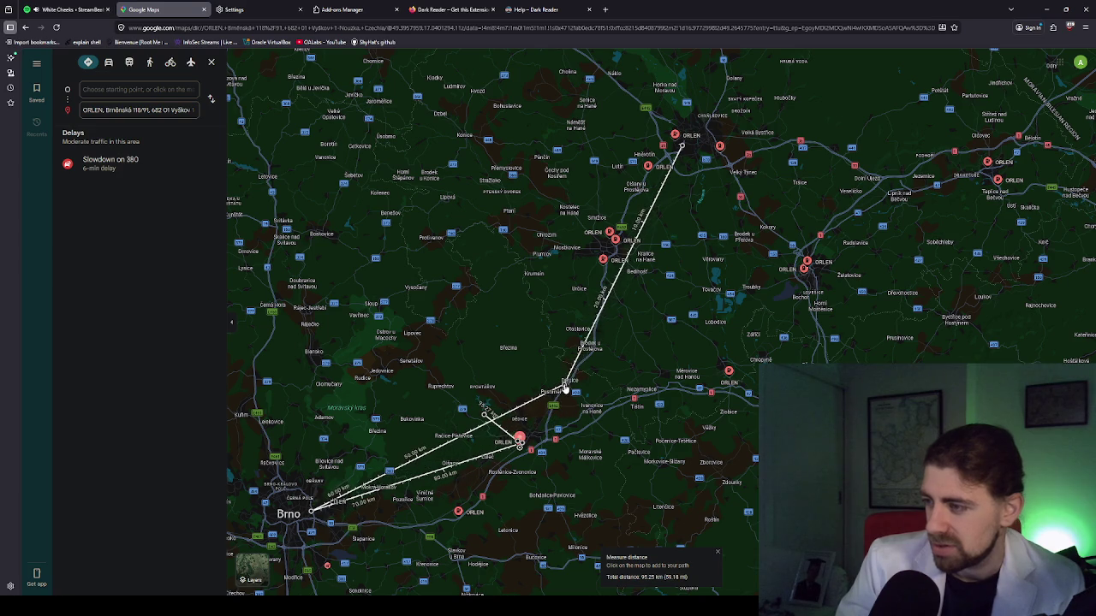
{"action": "left_click", "coordinate": [485, 416]}
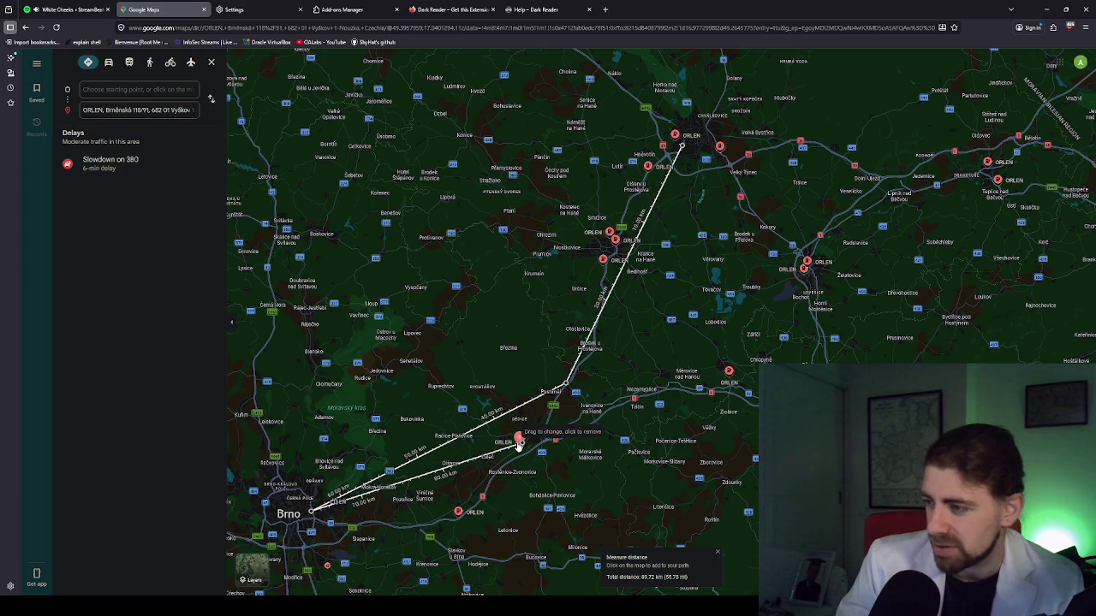
{"action": "left_click", "coordinate": [518, 443]}
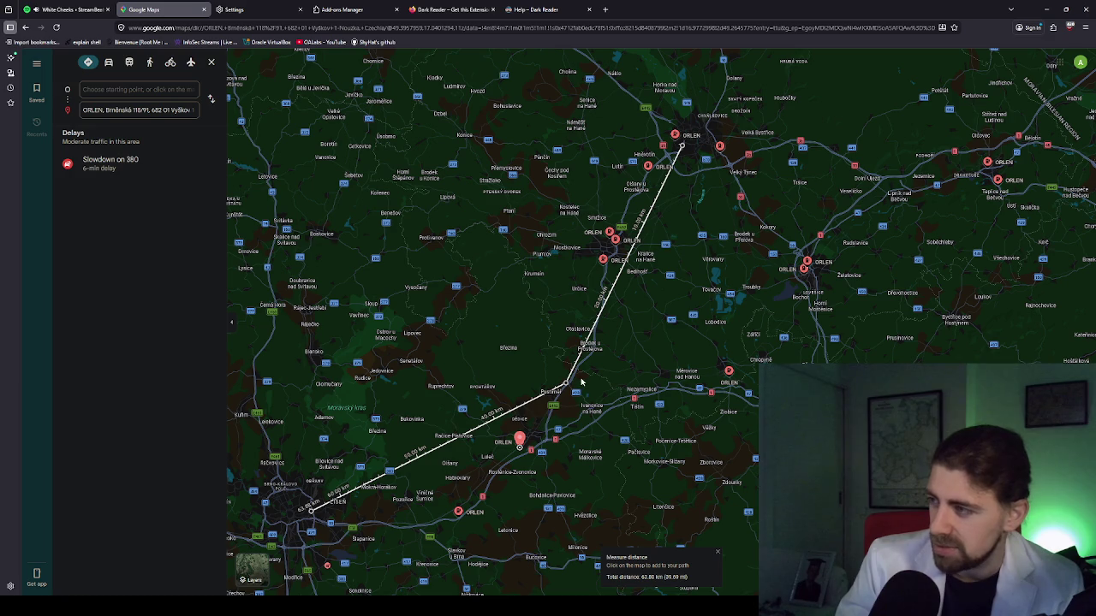
{"action": "mouse_move", "coordinate": [567, 383]}
{"action": "left_mouse_down"}
{"action": "mouse_move", "coordinate": [636, 399]}
{"action": "mouse_move", "coordinate": [710, 397]}
{"action": "left_mouse_up"}
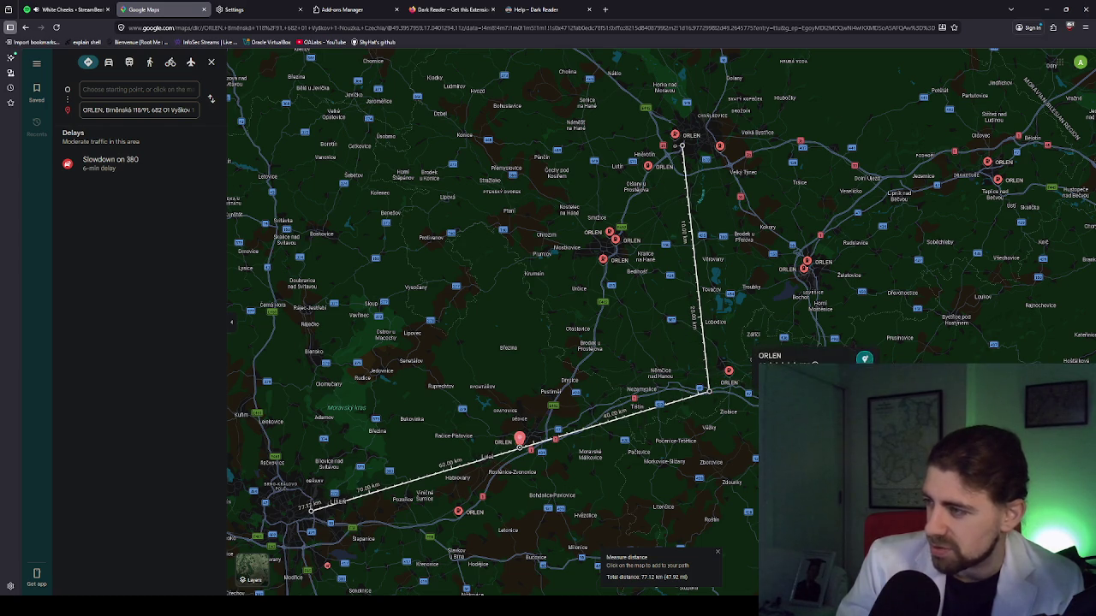
Re-measure from Brno to the ORLEN near Prostějov (about 105.6 km) and start a route there
{"action": "mouse_move", "coordinate": [624, 233]}
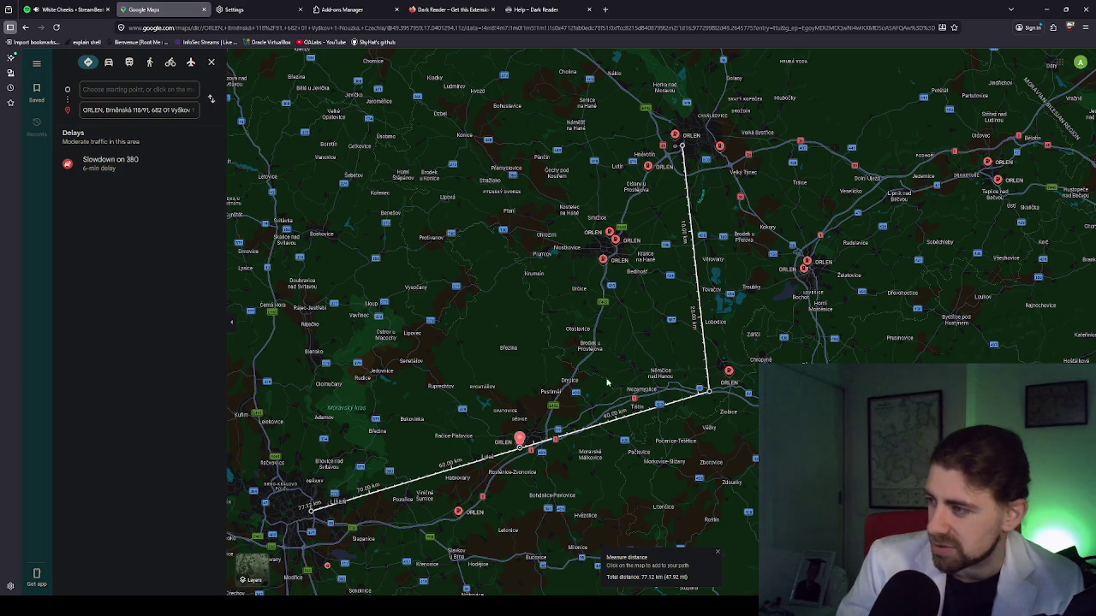
{"action": "mouse_move", "coordinate": [709, 392]}
{"action": "left_mouse_down"}
{"action": "mouse_move", "coordinate": [634, 299]}
{"action": "mouse_move", "coordinate": [609, 241]}
{"action": "mouse_move", "coordinate": [605, 271]}
{"action": "left_mouse_up"}
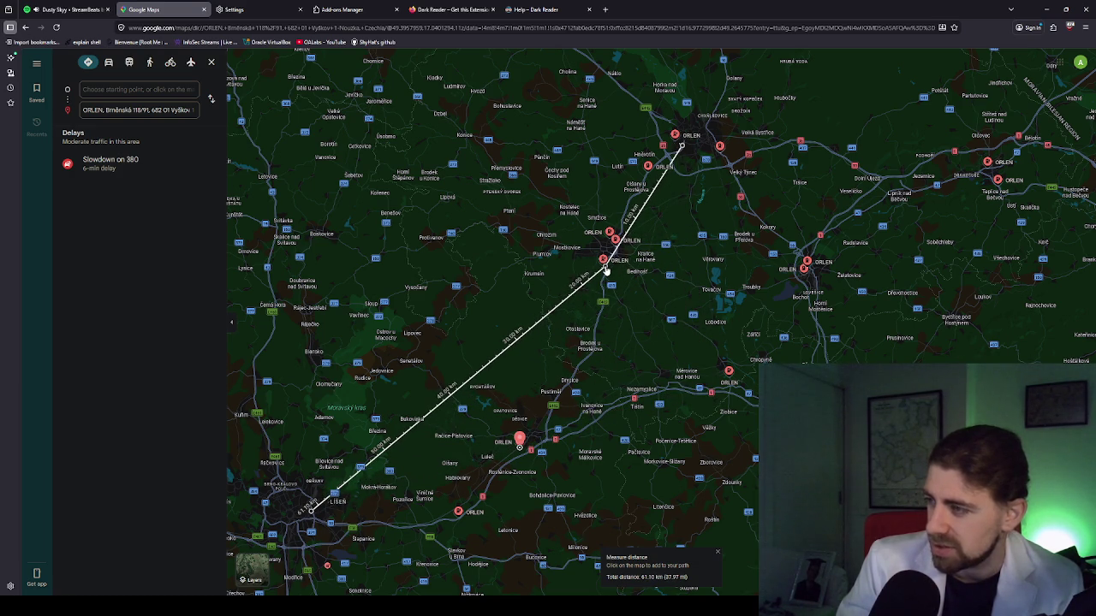
{"action": "mouse_move", "coordinate": [605, 271]}
{"action": "left_mouse_down"}
{"action": "mouse_move", "coordinate": [603, 280]}
{"action": "mouse_move", "coordinate": [601, 257]}
{"action": "left_mouse_up"}
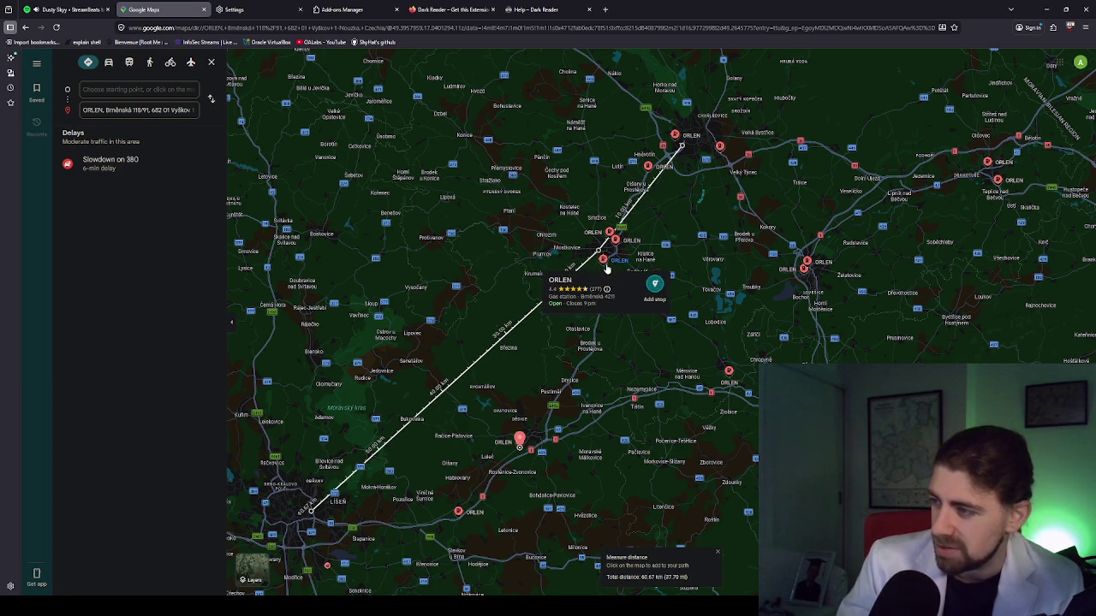
{"action": "left_click", "coordinate": [604, 263]}
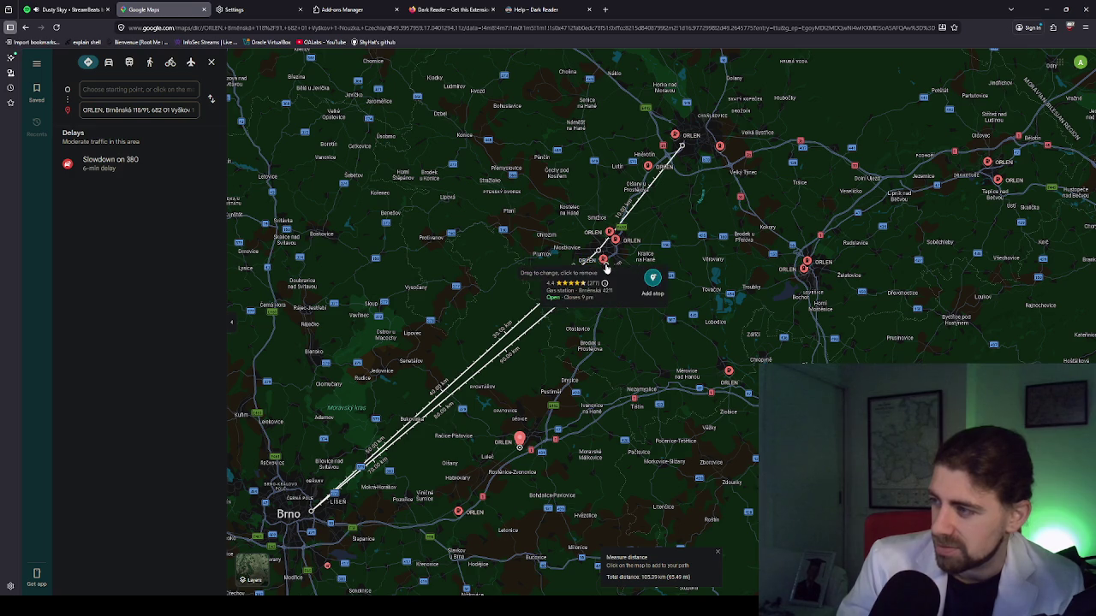
{"action": "left_click", "coordinate": [604, 263]}
{"action": "left_click", "coordinate": [604, 264]}
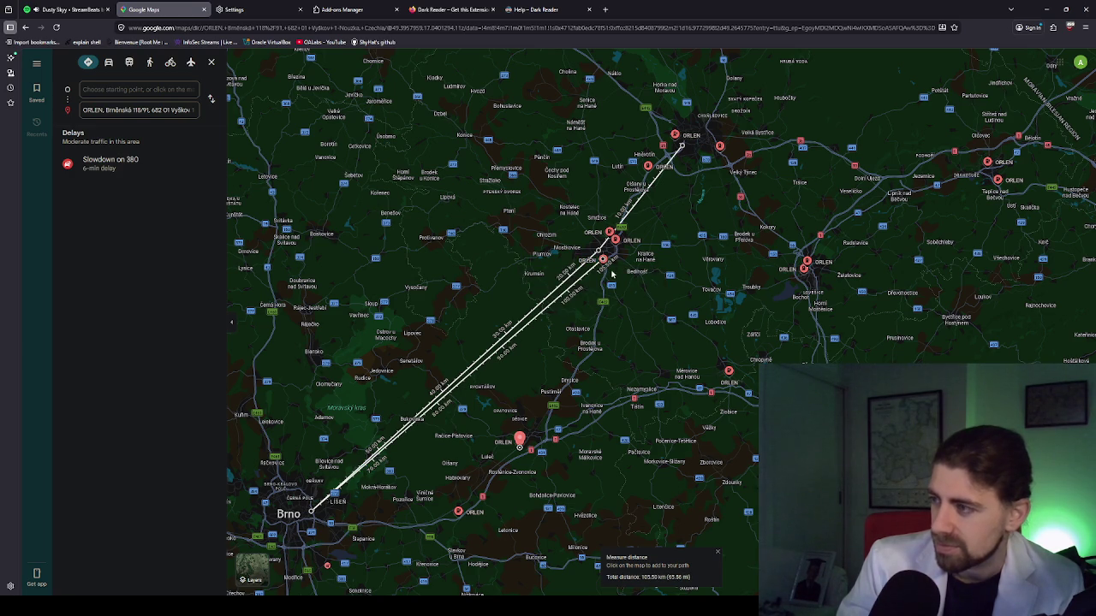
{"action": "left_click", "coordinate": [657, 283]}
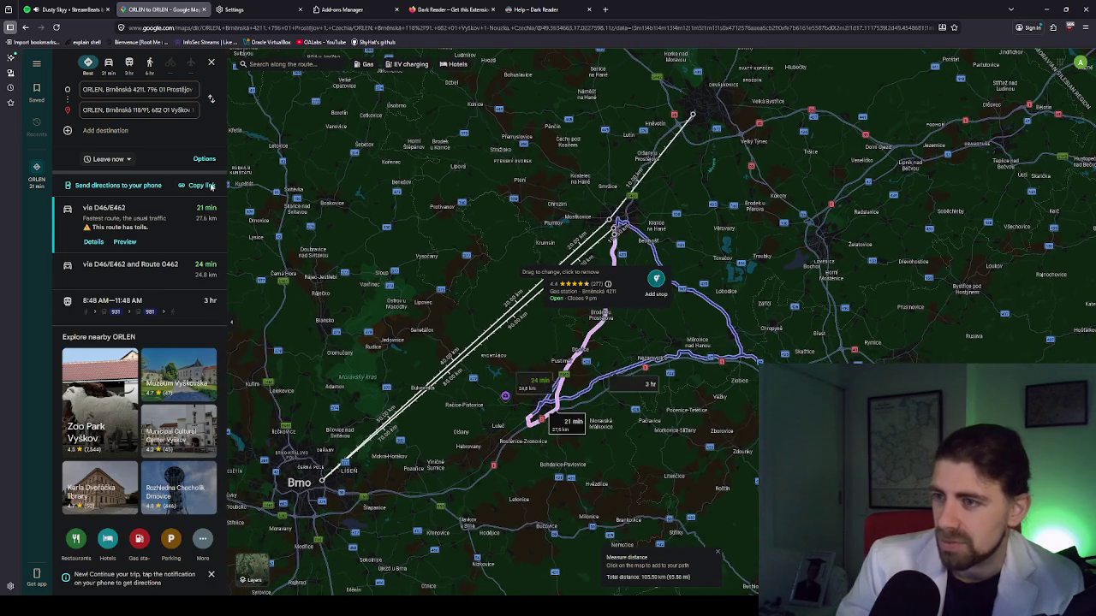
Check the Brněnská 4211 to Vyškov ORLEN route addresses, then restore the browser window
{"action": "left_click", "coordinate": [150, 110]}
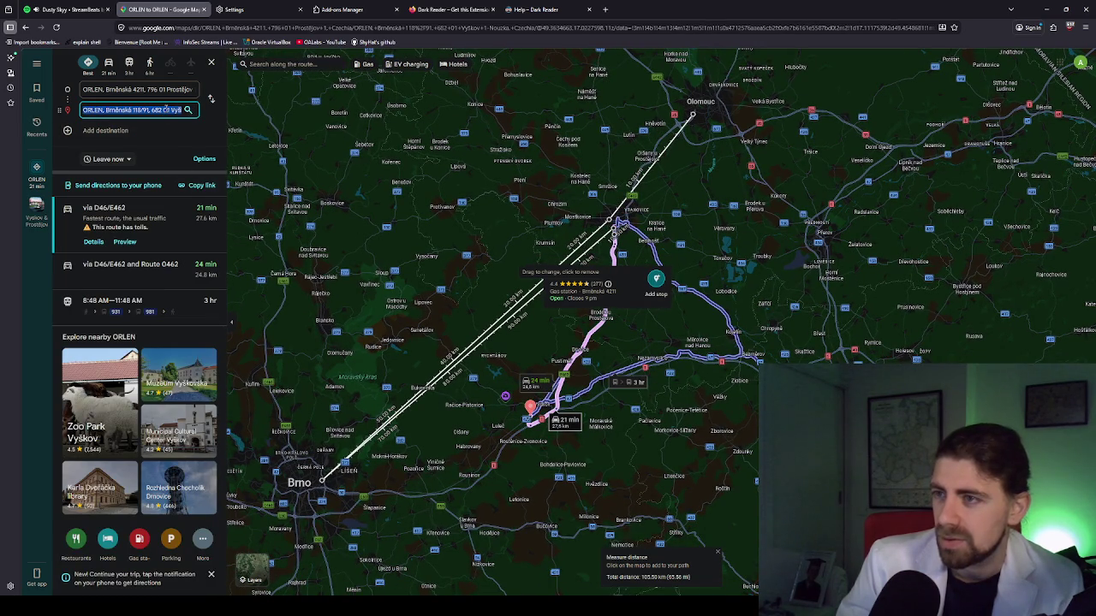
{"action": "left_click", "coordinate": [170, 91]}
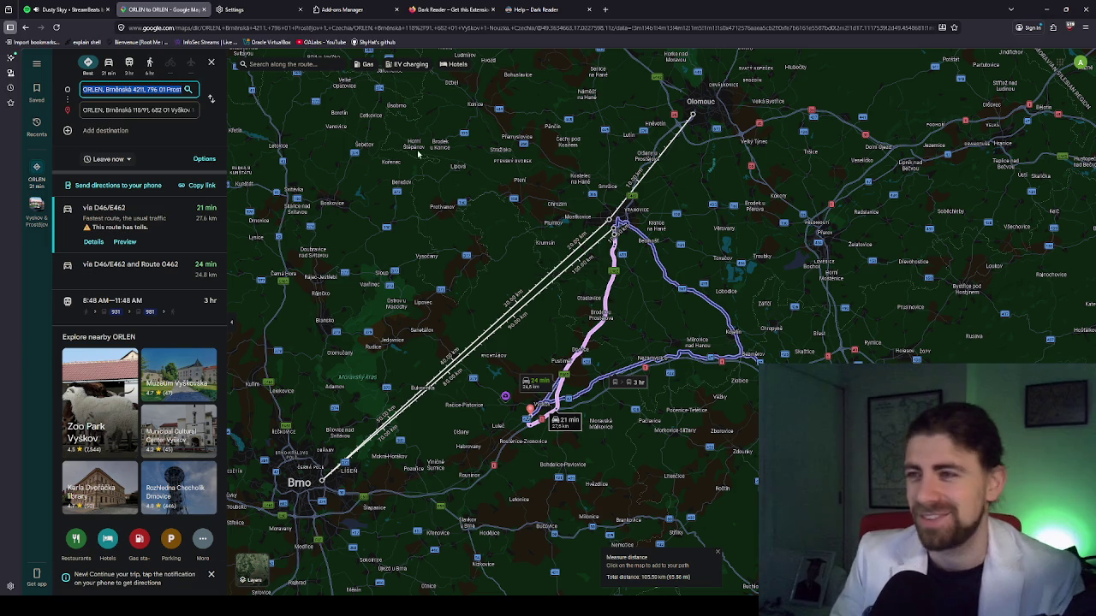
{"action": "left_click", "coordinate": [154, 89]}
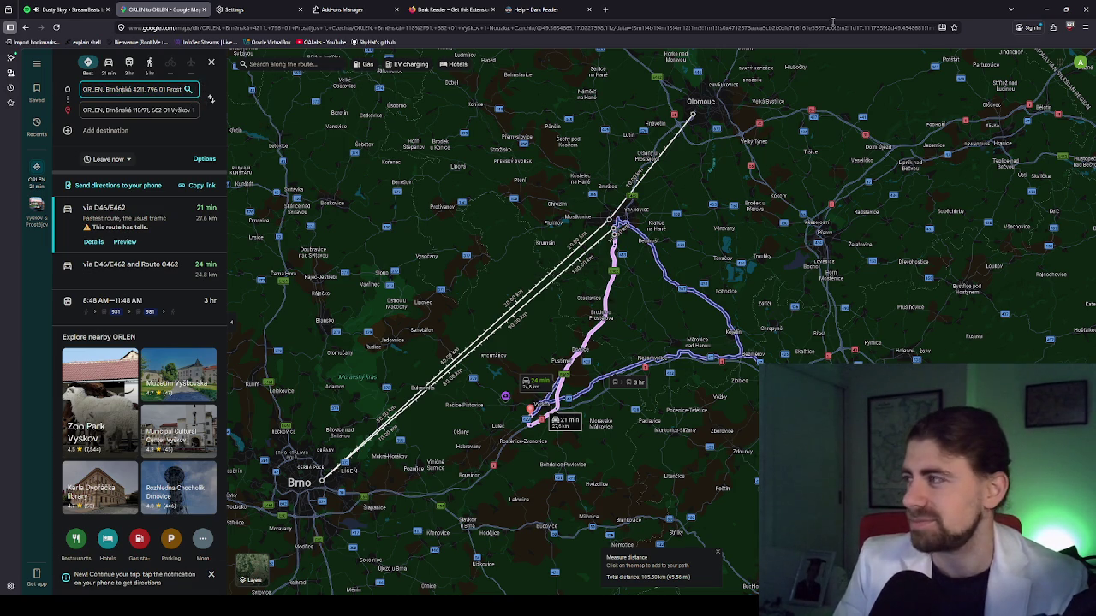
{"action": "key", "text": "super+Down"}
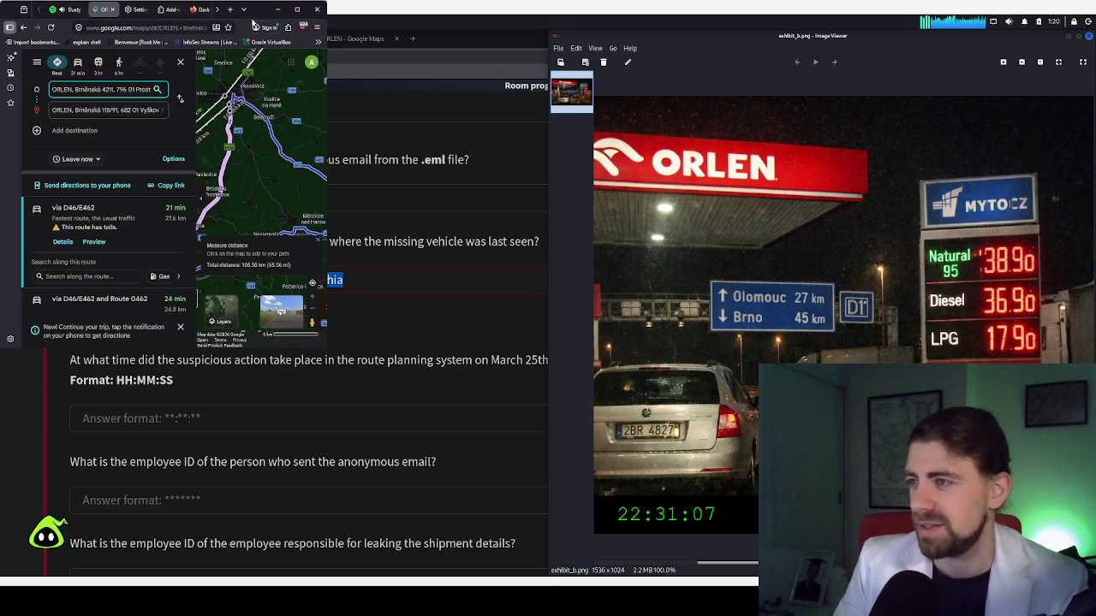
Snap the Google Maps window to the left half, beside the exhibit_b.png ORLEN photo
{"action": "key", "text": "super+Left"}
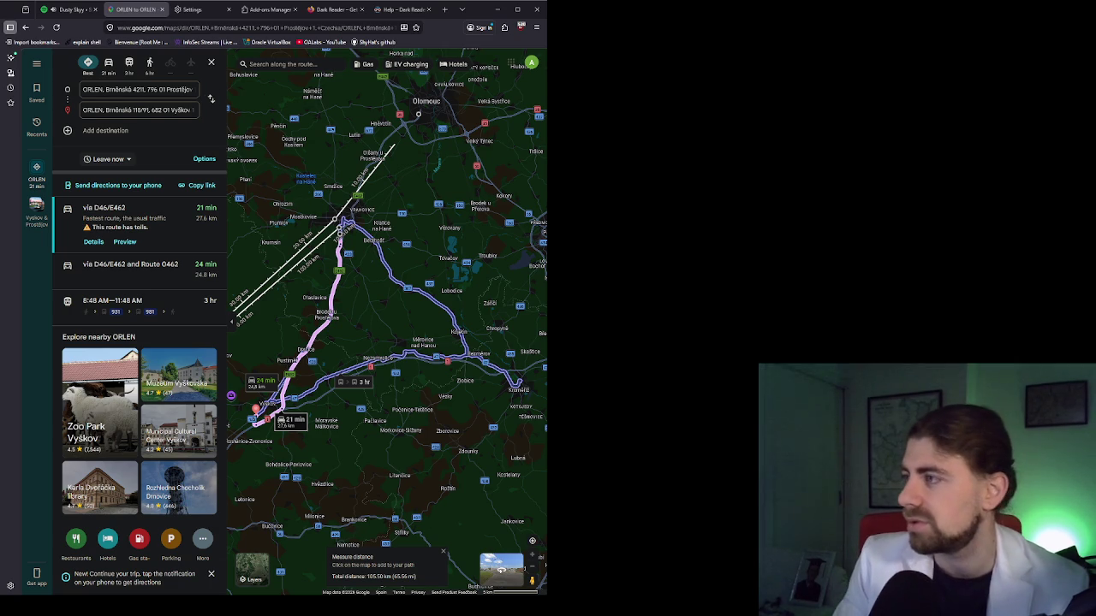
Change the origin's ending to 'czechia', then reroute the drive via an extra point (31 min, 36.6 km)
{"action": "left_click_drag", "start_coordinate": [141, 89], "coordinate": [190, 89]}
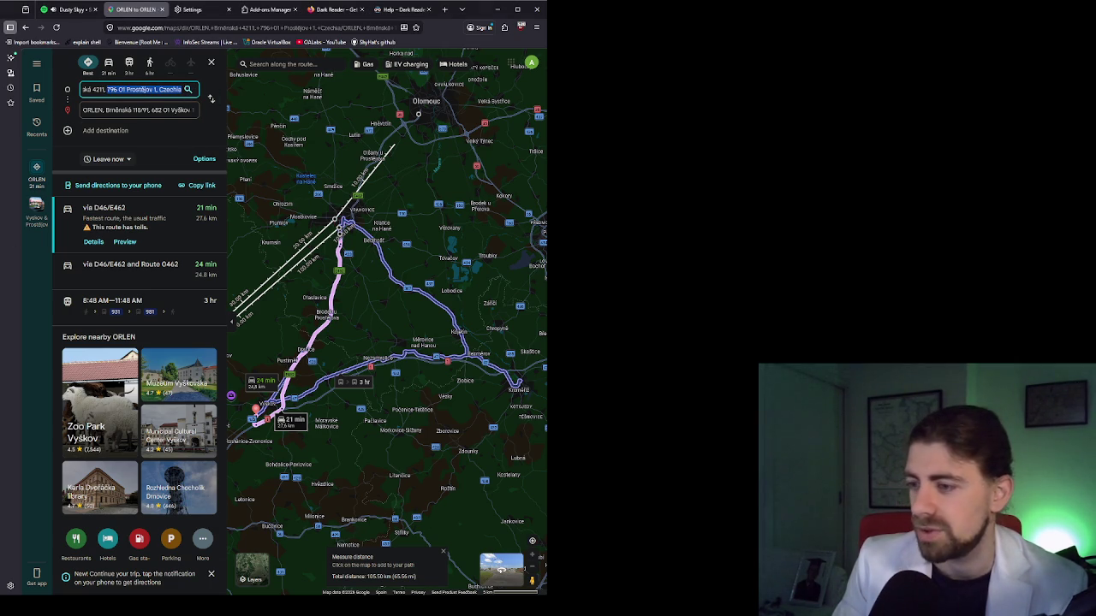
{"action": "key", "text": "alt+Tab"}
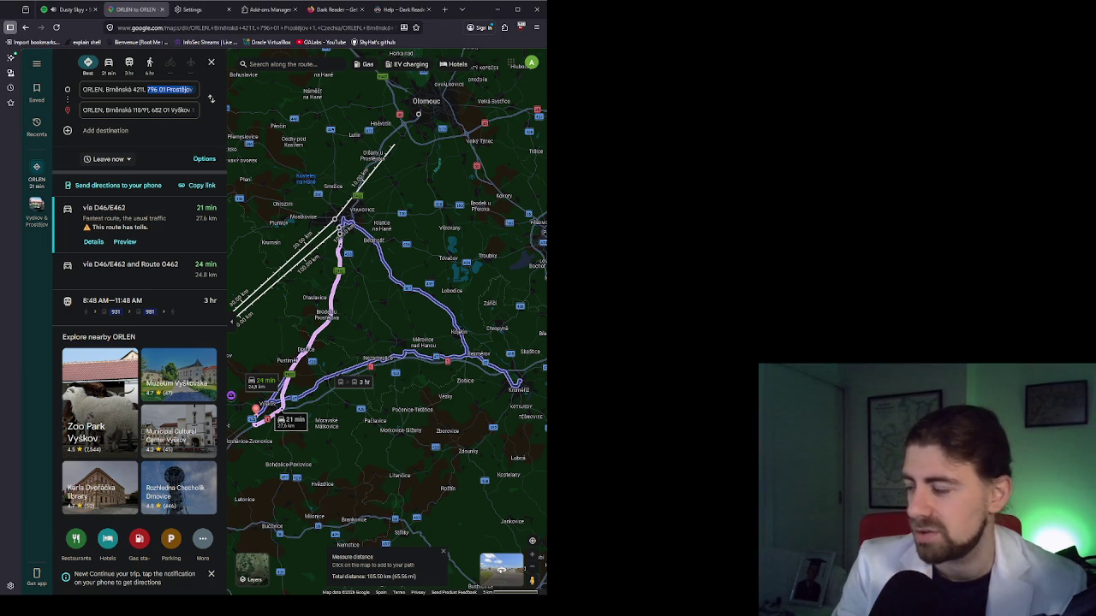
{"action": "left_click", "coordinate": [155, 89]}
{"action": "key", "text": "shift+End"}
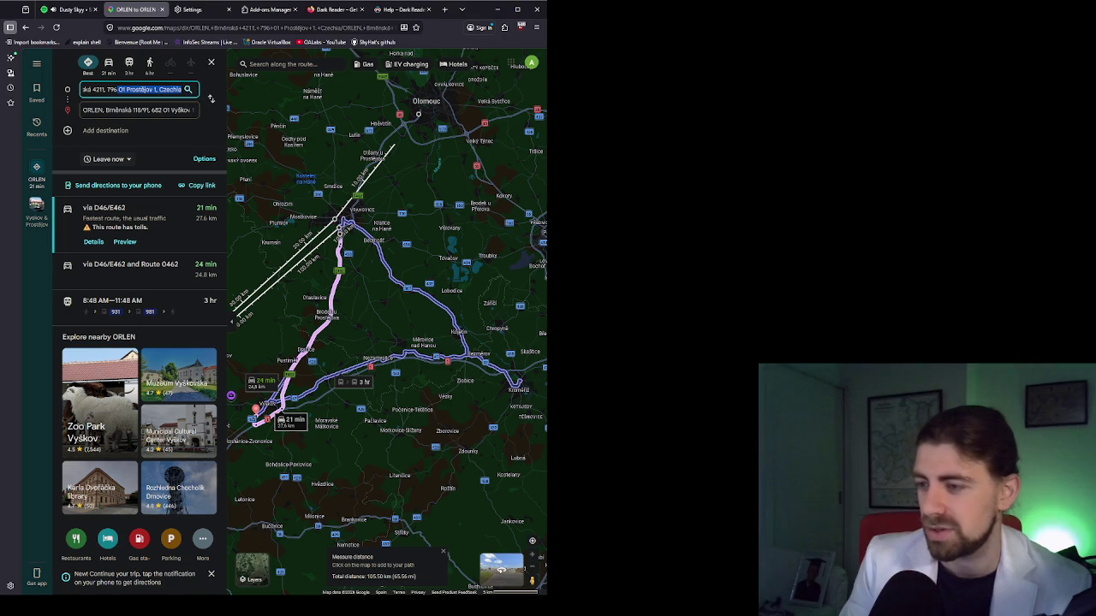
{"action": "type", "text": "czechia"}
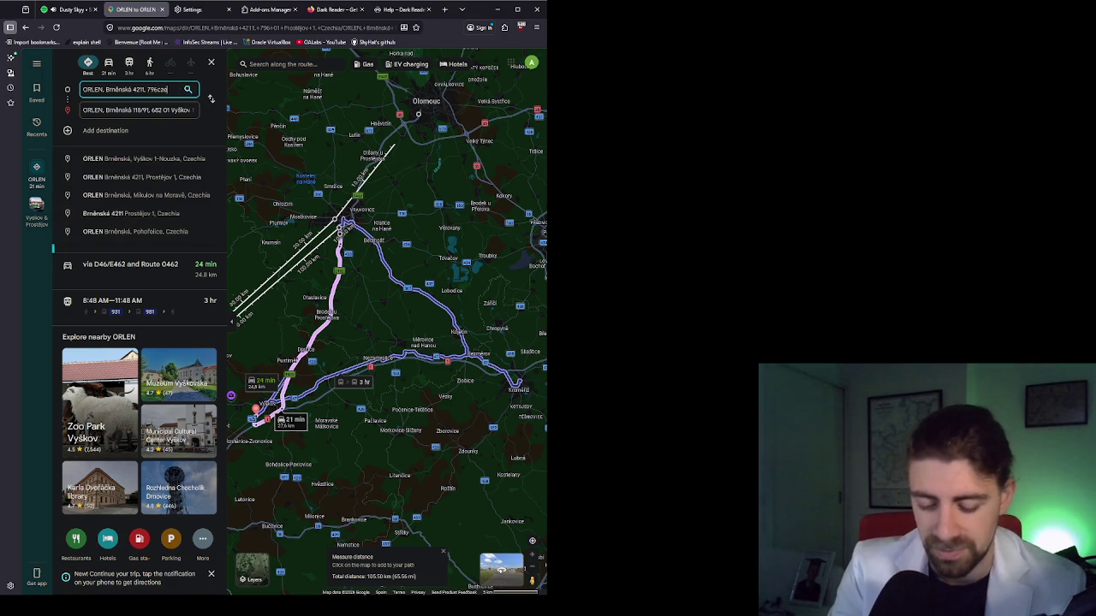
{"action": "key", "text": "Return"}
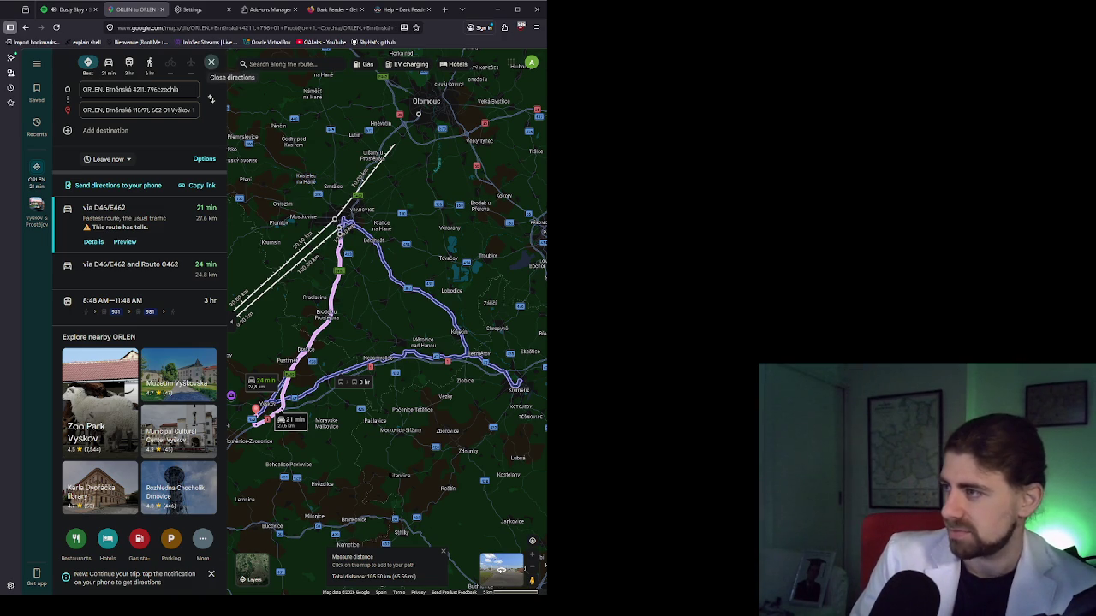
{"action": "left_click_drag", "start_coordinate": [327, 317], "coordinate": [349, 292]}
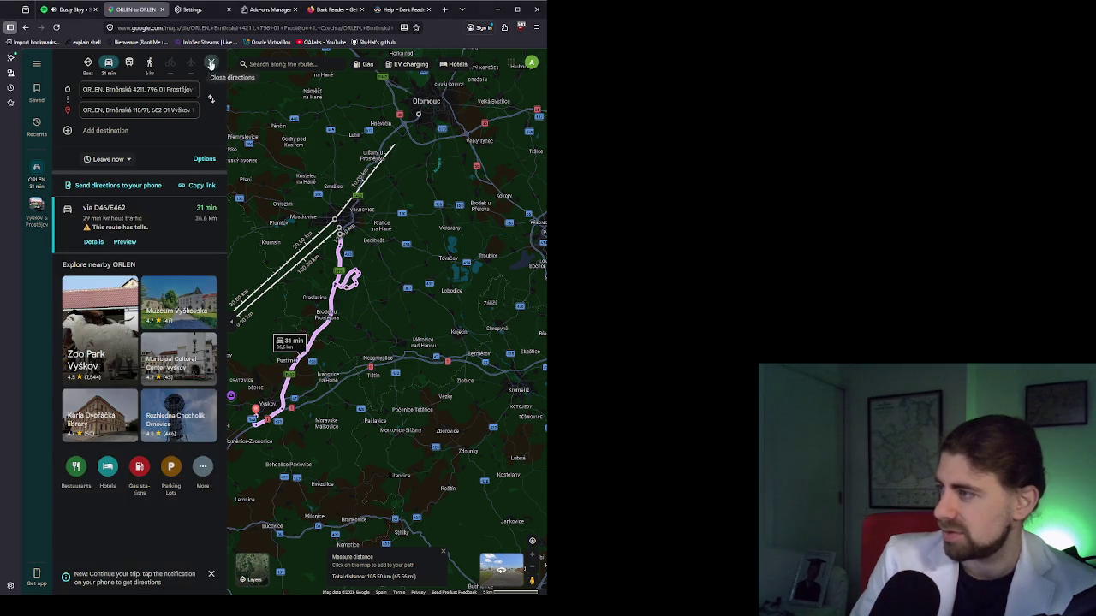
Close the directions, rerun the recent 'orlen' search, and clear the distance measurement
{"action": "left_click", "coordinate": [211, 62]}
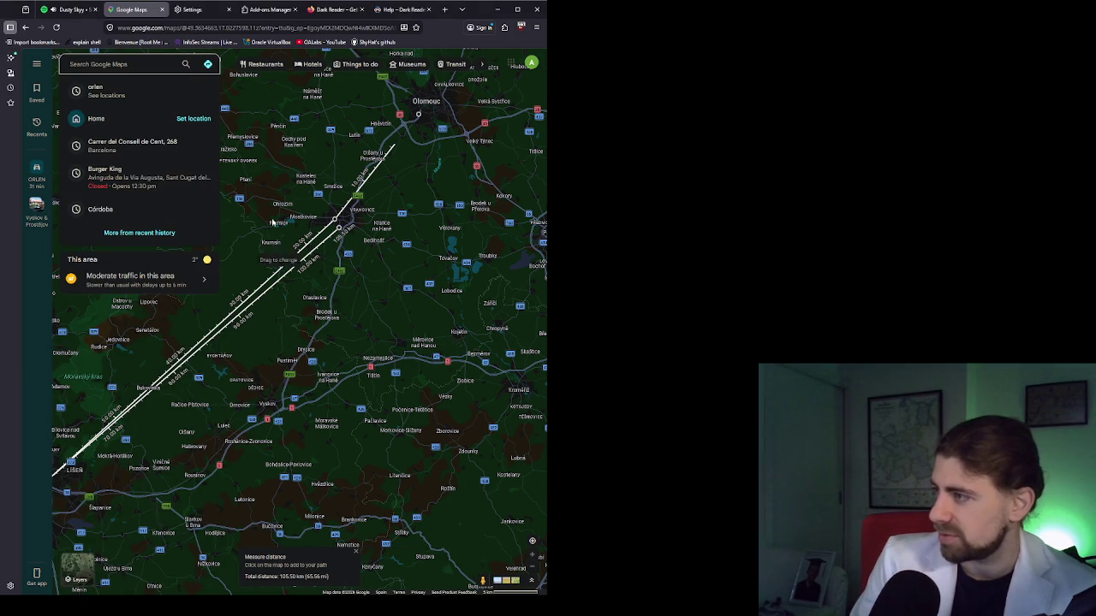
{"action": "left_click", "coordinate": [162, 91]}
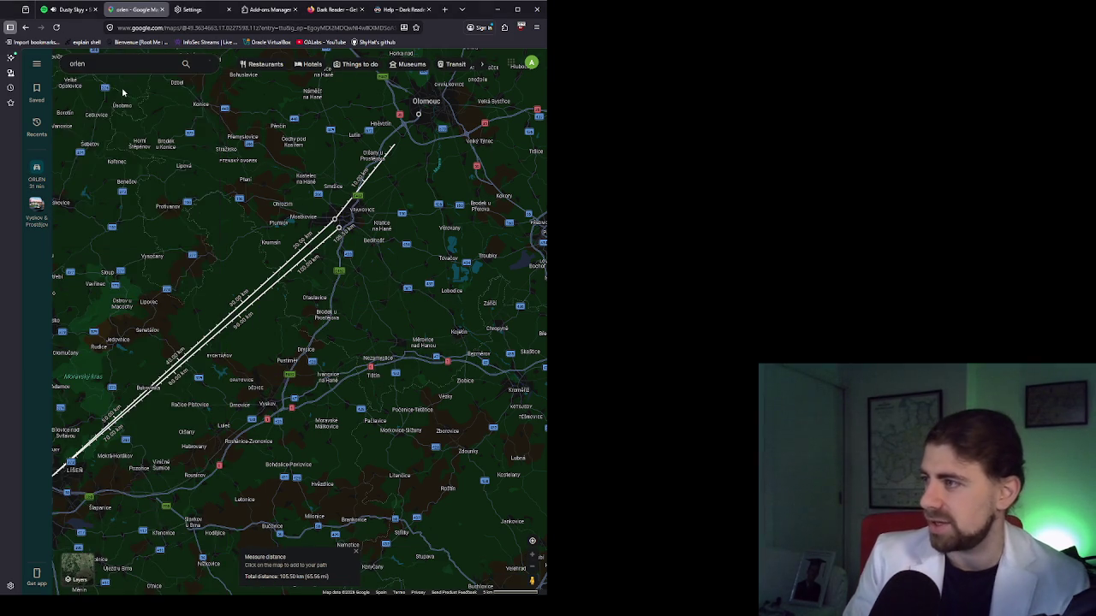
{"action": "mouse_move", "coordinate": [333, 198]}
{"action": "left_mouse_down"}
{"action": "mouse_move", "coordinate": [383, 150]}
{"action": "mouse_move", "coordinate": [371, 144]}
{"action": "left_mouse_up"}
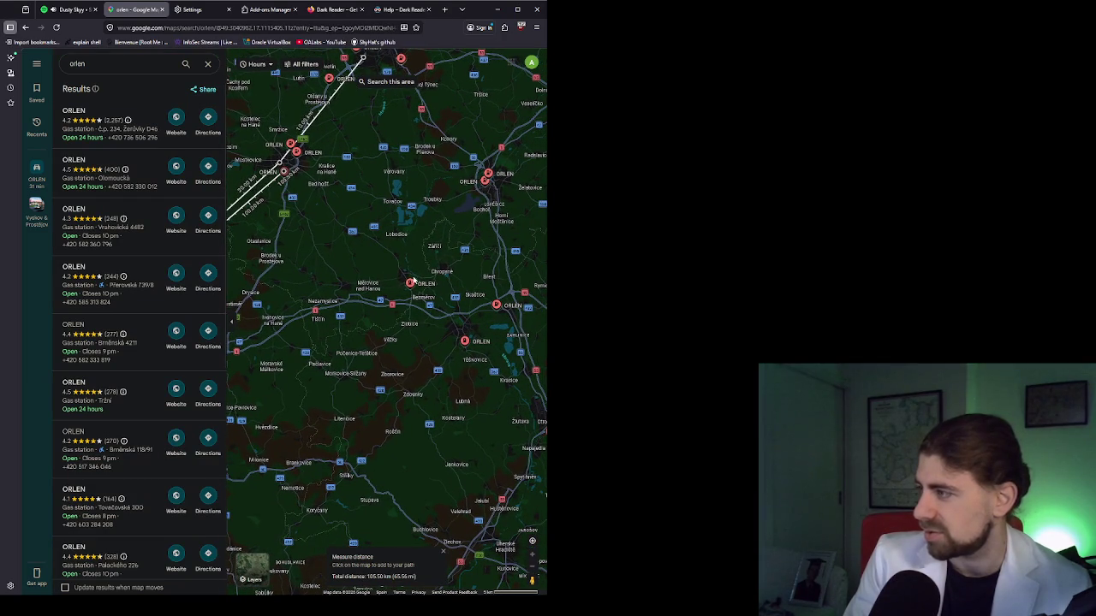
{"action": "left_click", "coordinate": [411, 284]}
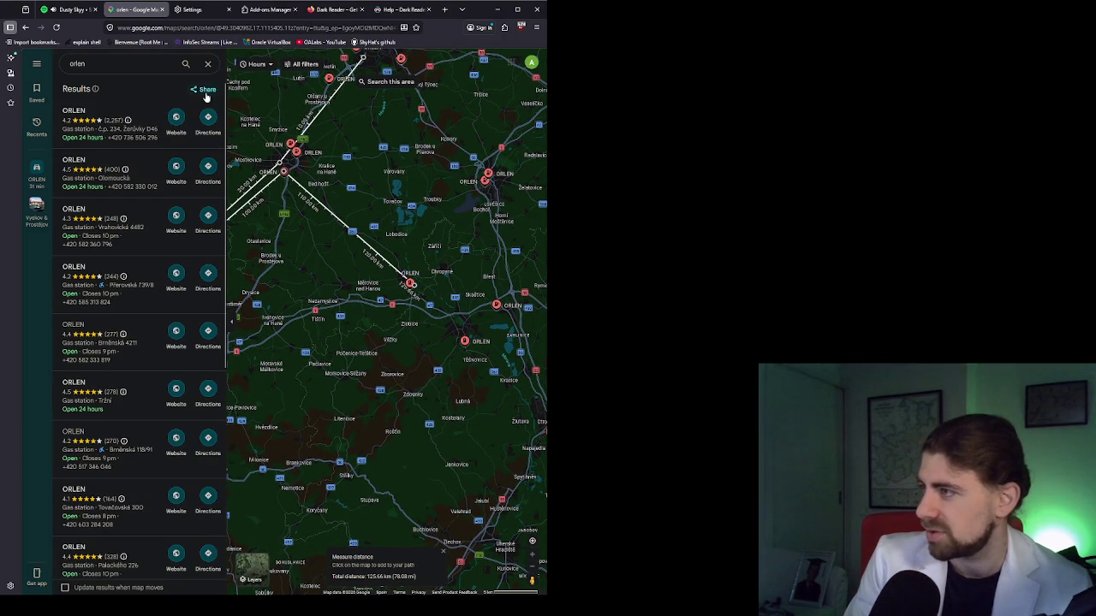
{"action": "right_click", "coordinate": [308, 196]}
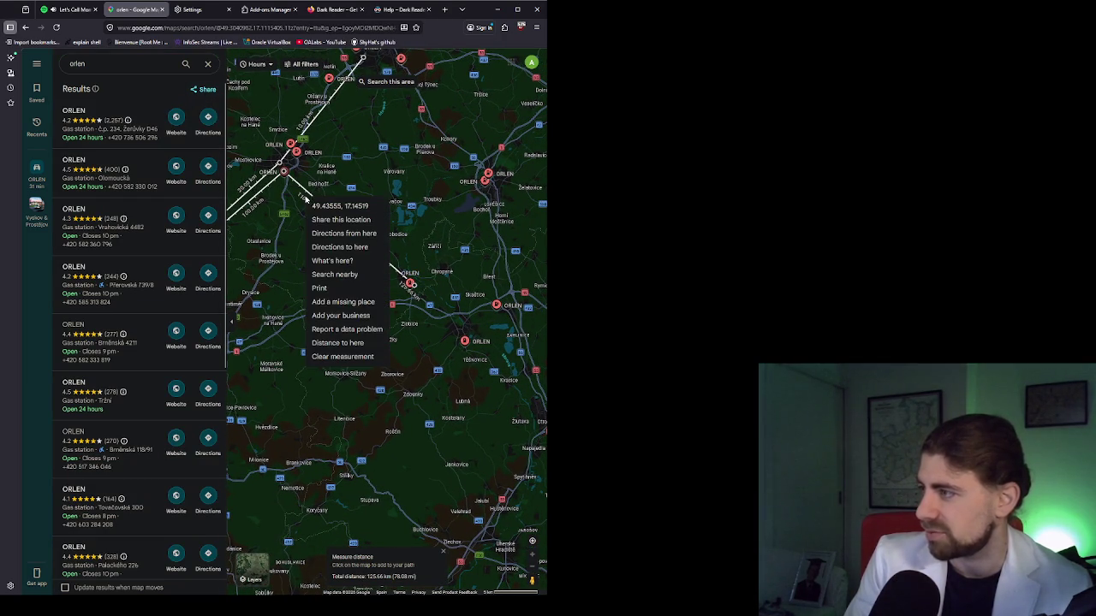
{"action": "left_click", "coordinate": [342, 356]}
Open the details of the Kojetín, Kroměříž and Hulín ORLEN stations in turn
{"action": "left_click", "coordinate": [411, 285]}
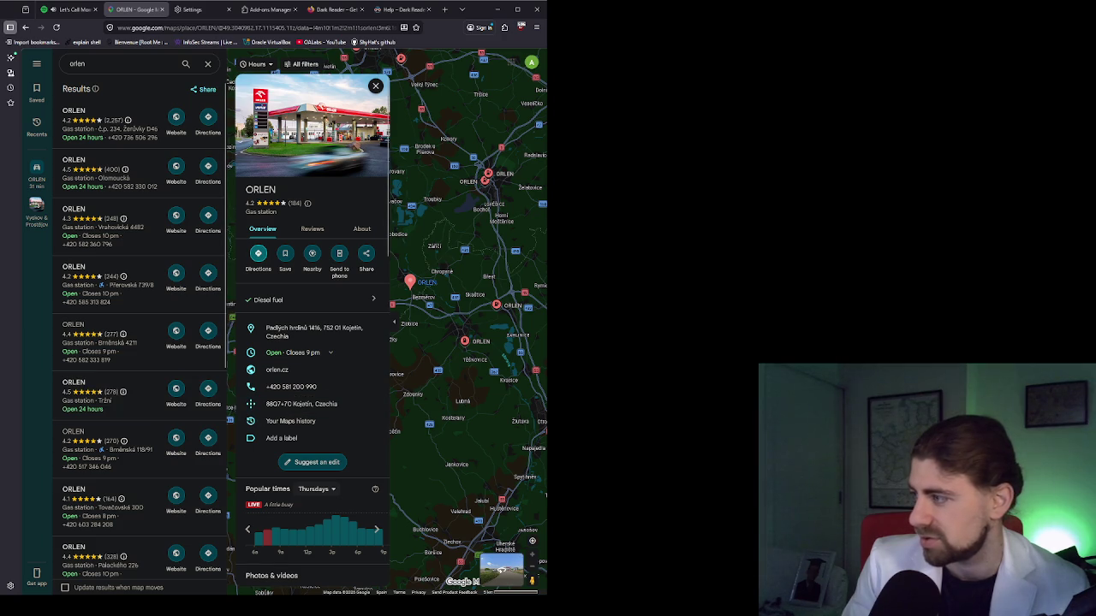
{"action": "left_click_drag", "start_coordinate": [424, 366], "coordinate": [446, 368]}
{"action": "left_click", "coordinate": [488, 346]}
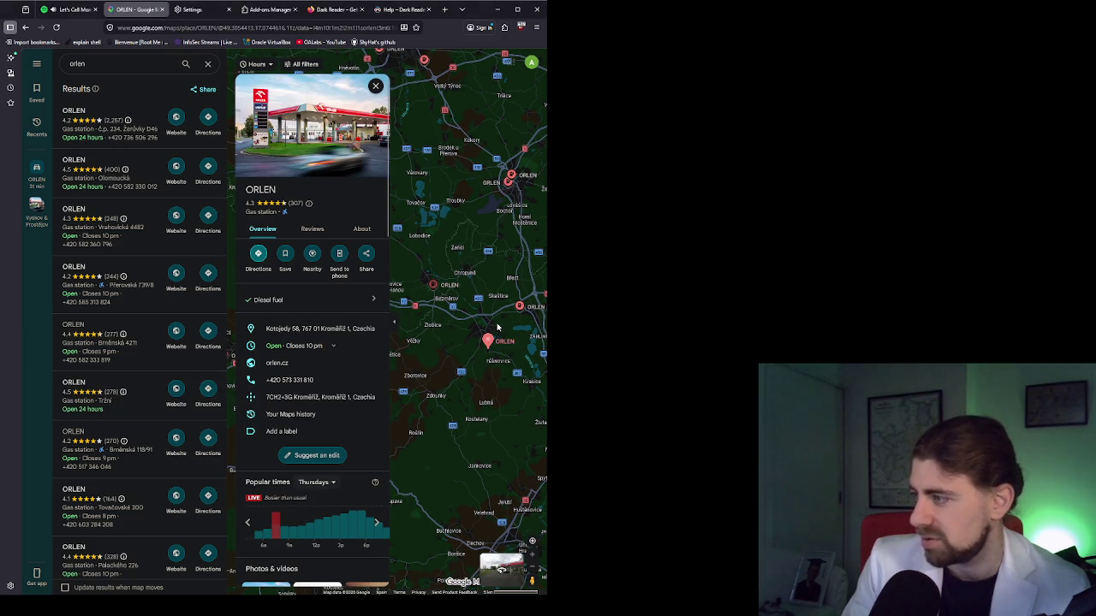
{"action": "left_click_drag", "start_coordinate": [497, 339], "coordinate": [490, 351]}
{"action": "left_click", "coordinate": [511, 323]}
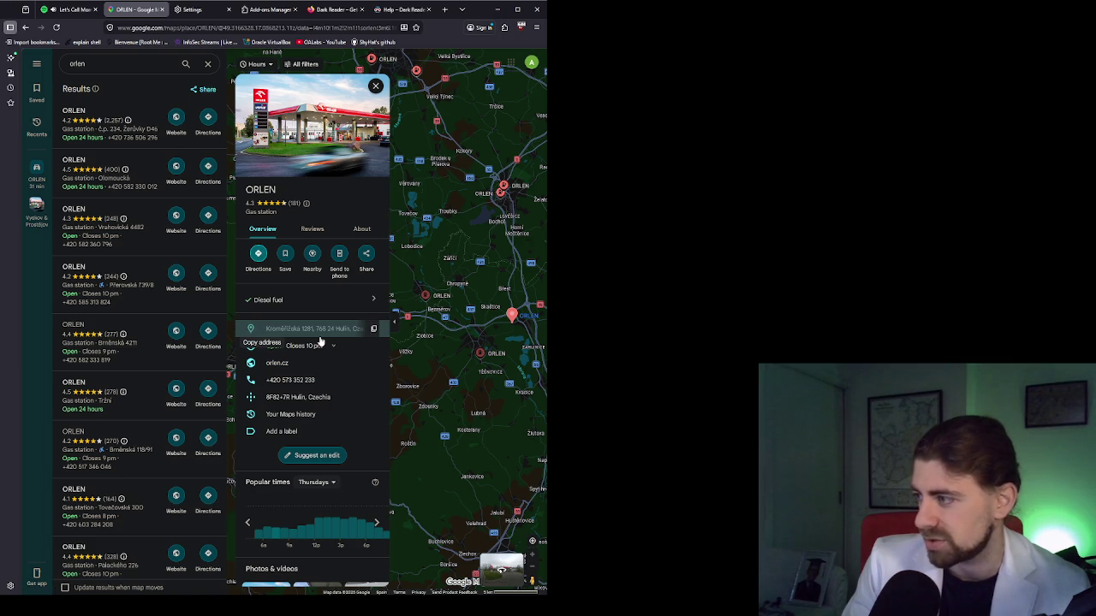
Review the Hulín ORLEN listing (Kroměřížská 1281, rated 4.3 from 181 reviews) and bring other pins into view
{"action": "scroll", "coordinate": [461, 325], "scroll_direction": "down", "scroll_amount": 2}
{"action": "scroll", "coordinate": [523, 321], "scroll_direction": "up", "scroll_amount": 2}
{"action": "scroll", "coordinate": [526, 339], "scroll_direction": "down", "scroll_amount": 2}
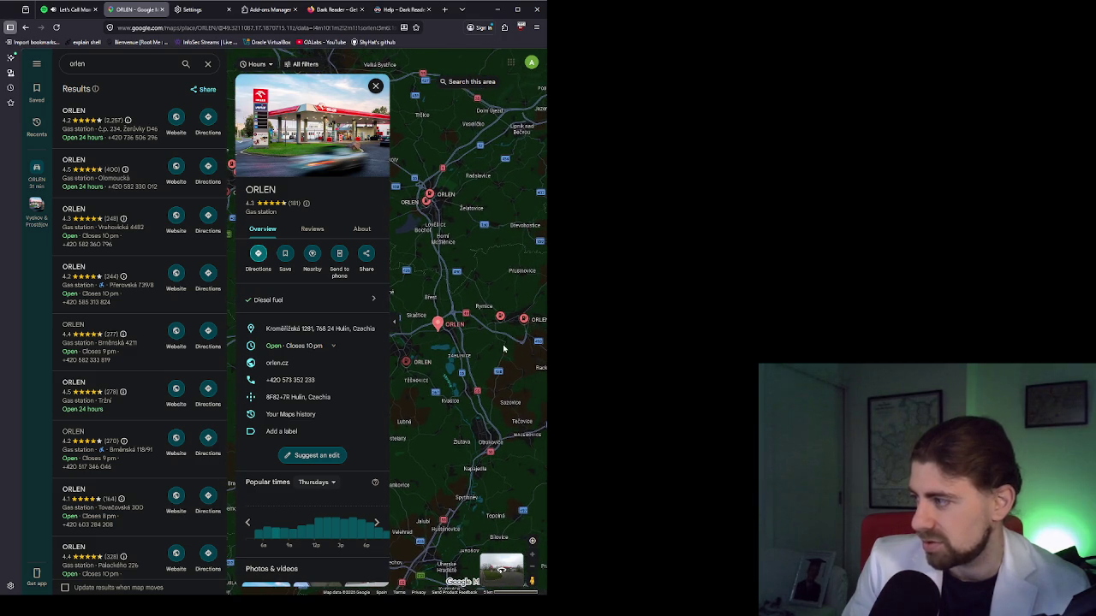
{"action": "scroll", "coordinate": [509, 339], "scroll_direction": "up", "scroll_amount": 2}
{"action": "scroll", "coordinate": [508, 340], "scroll_direction": "down", "scroll_amount": 2}
{"action": "scroll", "coordinate": [532, 328], "scroll_direction": "up", "scroll_amount": 1}
{"action": "left_click_drag", "start_coordinate": [531, 329], "coordinate": [457, 339]}
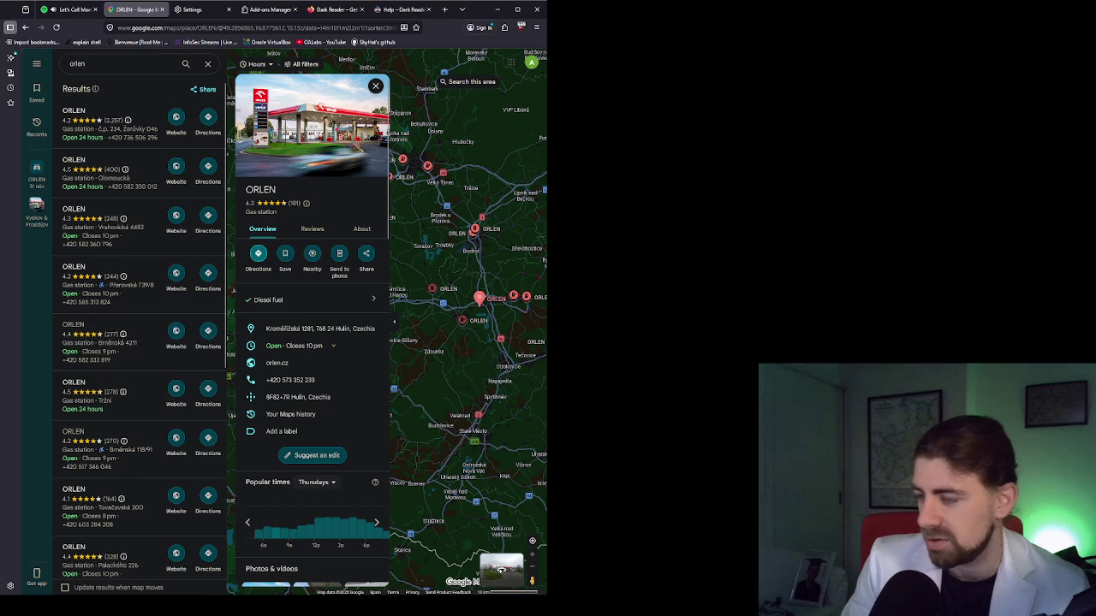
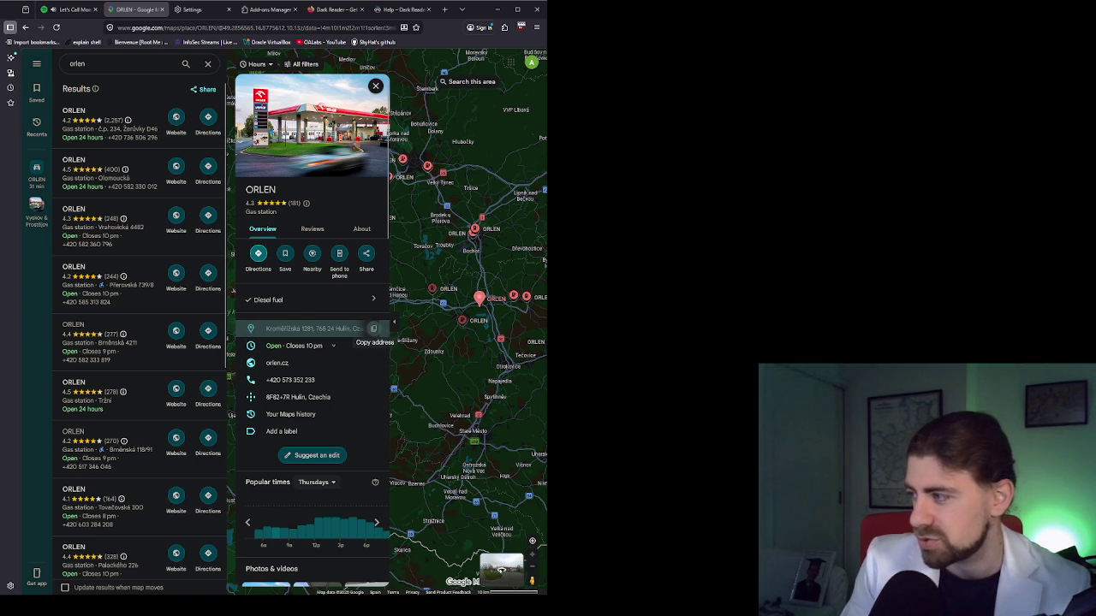
Pan and zoom the map around Hulín, then bring up Firefox's Customize sidebar settings
{"action": "mouse_move", "coordinate": [412, 329]}
{"action": "left_mouse_down"}
{"action": "mouse_move", "coordinate": [460, 320]}
{"action": "mouse_move", "coordinate": [518, 286]}
{"action": "mouse_move", "coordinate": [441, 299]}
{"action": "left_mouse_up"}
{"action": "scroll", "coordinate": [471, 303], "scroll_direction": "up", "scroll_amount": 2}
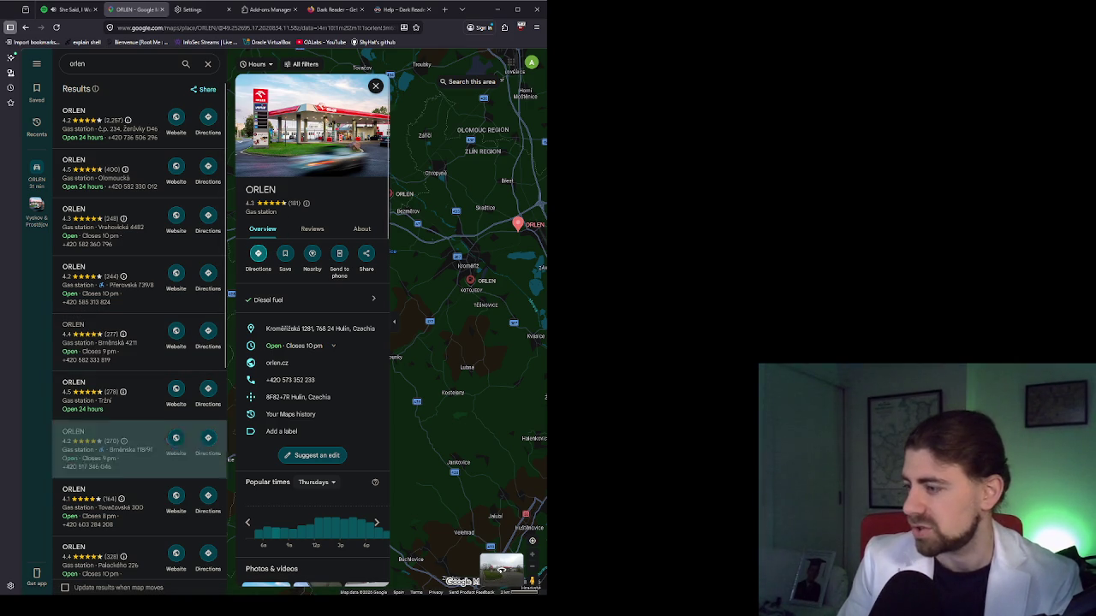
{"action": "left_click", "coordinate": [11, 586]}
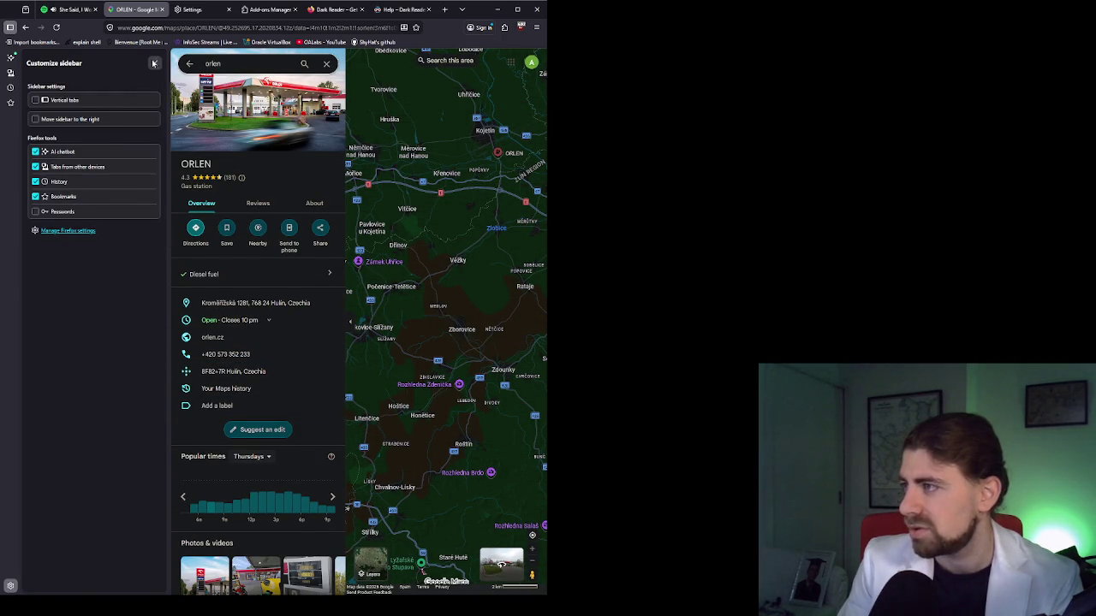
Close the Customize sidebar panel beside the Hulín ORLEN listing
{"action": "left_click", "coordinate": [154, 62]}
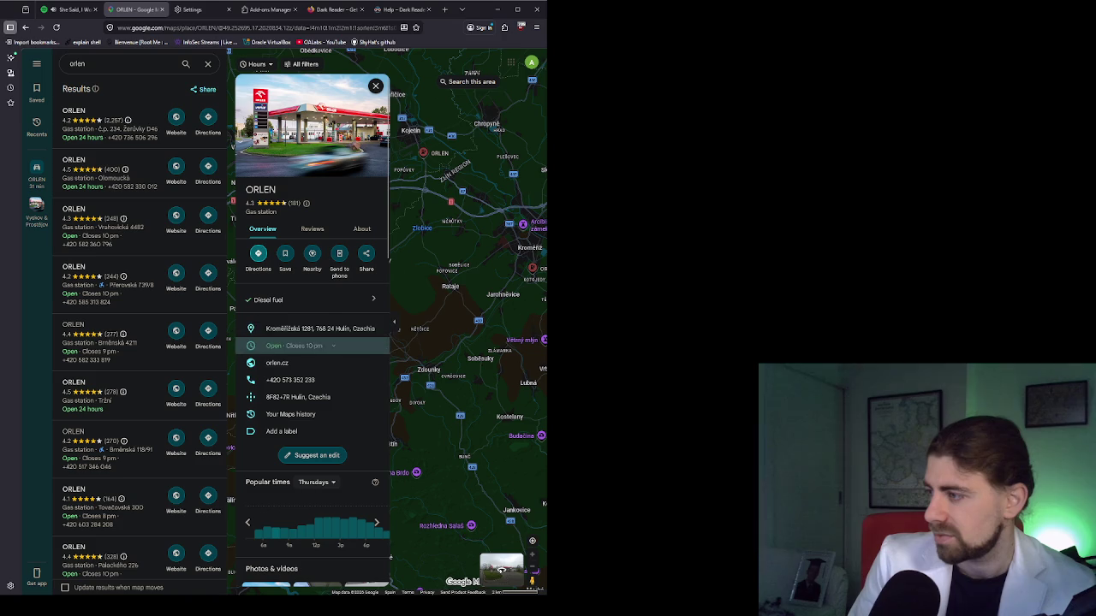
Glance at the orlen.cz website, close it, and show the ORLEN station at Kotojedy, Kroměříž
{"action": "left_click", "coordinate": [276, 363]}
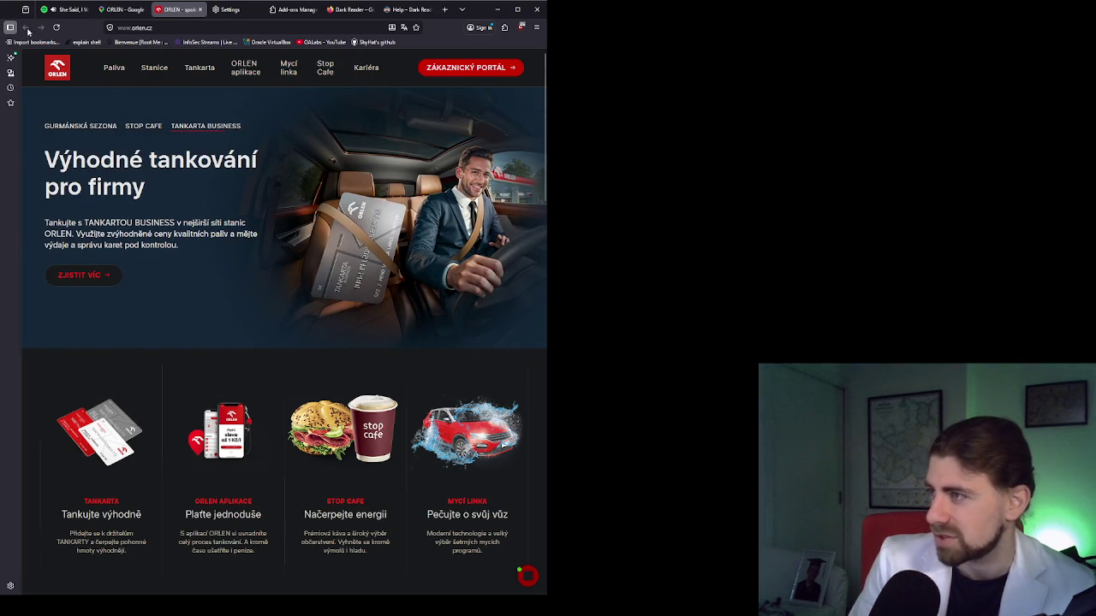
{"action": "middle_click", "coordinate": [174, 18]}
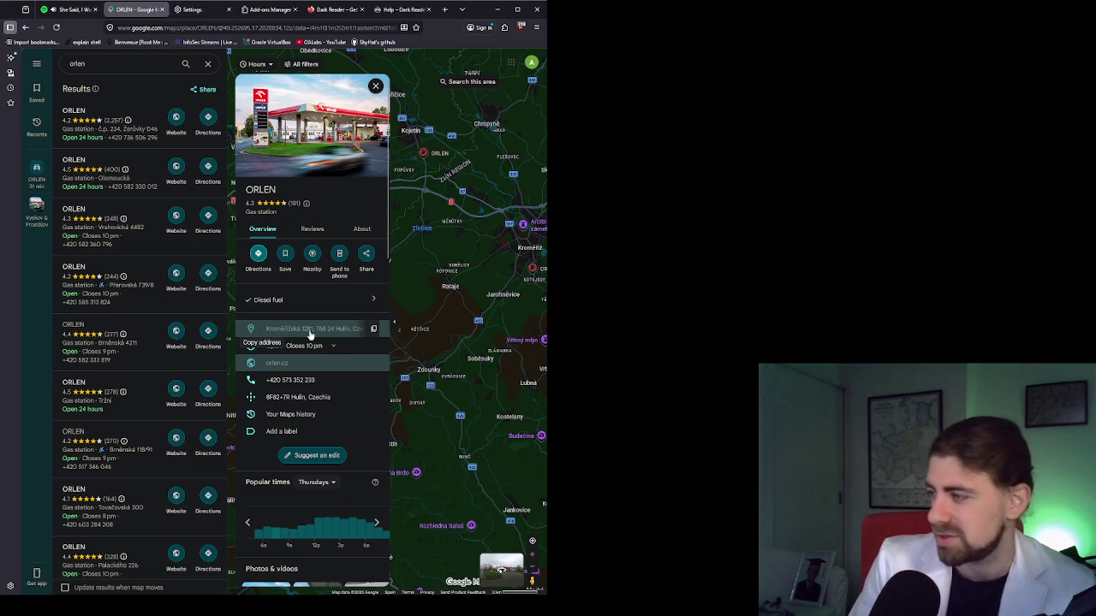
{"action": "scroll", "coordinate": [442, 297], "scroll_direction": "down", "scroll_amount": 3}
{"action": "mouse_move", "coordinate": [445, 296]}
{"action": "left_mouse_down"}
{"action": "mouse_move", "coordinate": [531, 285]}
{"action": "mouse_move", "coordinate": [505, 288]}
{"action": "left_mouse_up"}
{"action": "left_click", "coordinate": [504, 283]}
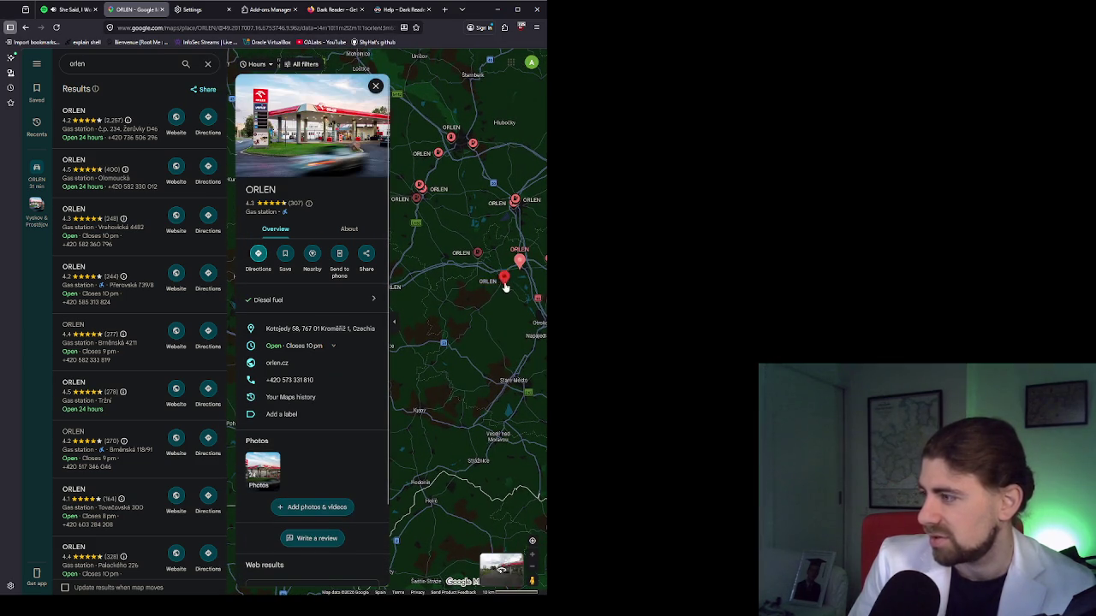
Reselect the Hulín ORLEN marker to show its details (rated 4.3, diesel, open until 10 pm)
{"action": "left_click", "coordinate": [518, 262]}
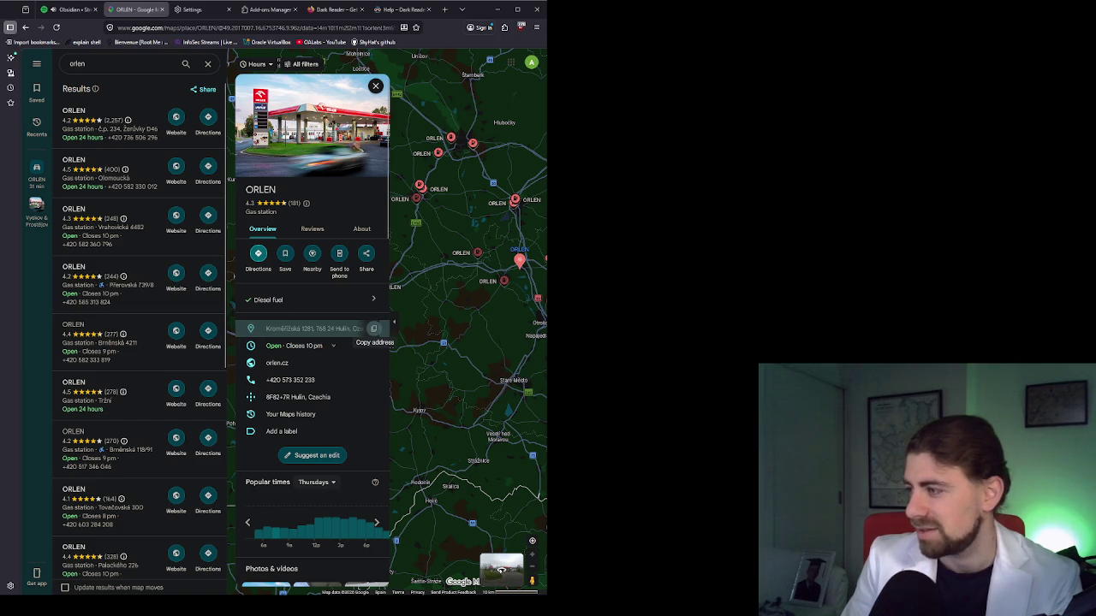
Copy the Hulín station's Kroměřížská 1281 address and switch to the TryHackMe window
{"action": "left_click", "coordinate": [373, 328]}
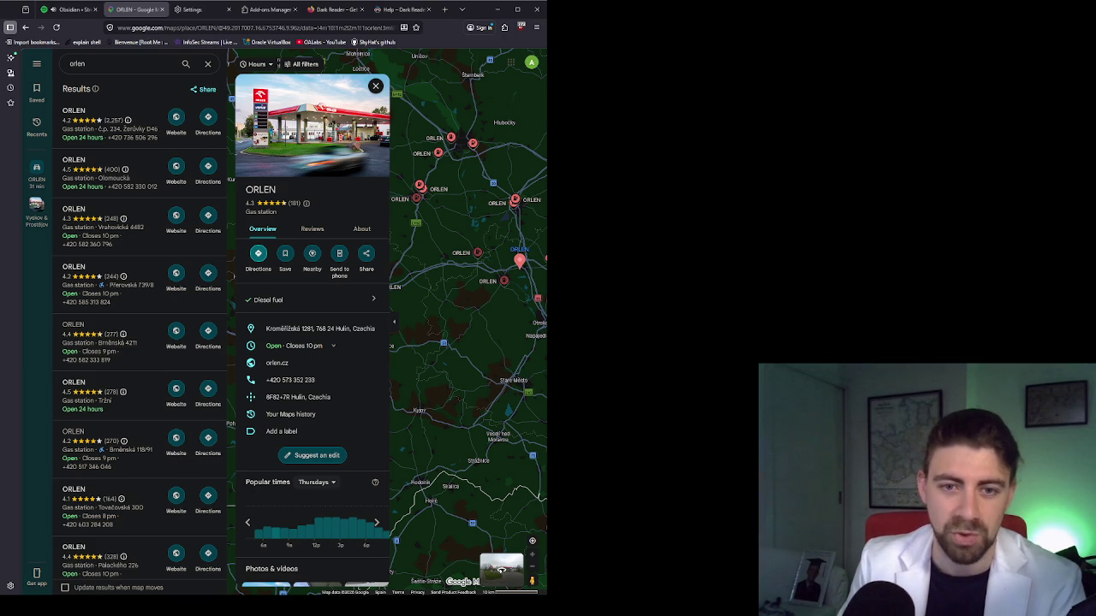
{"action": "key", "text": "alt+Tab"}
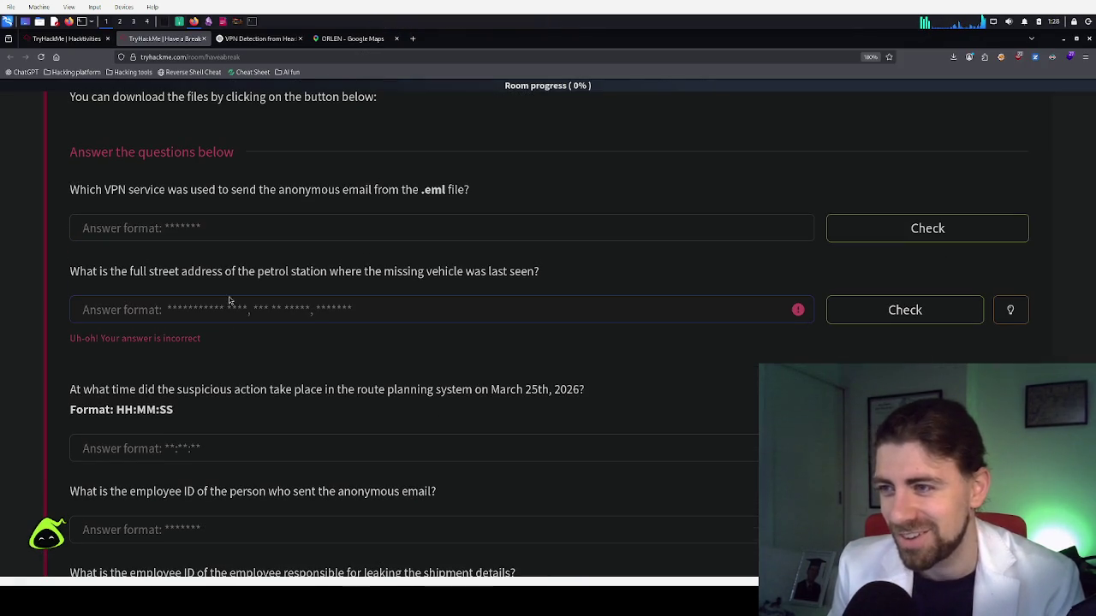
Paste the Hulín ORLEN address into the petrol-station answer field, then return to Google Maps
{"action": "left_click", "coordinate": [190, 310]}
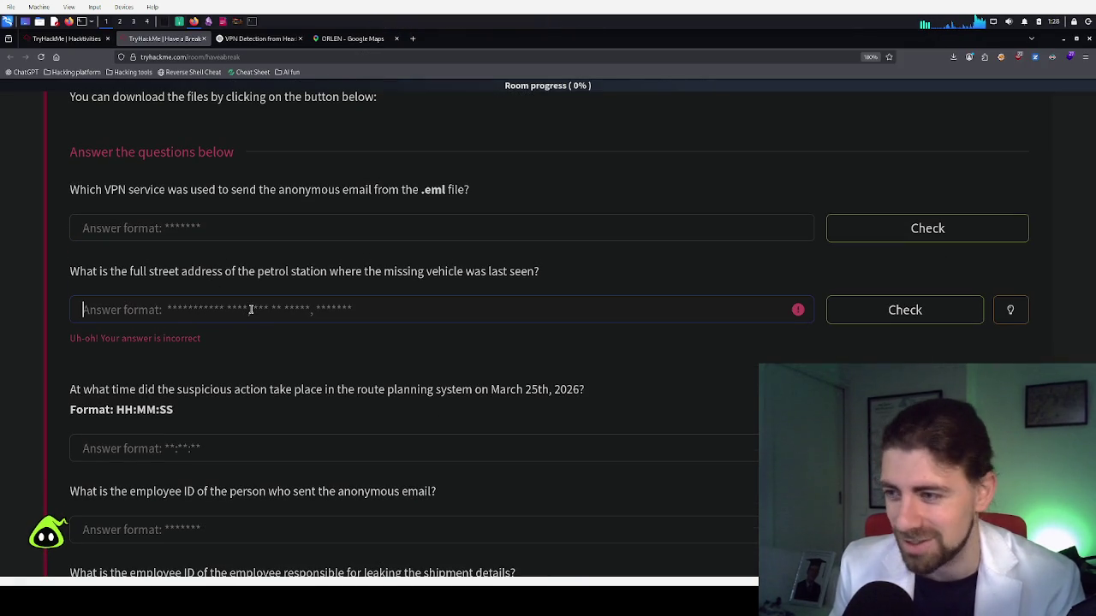
{"action": "key", "text": "ctrl+v"}
{"action": "left_click", "coordinate": [176, 311]}
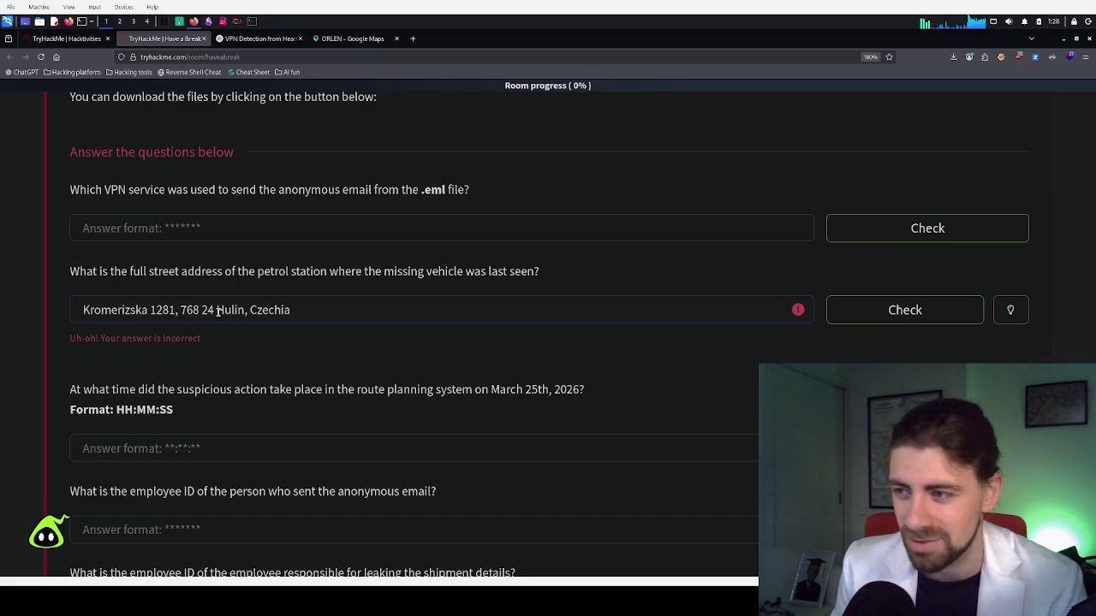
{"action": "key", "text": "ctrl+a"}
{"action": "key", "text": "BackSpace"}
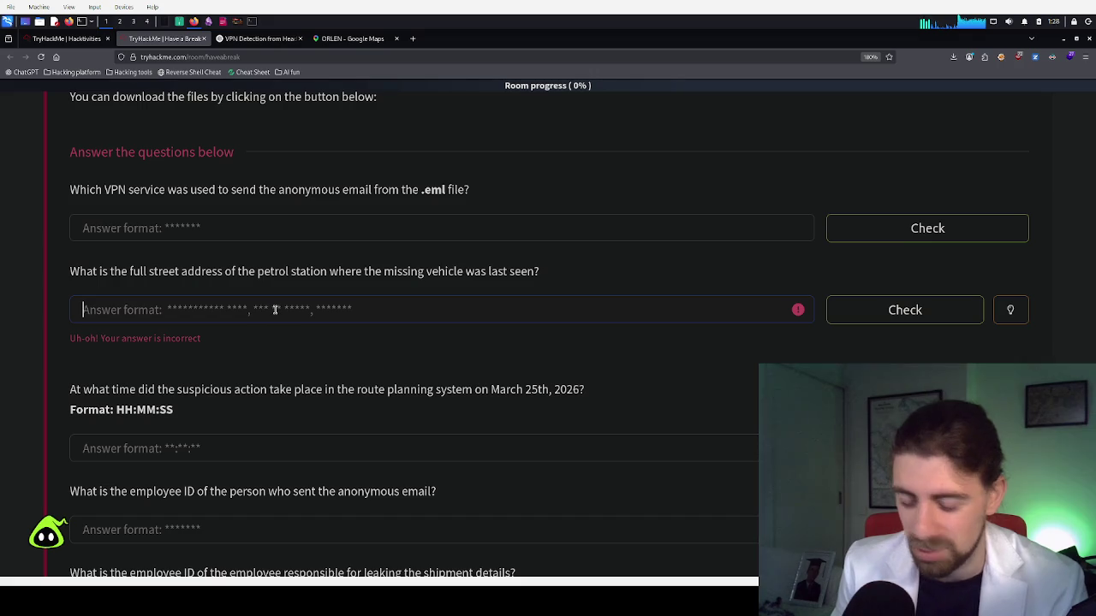
{"action": "key", "text": "ctrl+v"}
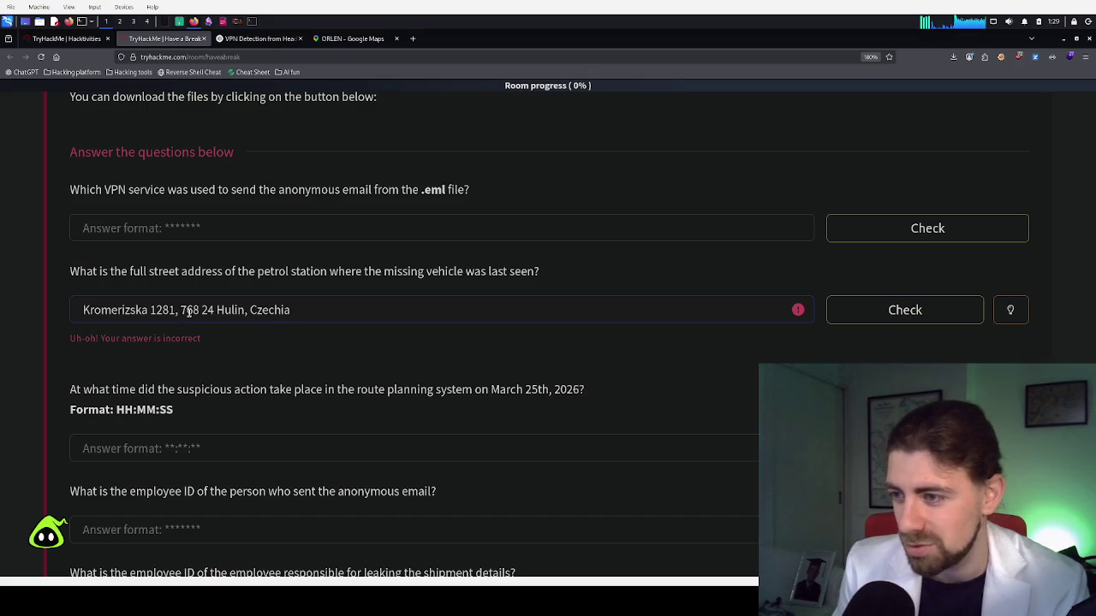
{"action": "key", "text": "ctrl+a"}
{"action": "key", "text": "BackSpace"}
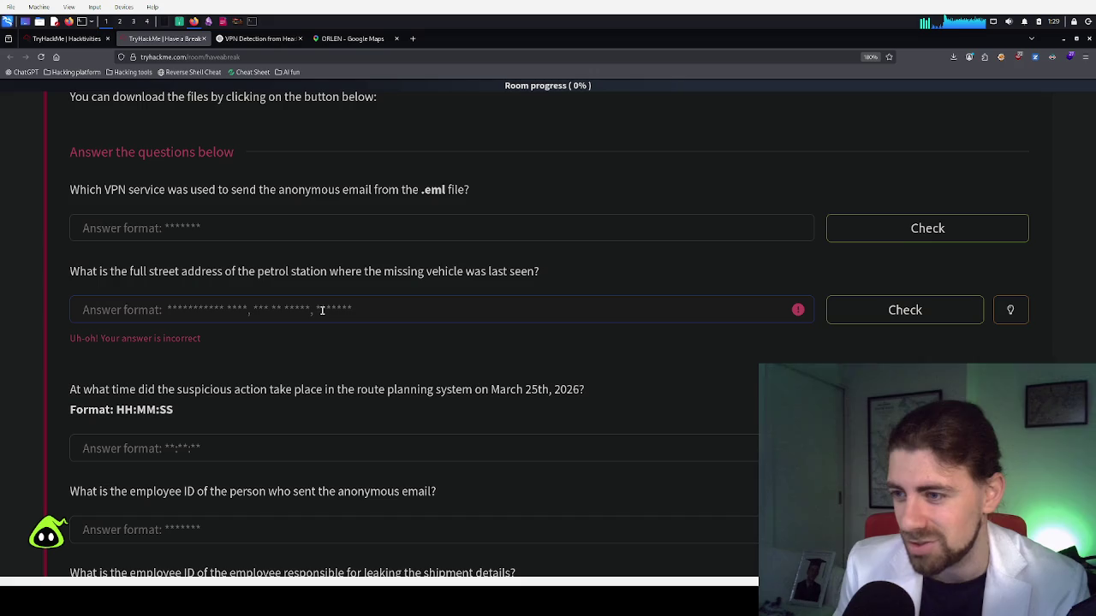
{"action": "key", "text": "ctrl+v"}
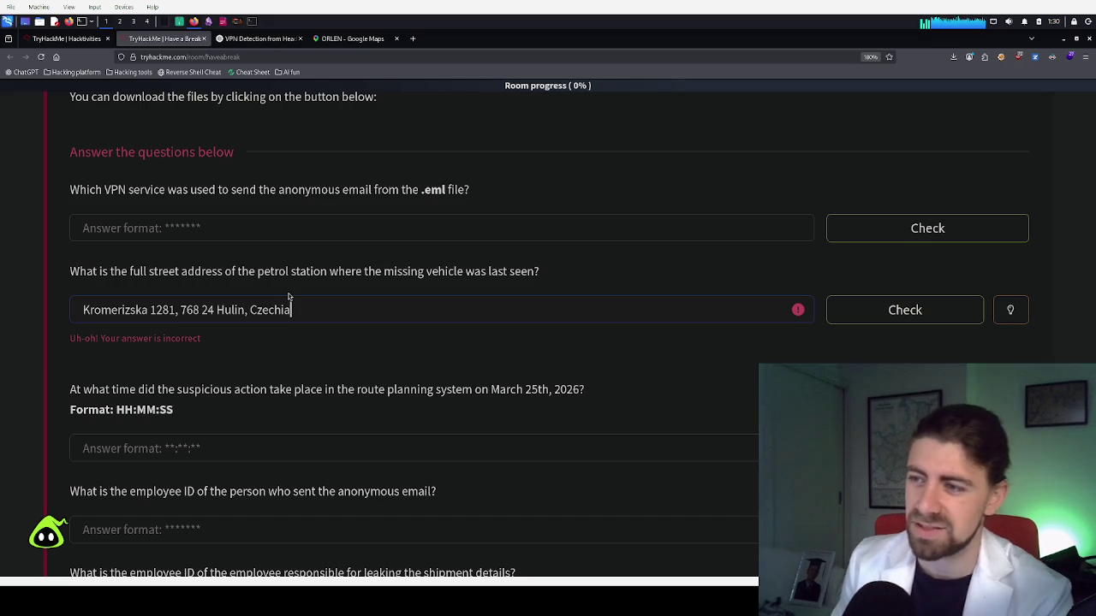
{"action": "left_click", "coordinate": [356, 41]}
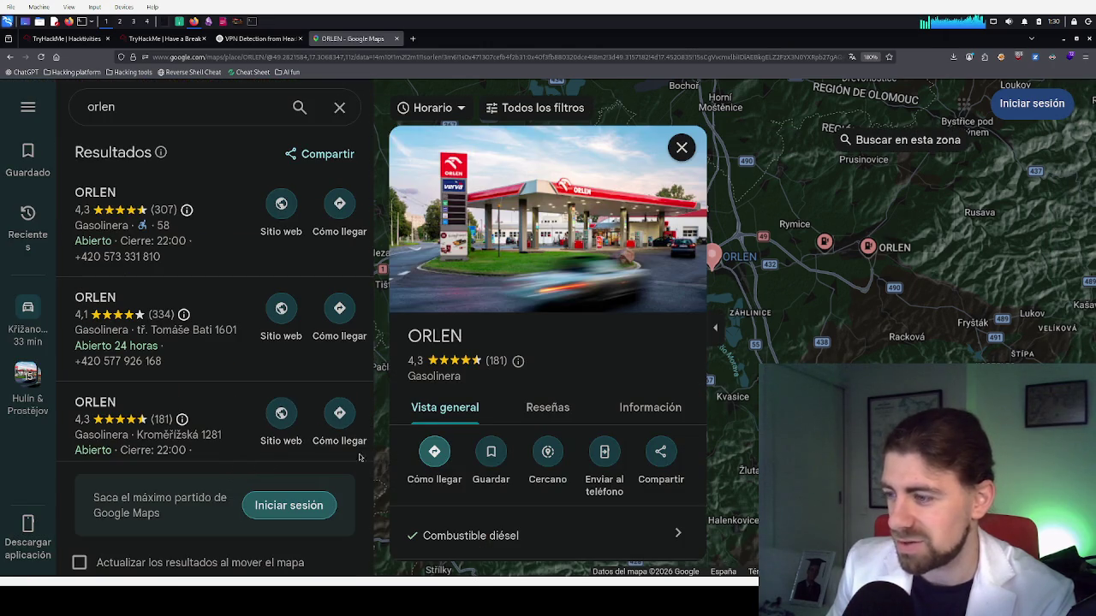
Copy the address Kroměřížská 1281, 768 24 Hulín from the place card and return to TryHackMe
{"action": "scroll", "coordinate": [495, 418], "scroll_direction": "down", "scroll_amount": 3}
{"action": "scroll", "coordinate": [495, 418], "scroll_direction": "down", "scroll_amount": 2}
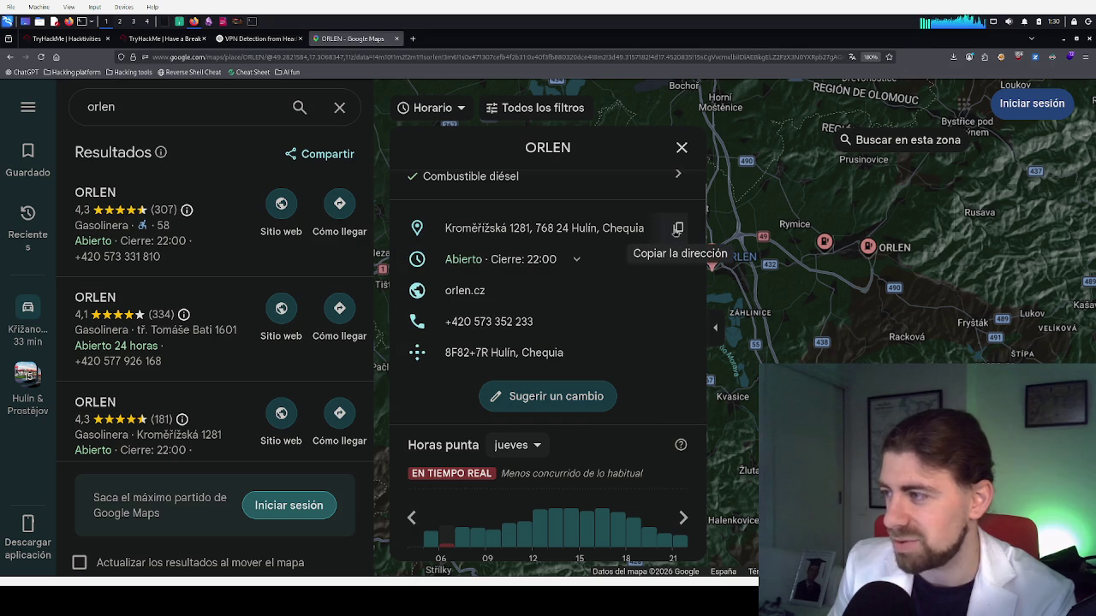
{"action": "left_click", "coordinate": [677, 228]}
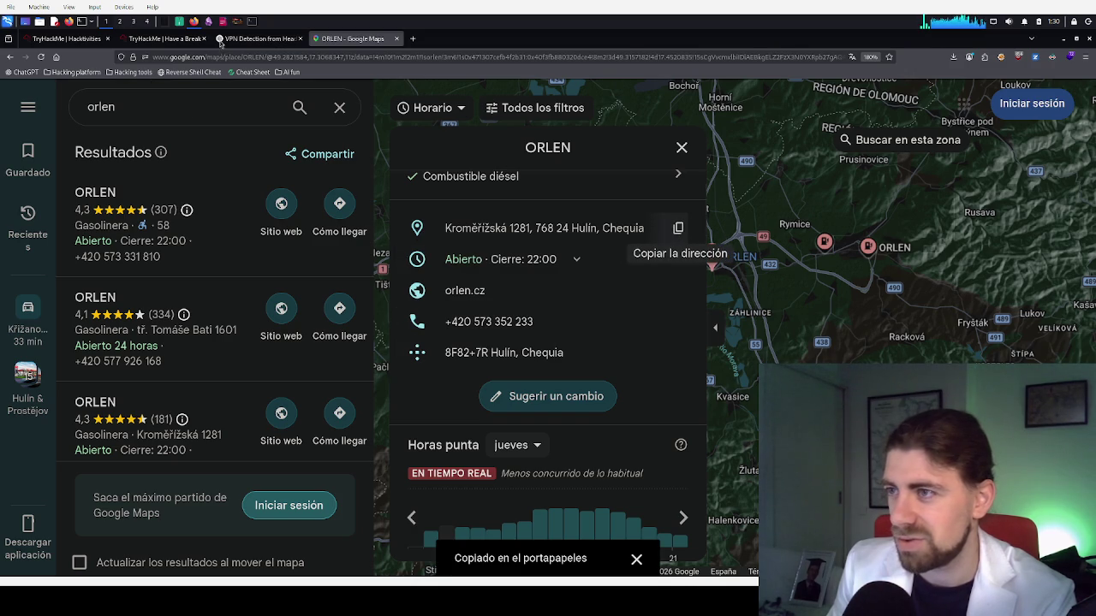
{"action": "left_click", "coordinate": [192, 43]}
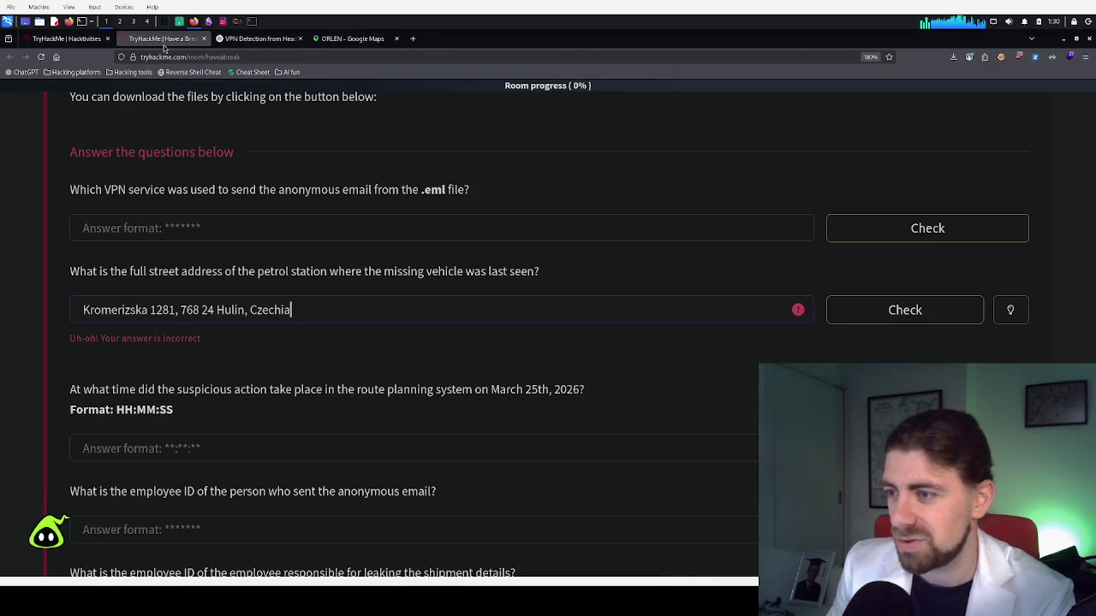
Paste the copied address, correct 'Chequia' to 'Czechia', and submit the answer for checking
{"action": "triple_click", "coordinate": [300, 311]}
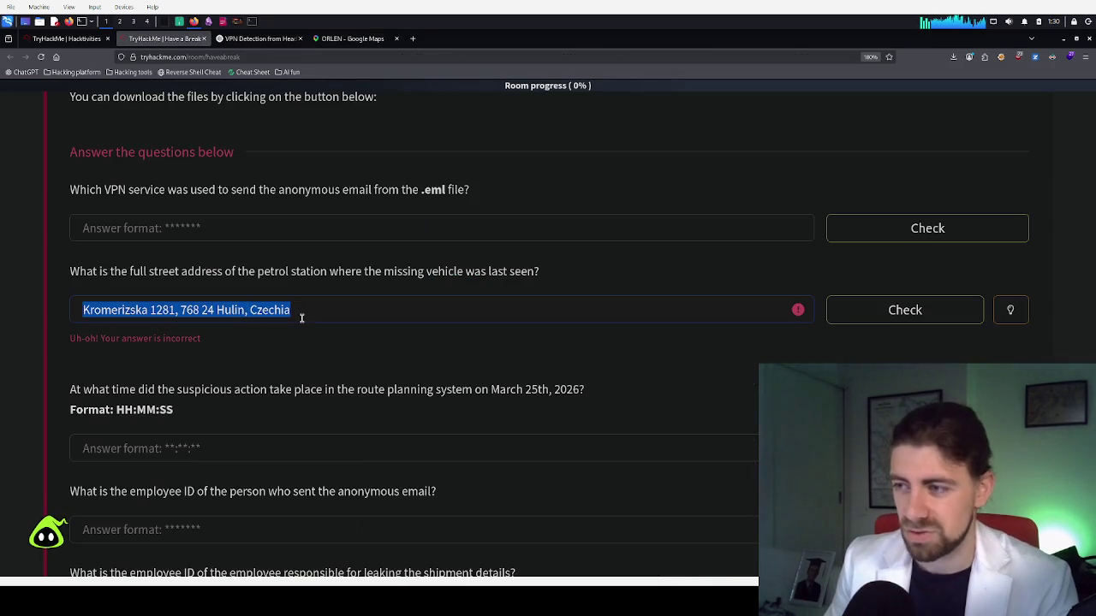
{"action": "key", "text": "ctrl+v"}
{"action": "left_click", "coordinate": [279, 312]}
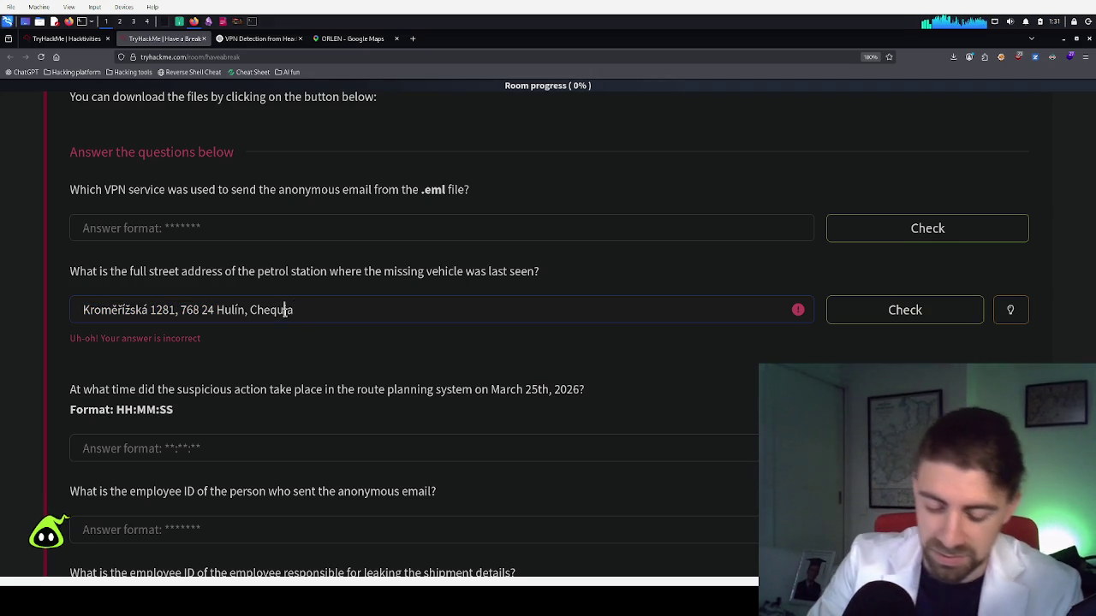
{"action": "key", "text": "BackSpace"}
{"action": "key", "text": "BackSpace"}
{"action": "type", "text": "ch"}
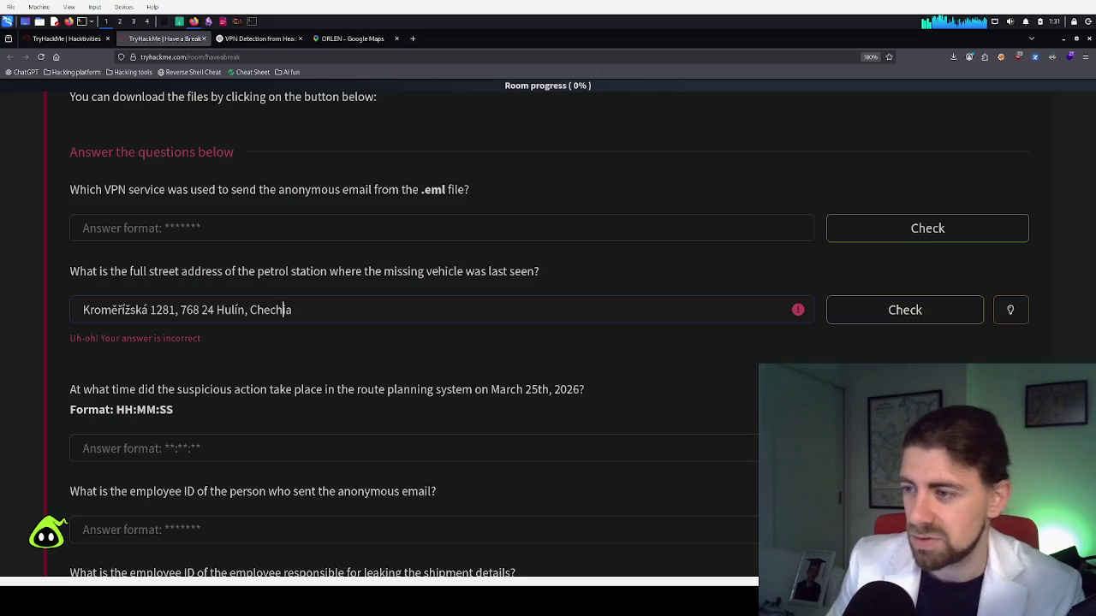
{"action": "left_click", "coordinate": [263, 311]}
{"action": "key", "text": "BackSpace"}
{"action": "type", "text": "z"}
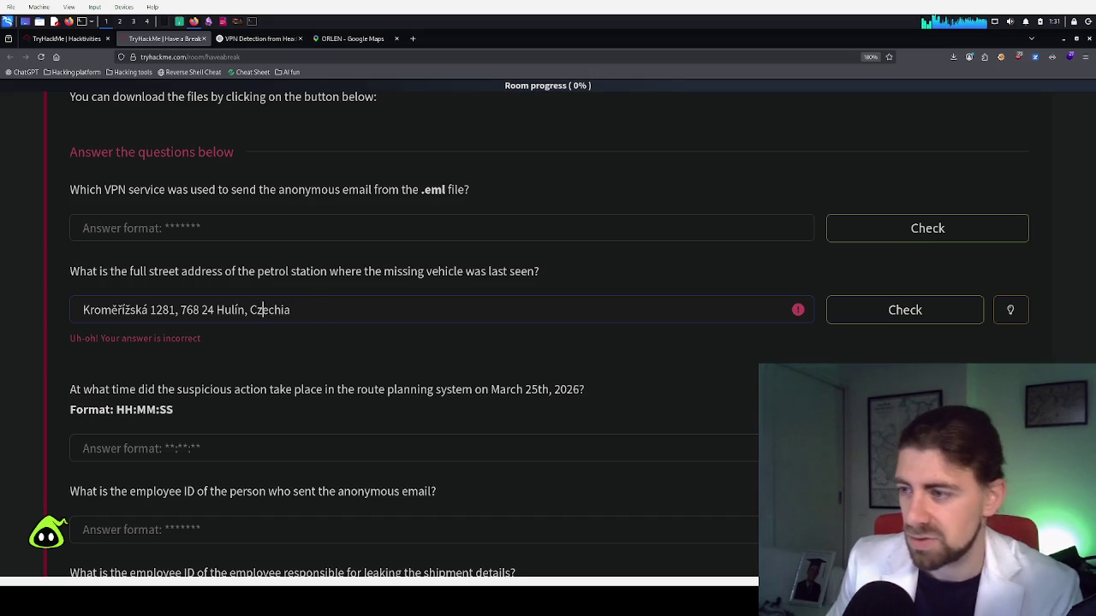
{"action": "left_click", "coordinate": [849, 313]}
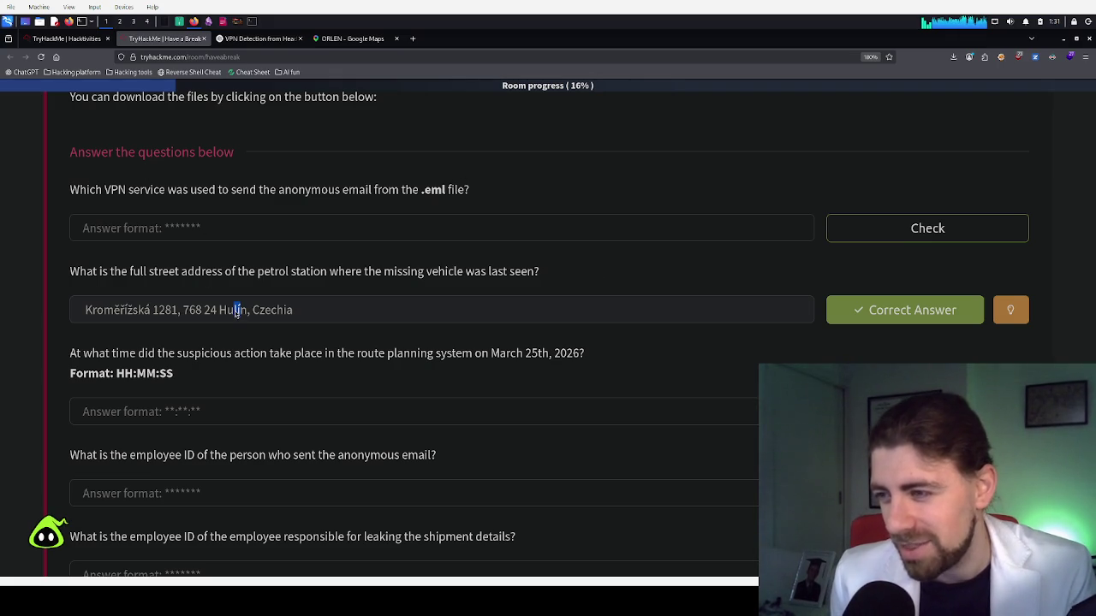
{"action": "left_click_drag", "start_coordinate": [237, 311], "coordinate": [245, 313]}
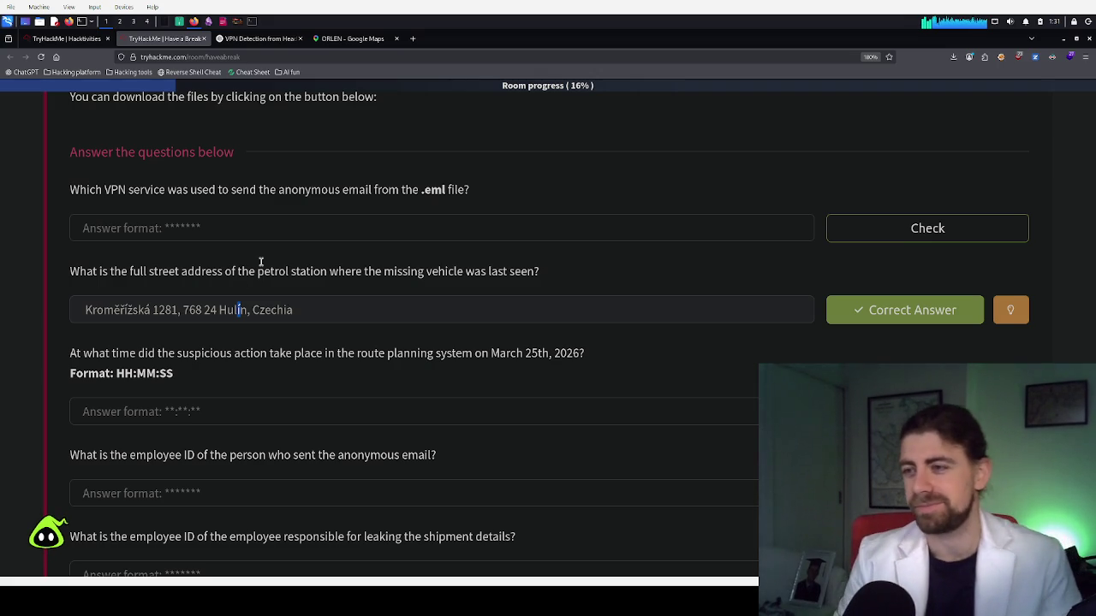
{"action": "left_click", "coordinate": [267, 234]}
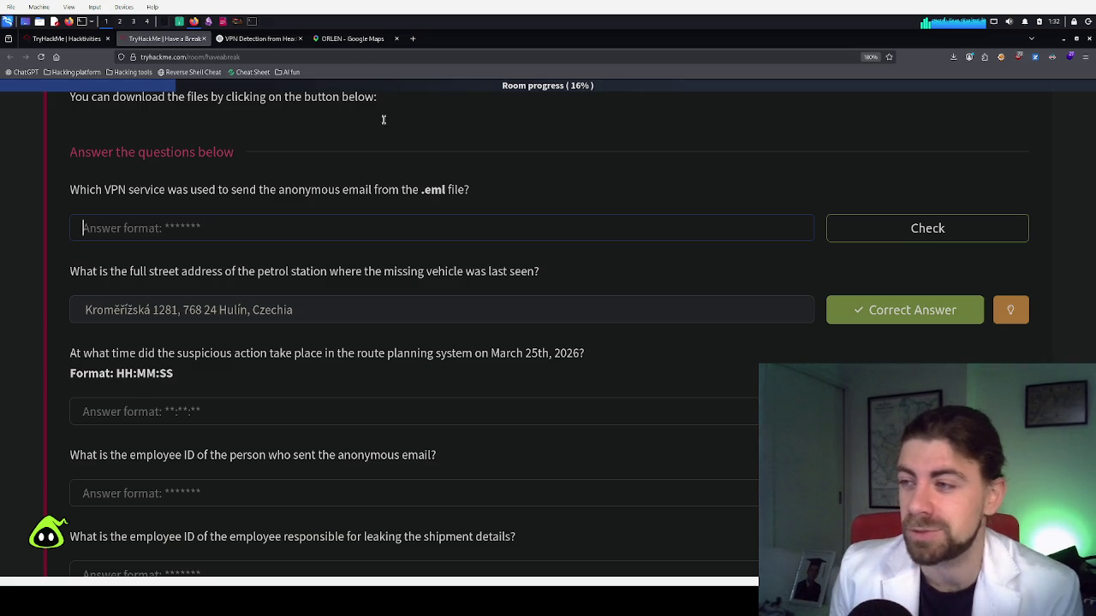
{"action": "scroll", "coordinate": [289, 145], "scroll_direction": "up", "scroll_amount": 2}
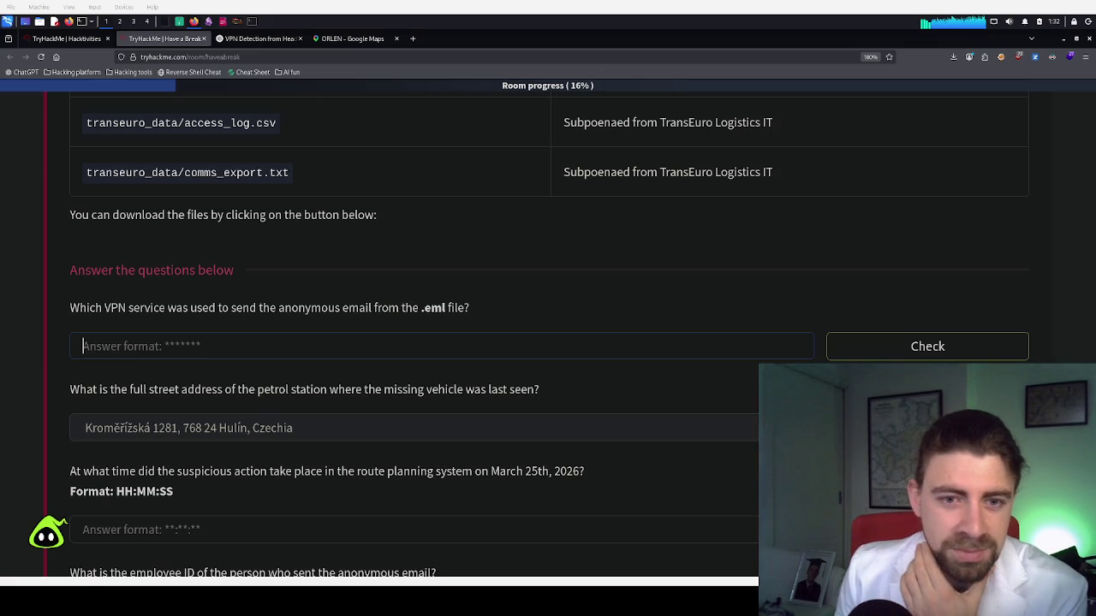
{"action": "key", "text": "alt+Tab"}
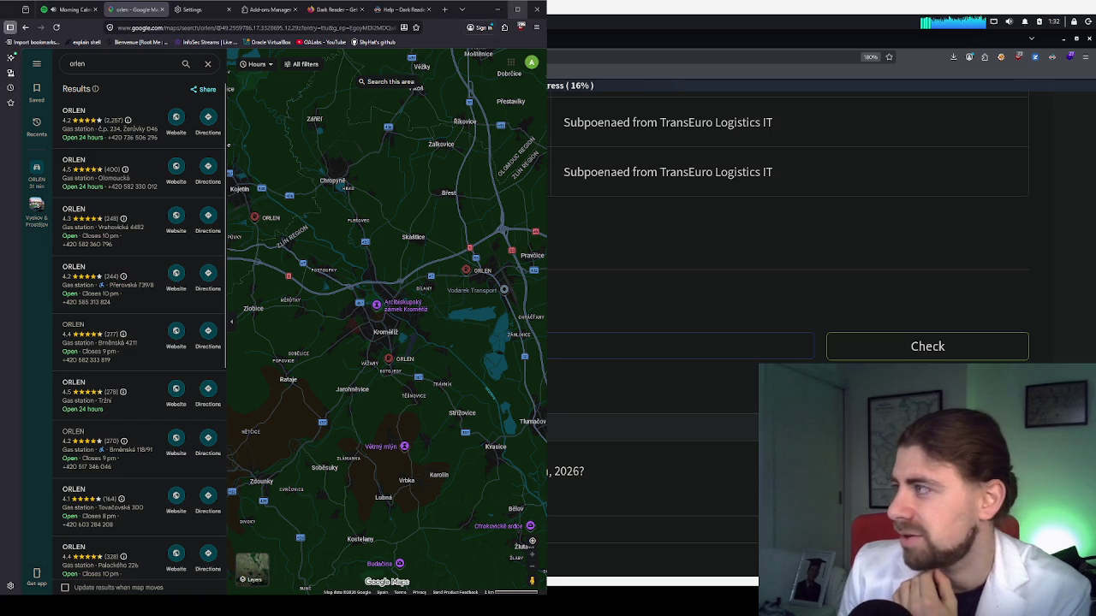
Maximize the map and measure the distance from the Hulín ORLEN spot to Brno (61.02 km)
{"action": "left_click", "coordinate": [517, 8]}
{"action": "scroll", "coordinate": [684, 300], "scroll_direction": "up", "scroll_amount": 4}
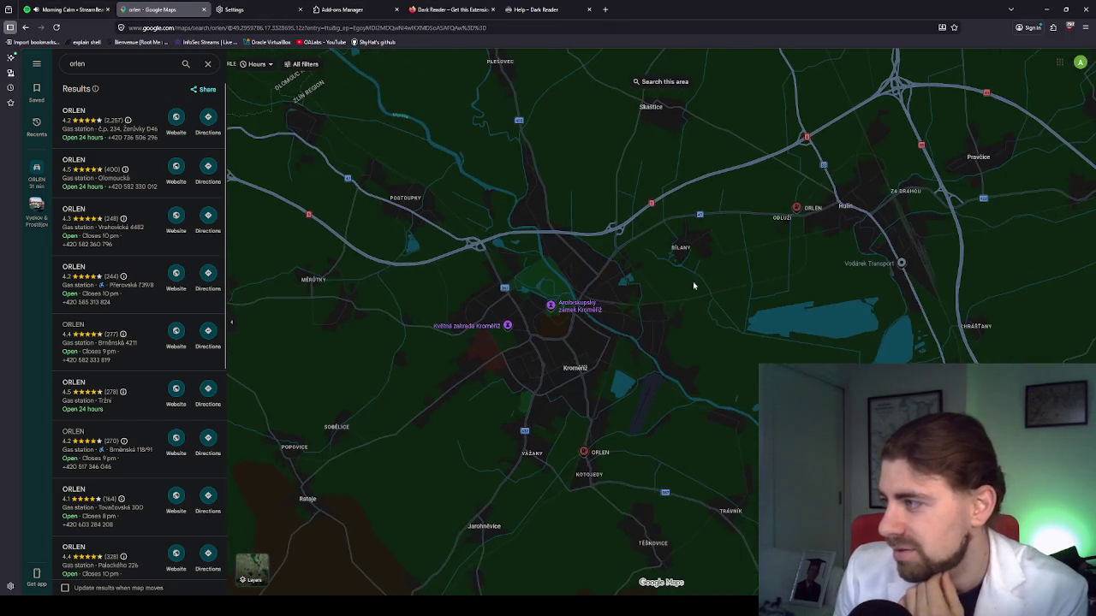
{"action": "right_click", "coordinate": [755, 265]}
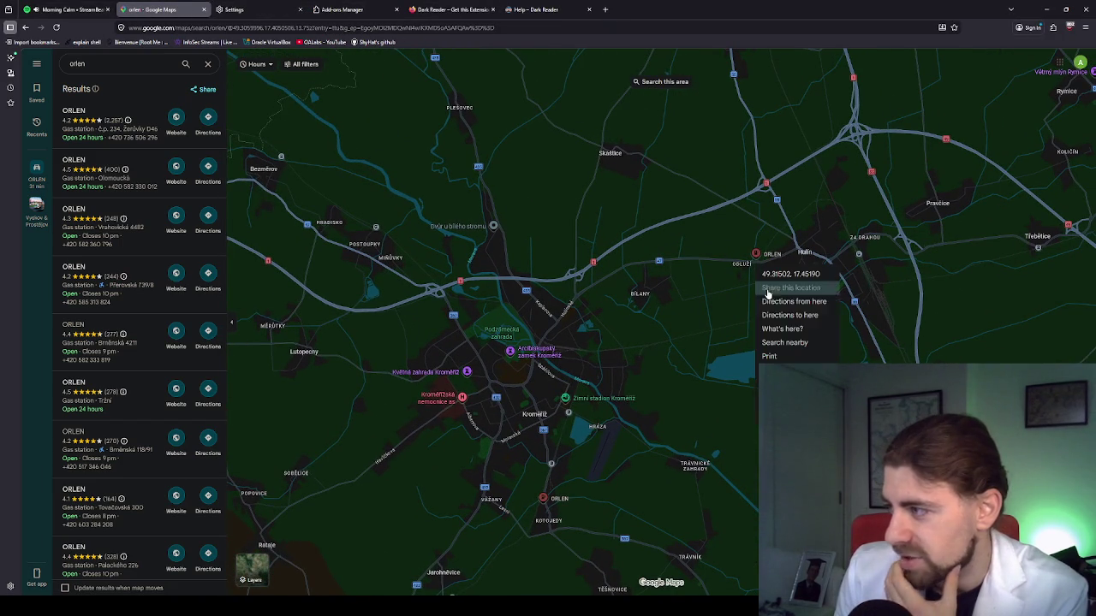
{"action": "left_click", "coordinate": [783, 370]}
{"action": "scroll", "coordinate": [382, 352], "scroll_direction": "down", "scroll_amount": 5}
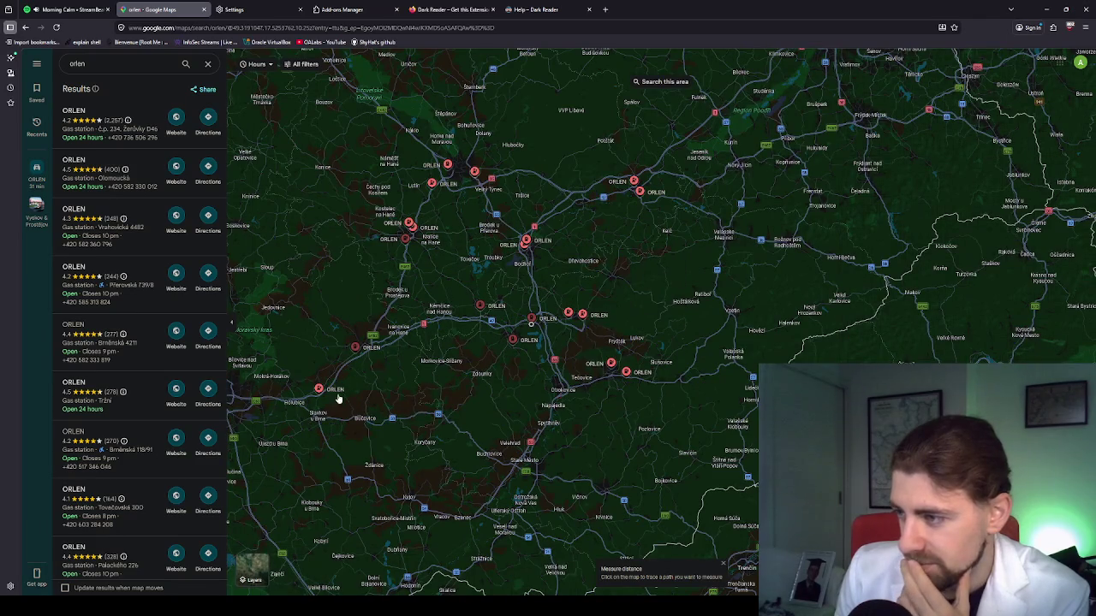
{"action": "scroll", "coordinate": [454, 377], "scroll_direction": "up", "scroll_amount": 2}
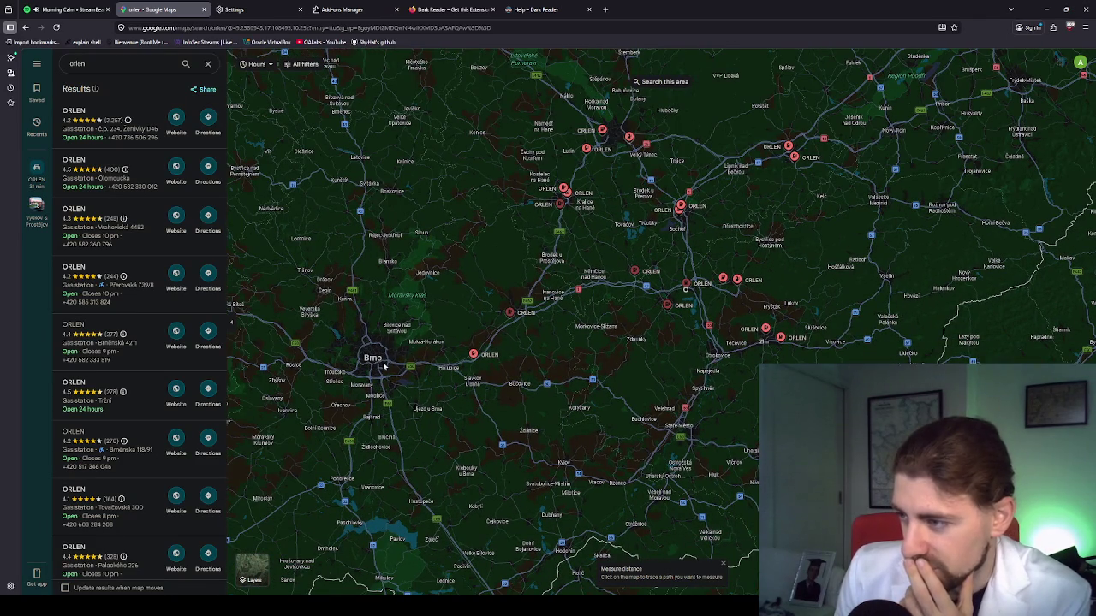
{"action": "left_click", "coordinate": [382, 363]}
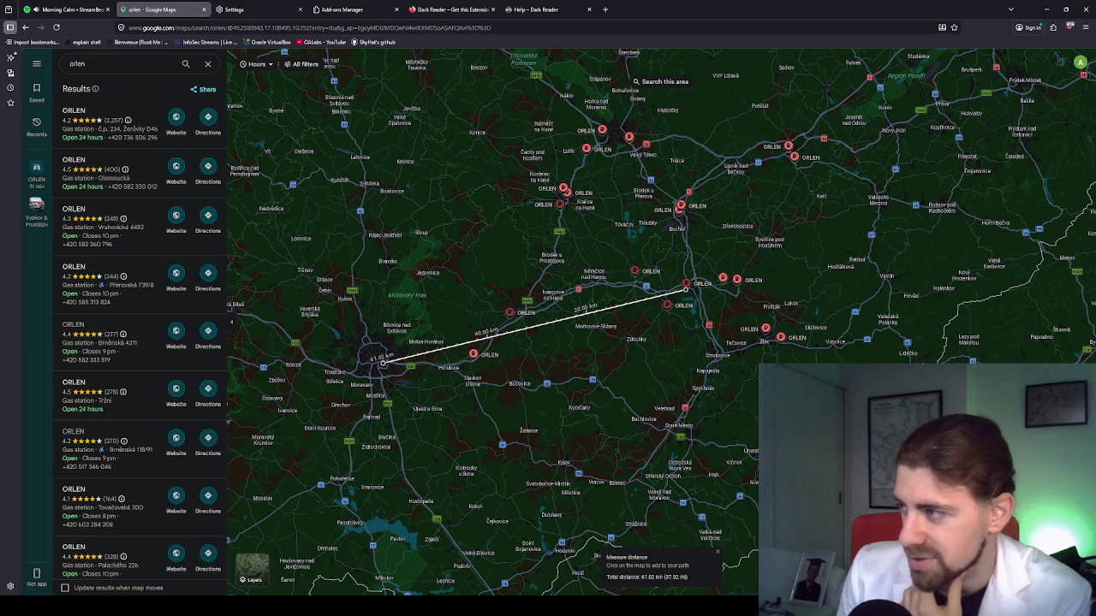
Add a leg to an ORLEN station further north, move the Brno point toward Podolí, and bring back the exhibit_b.png photo
{"action": "left_click", "coordinate": [614, 135]}
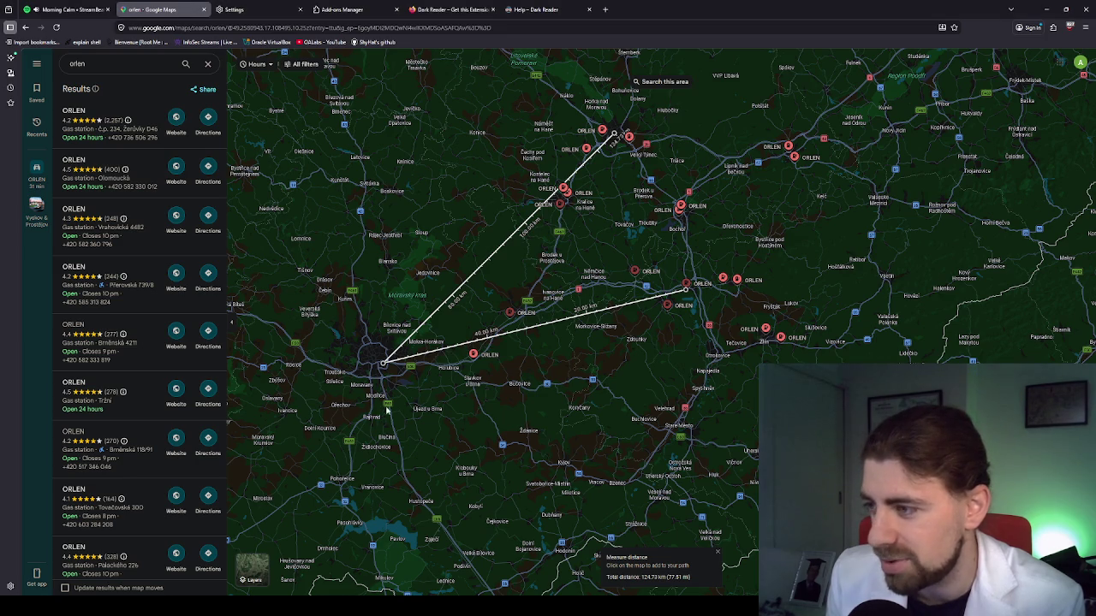
{"action": "scroll", "coordinate": [395, 370], "scroll_direction": "up", "scroll_amount": 3}
{"action": "scroll", "coordinate": [393, 368], "scroll_direction": "up", "scroll_amount": 2}
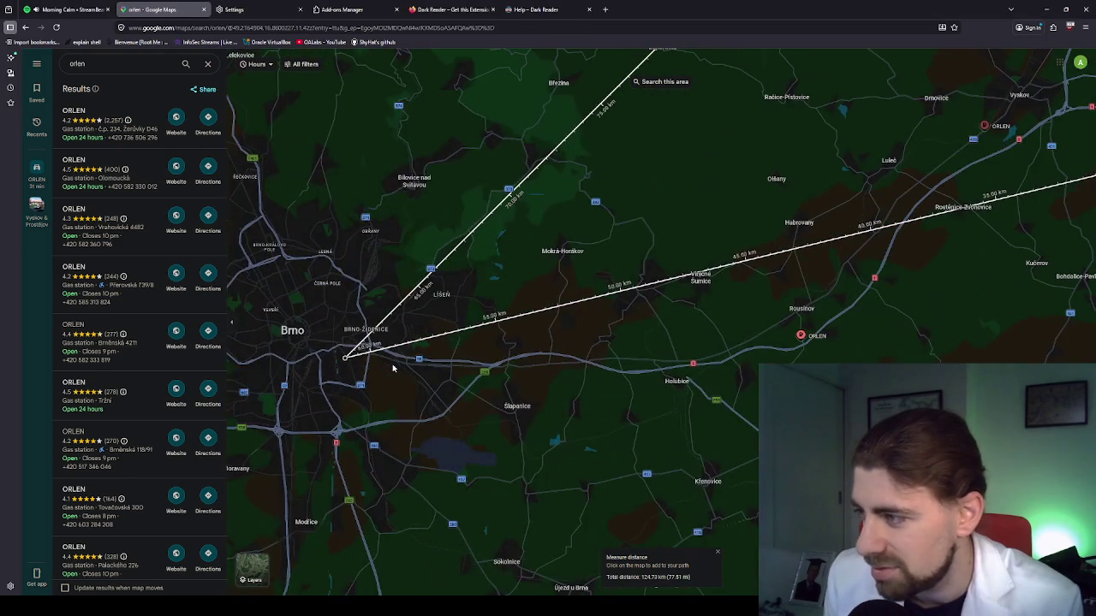
{"action": "mouse_move", "coordinate": [345, 361]}
{"action": "left_mouse_down"}
{"action": "mouse_move", "coordinate": [521, 350]}
{"action": "mouse_move", "coordinate": [512, 345]}
{"action": "left_mouse_up"}
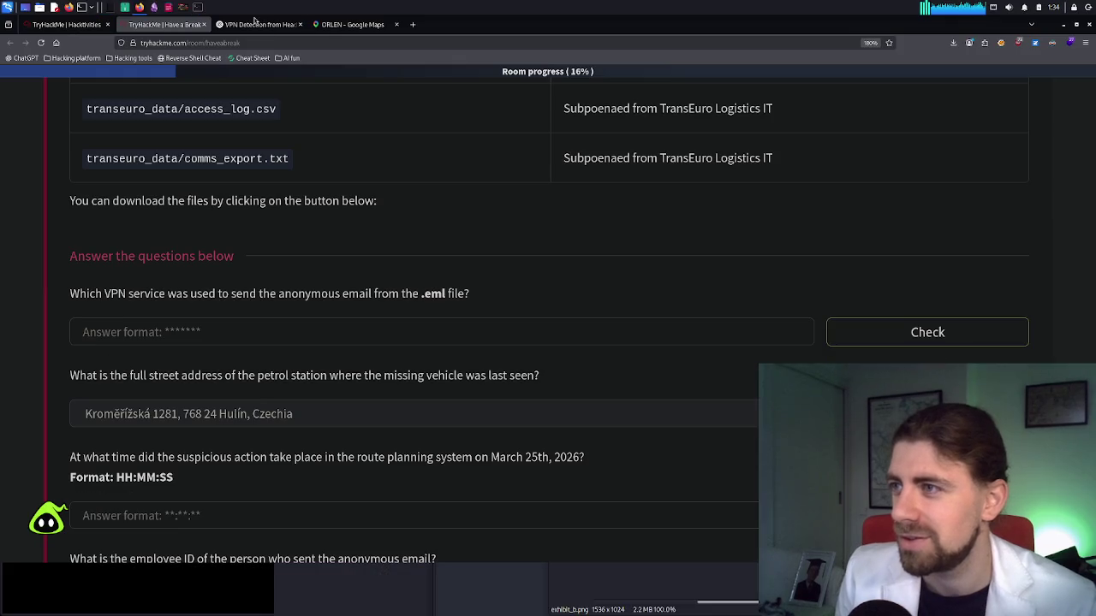
{"action": "left_click", "coordinate": [233, 10]}
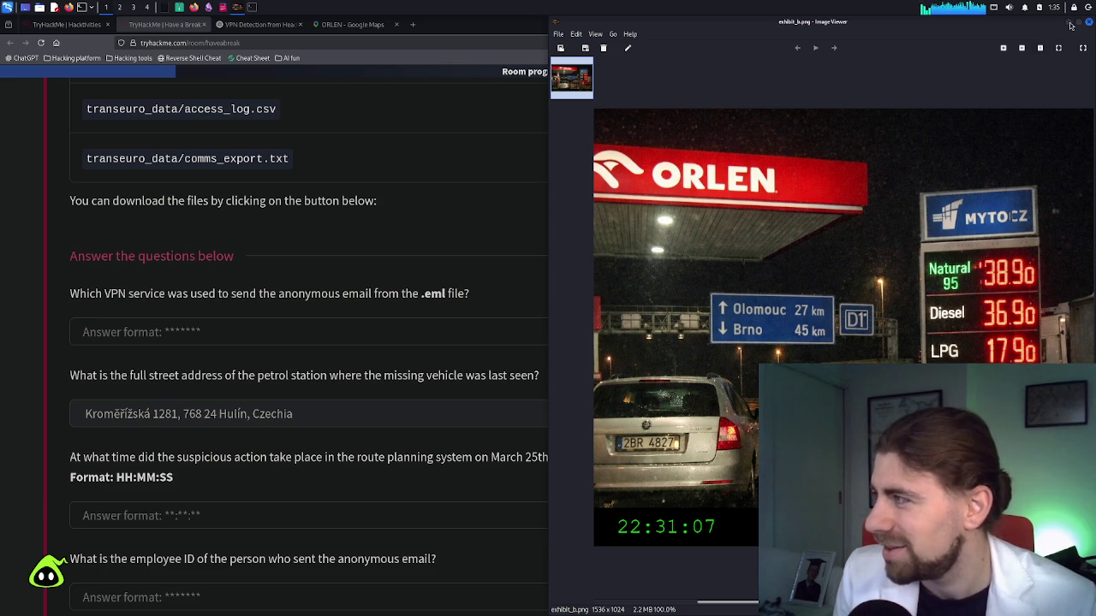
Close the exhibit_b.png photo and show the case ZIP's file listing in the archive manager
{"action": "left_click", "coordinate": [1069, 25]}
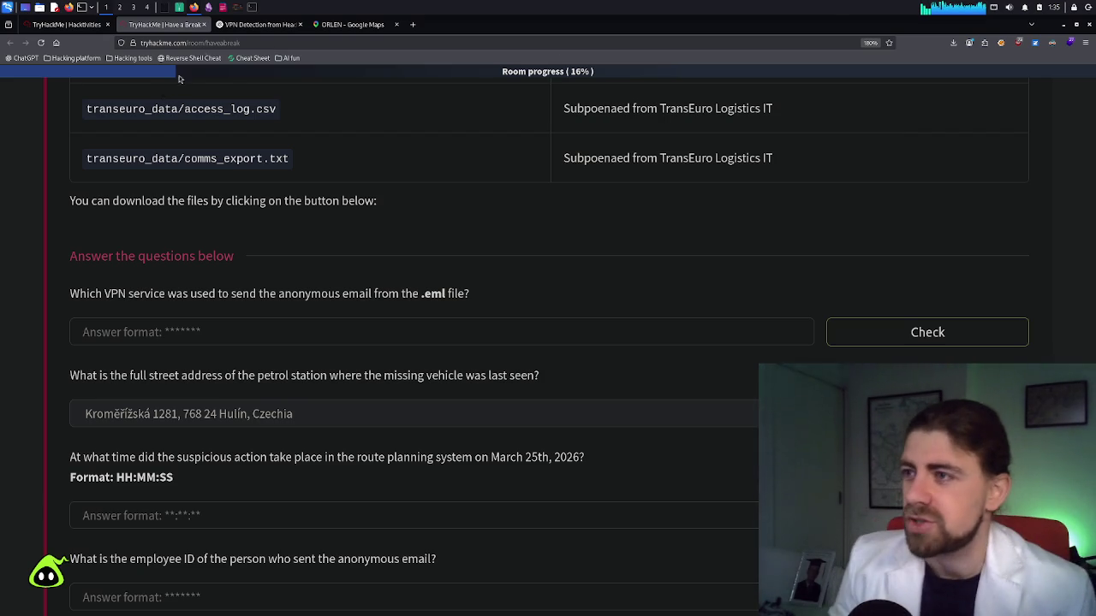
{"action": "left_click", "coordinate": [183, 9]}
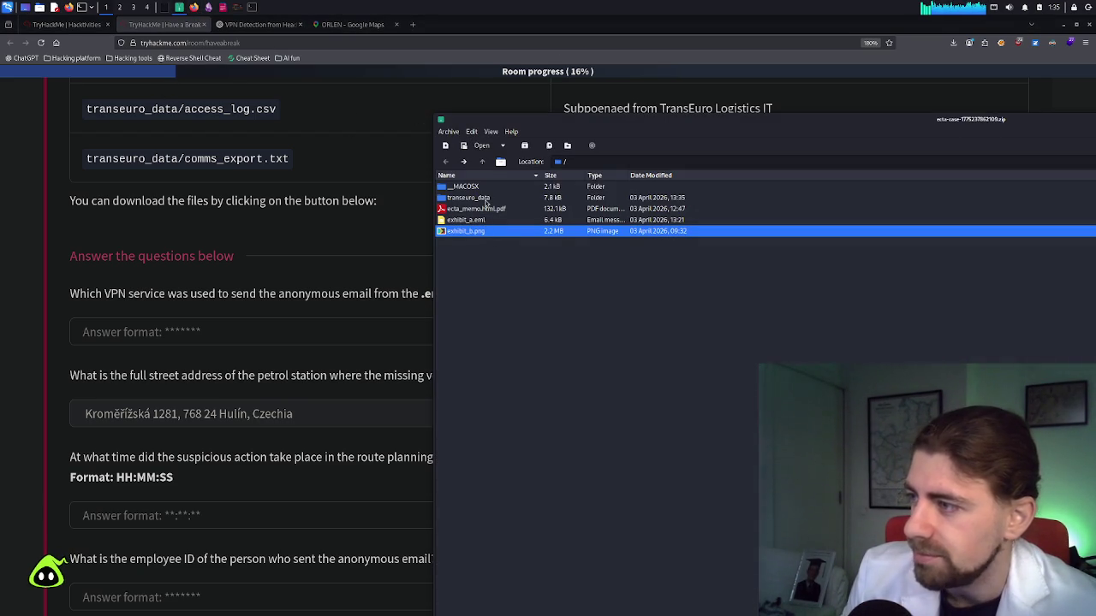
Open access_log.csv from the transeuro_data folder in Okular
{"action": "double_click", "coordinate": [485, 198]}
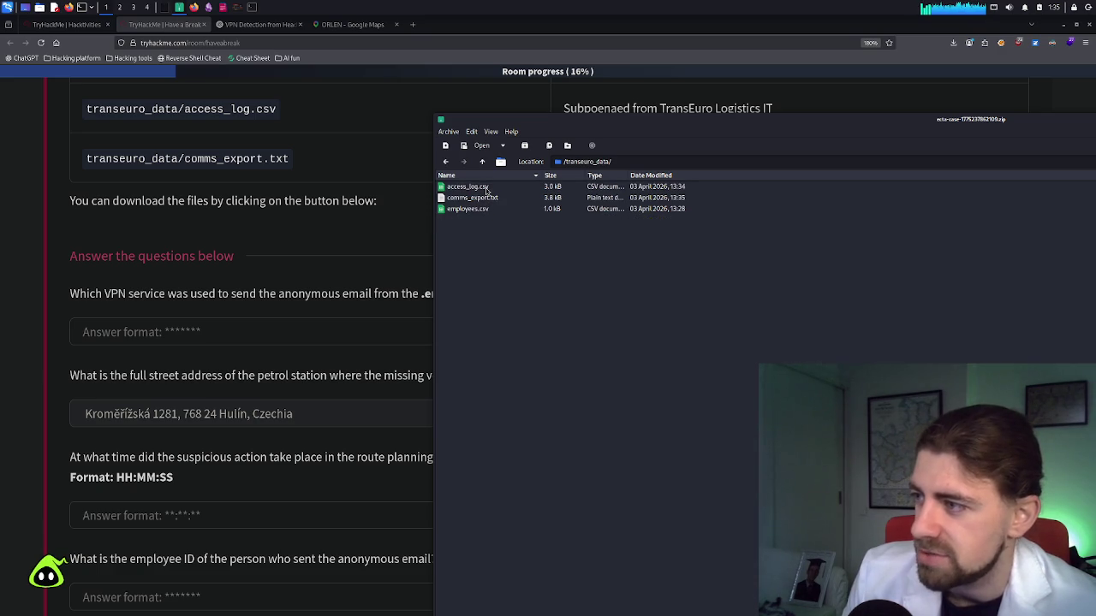
{"action": "left_click", "coordinate": [487, 190]}
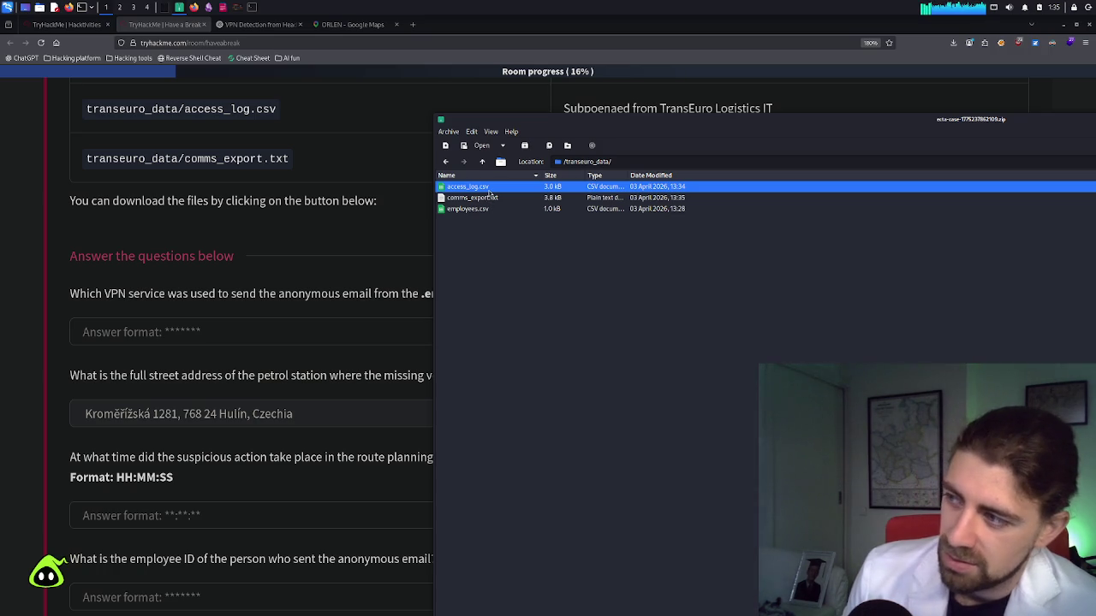
{"action": "double_click", "coordinate": [491, 190]}
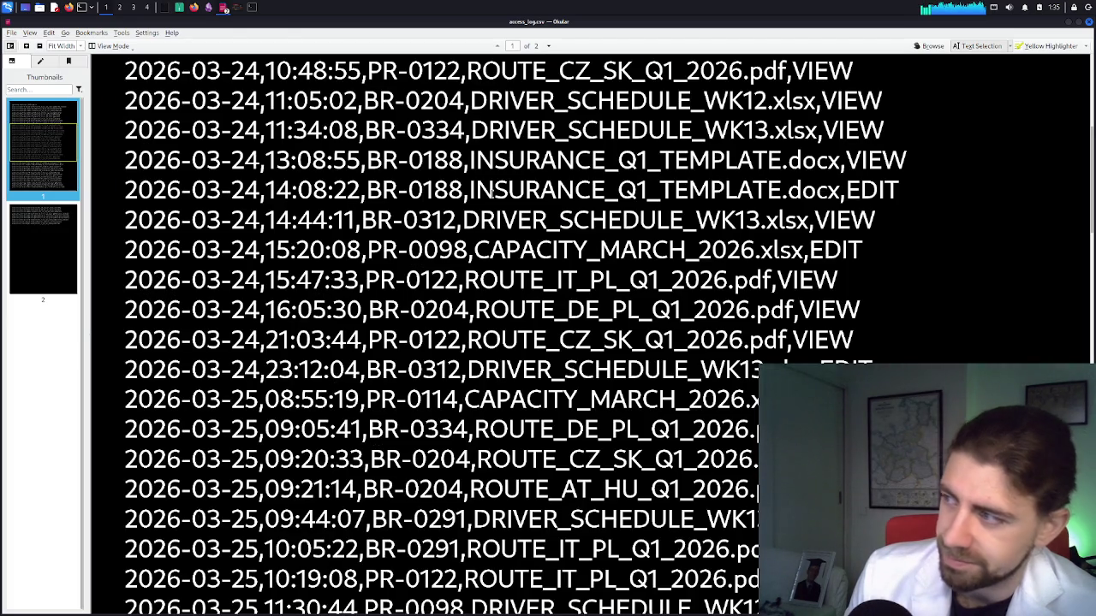
Scroll through the access log rows, then return to the TryHackMe room page
{"action": "scroll", "coordinate": [491, 190], "scroll_direction": "up", "scroll_amount": 3}
{"action": "scroll", "coordinate": [491, 195], "scroll_direction": "up", "scroll_amount": 5}
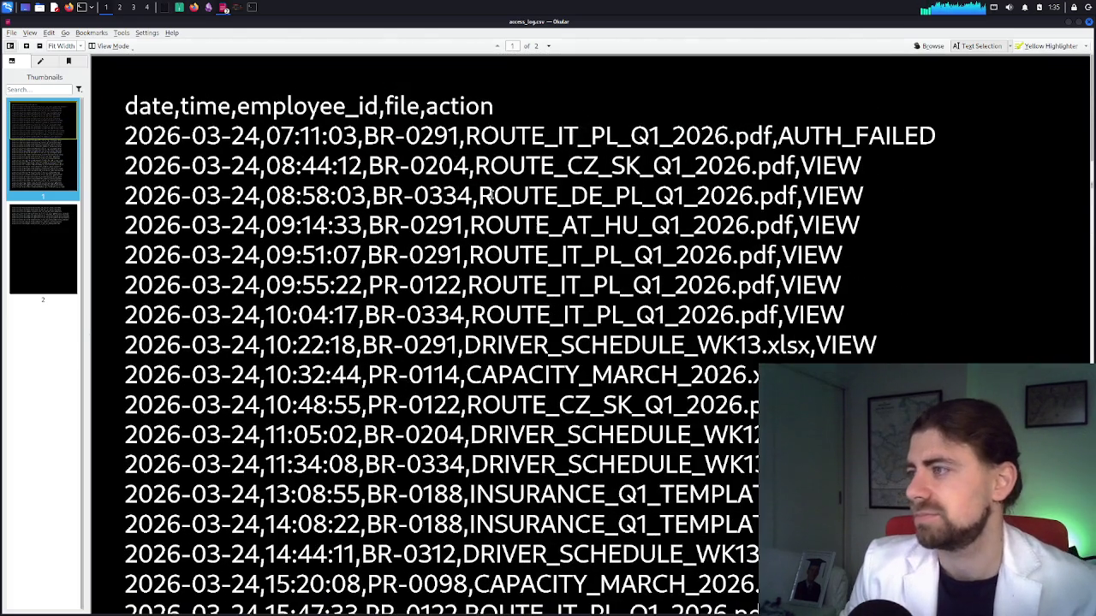
{"action": "scroll", "coordinate": [490, 195], "scroll_direction": "down", "scroll_amount": 1}
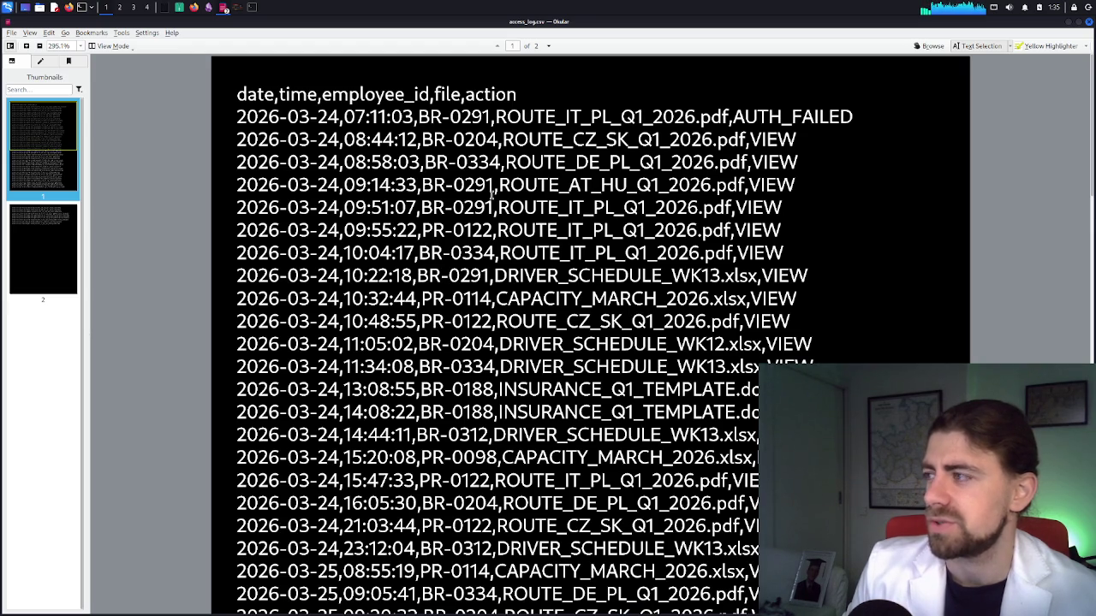
{"action": "scroll", "coordinate": [491, 195], "scroll_direction": "down", "scroll_amount": 1}
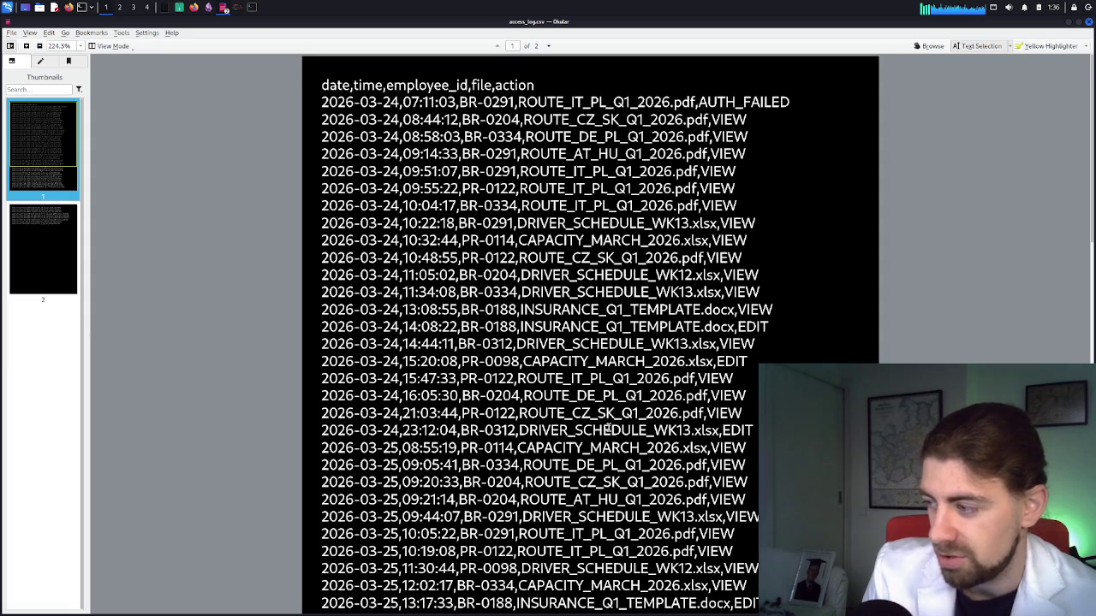
{"action": "scroll", "coordinate": [606, 428], "scroll_direction": "down", "scroll_amount": 2}
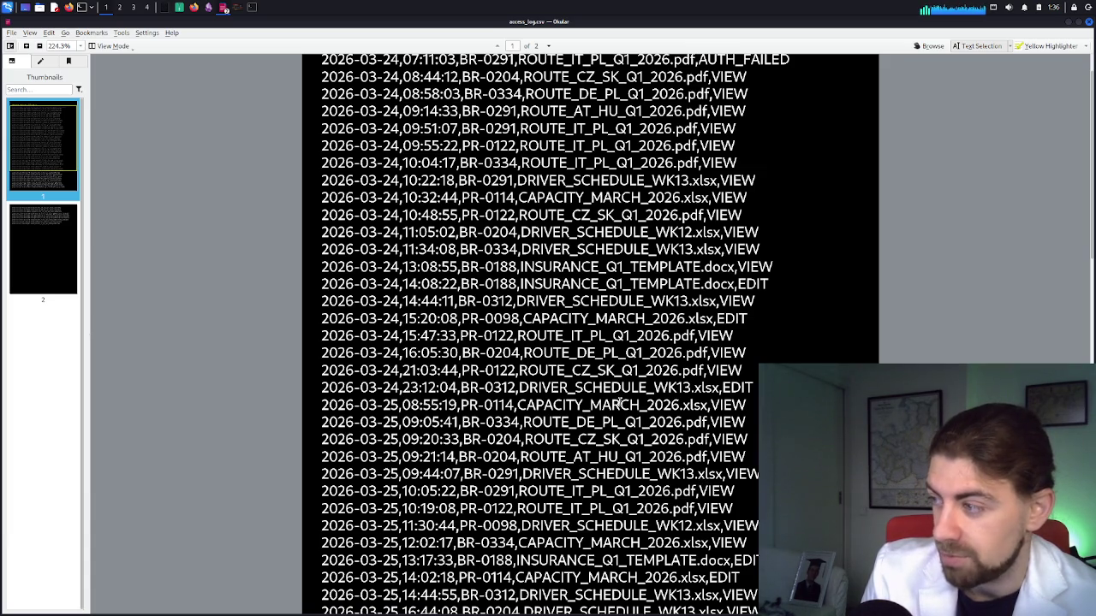
{"action": "scroll", "coordinate": [652, 411], "scroll_direction": "up", "scroll_amount": 2}
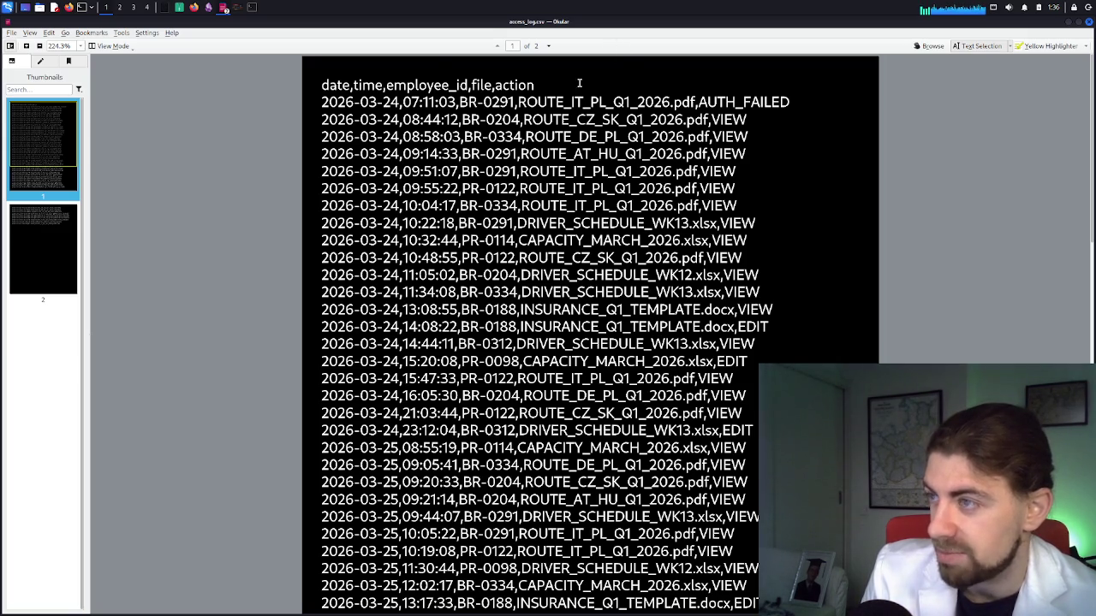
{"action": "left_click", "coordinate": [199, 10]}
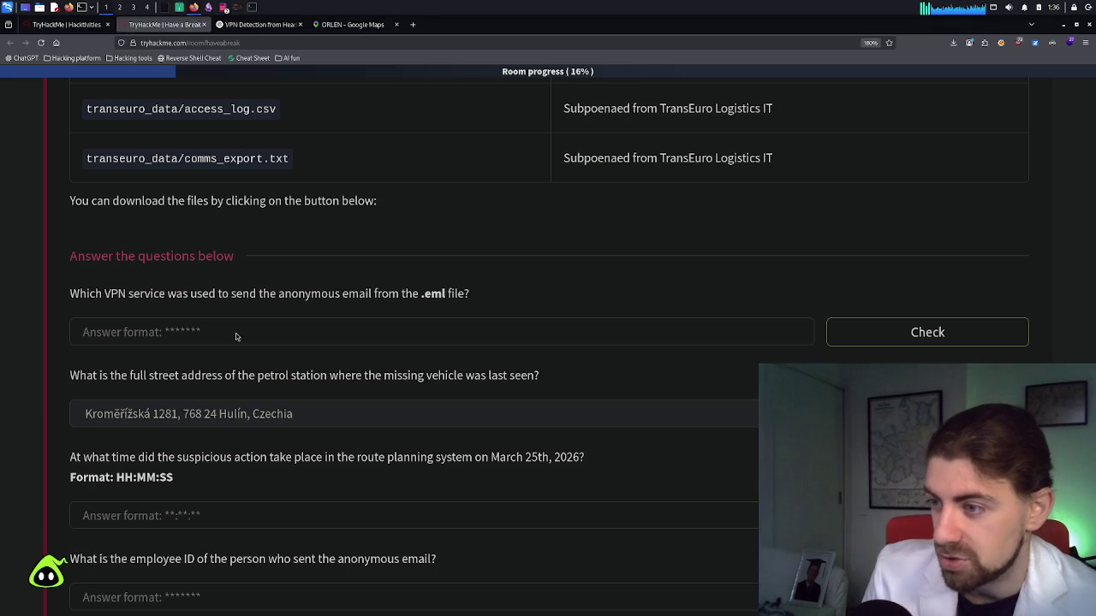
Submit the filled-in street address answer, then bring the access_log.csv viewer back to the front
{"action": "scroll", "coordinate": [193, 358], "scroll_direction": "down", "scroll_amount": 1}
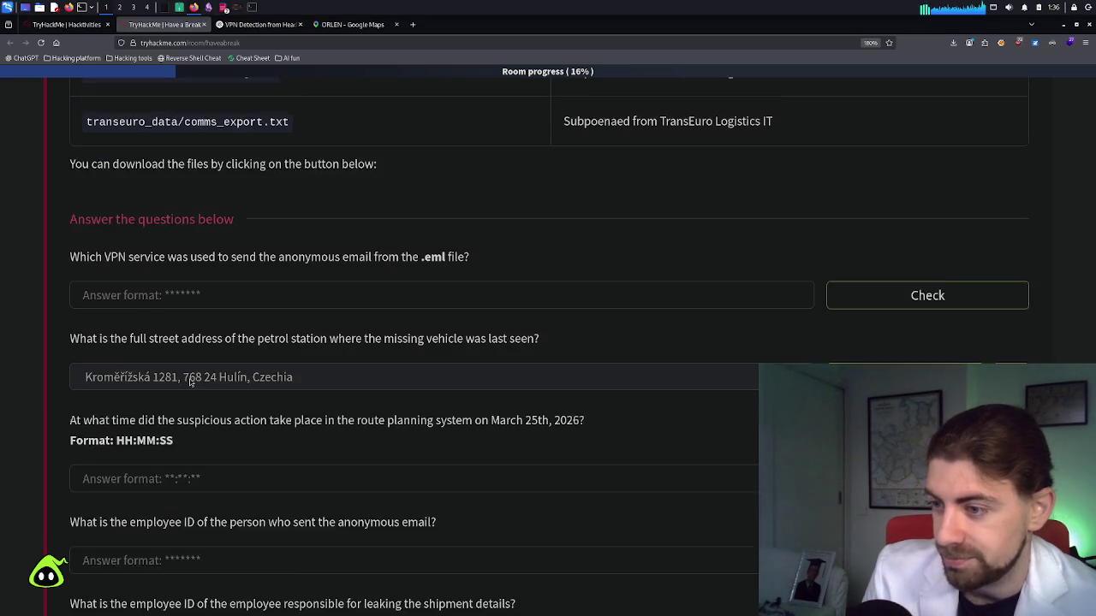
{"action": "key", "text": "Return"}
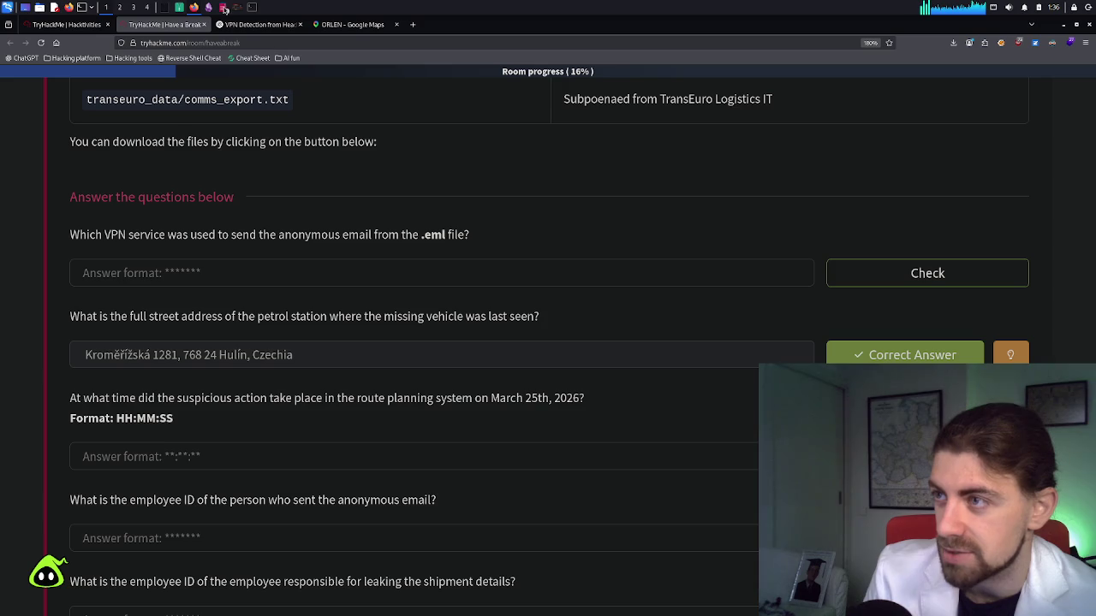
{"action": "mouse_move", "coordinate": [227, 10]}
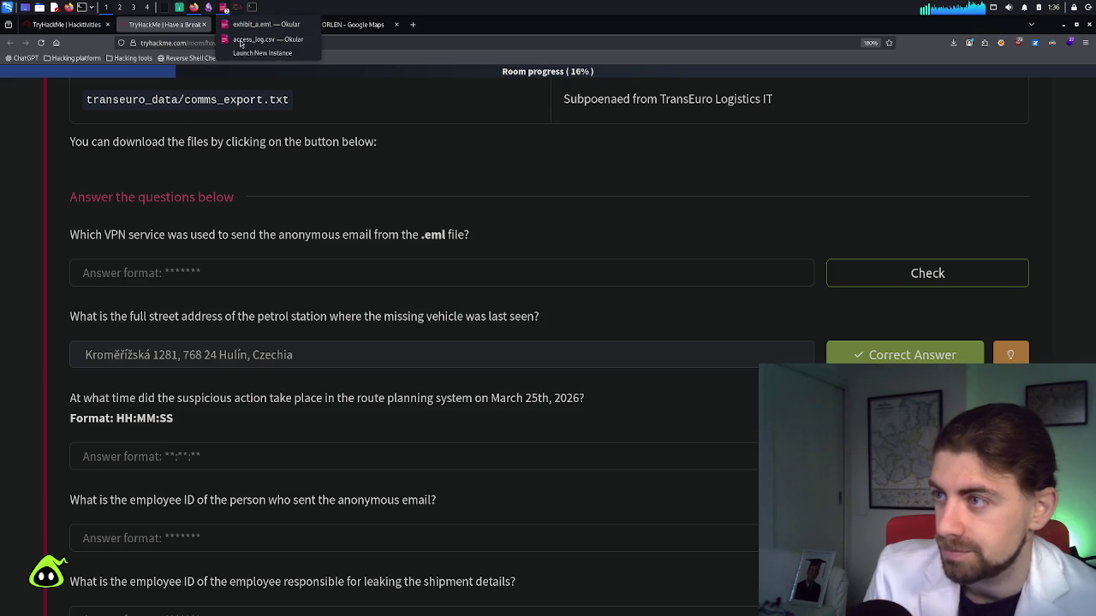
{"action": "left_click", "coordinate": [242, 41]}
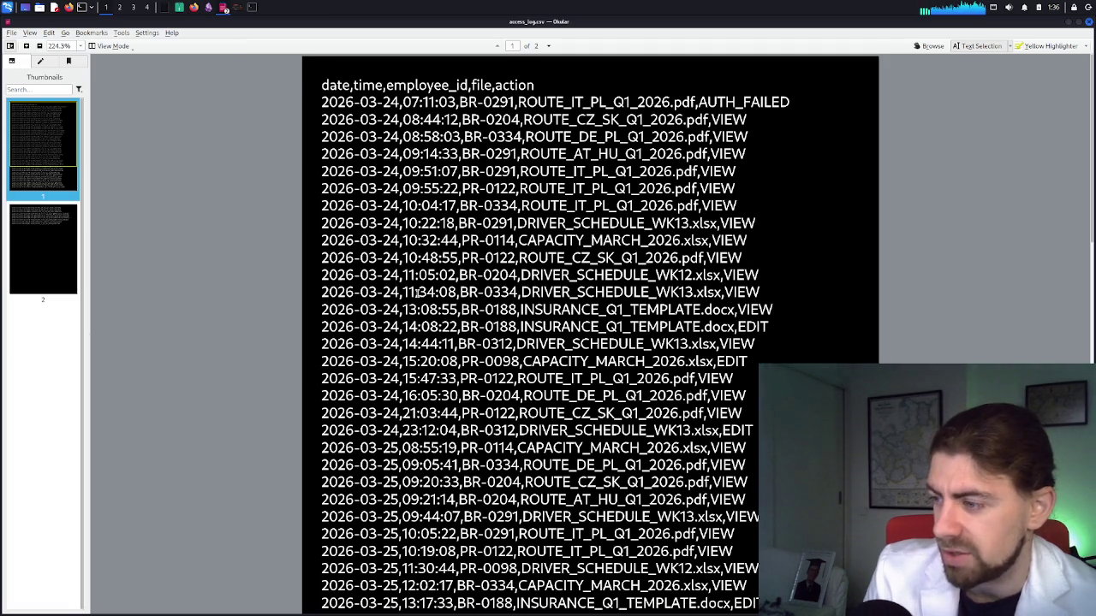
Scroll access_log.csv back up to its header row, then minimize Okular to show the questions
{"action": "scroll", "coordinate": [417, 292], "scroll_direction": "down", "scroll_amount": 10}
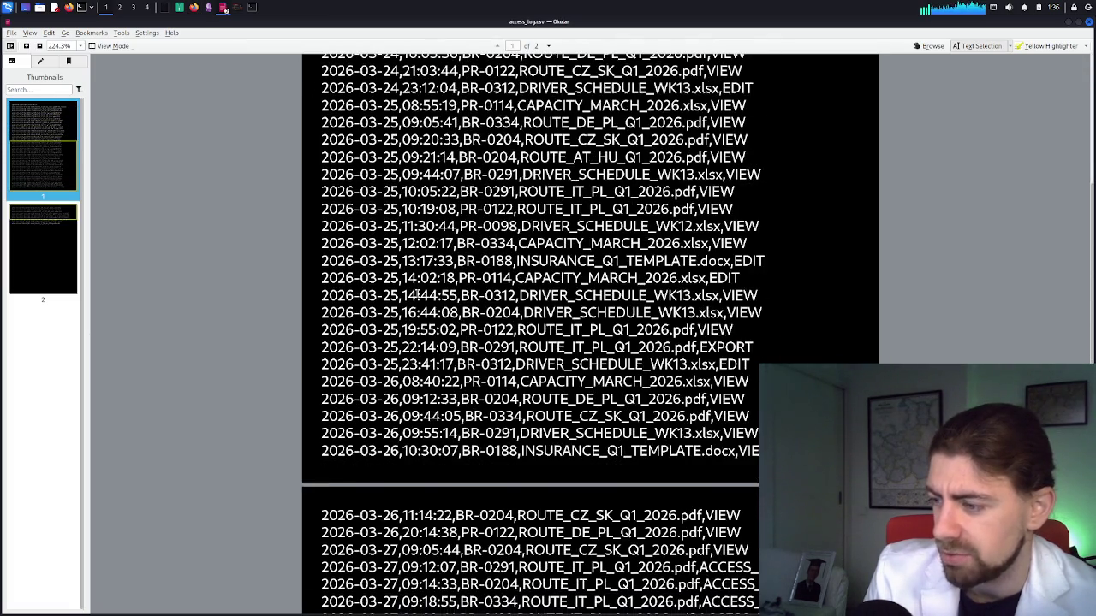
{"action": "scroll", "coordinate": [417, 293], "scroll_direction": "down", "scroll_amount": 3}
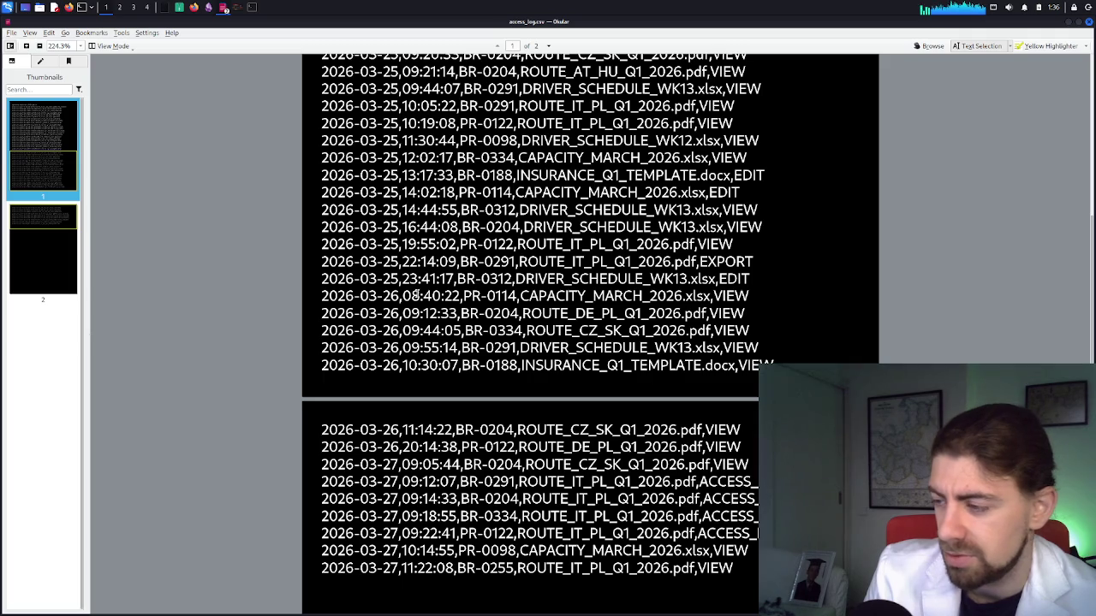
{"action": "scroll", "coordinate": [416, 294], "scroll_direction": "down", "scroll_amount": 7}
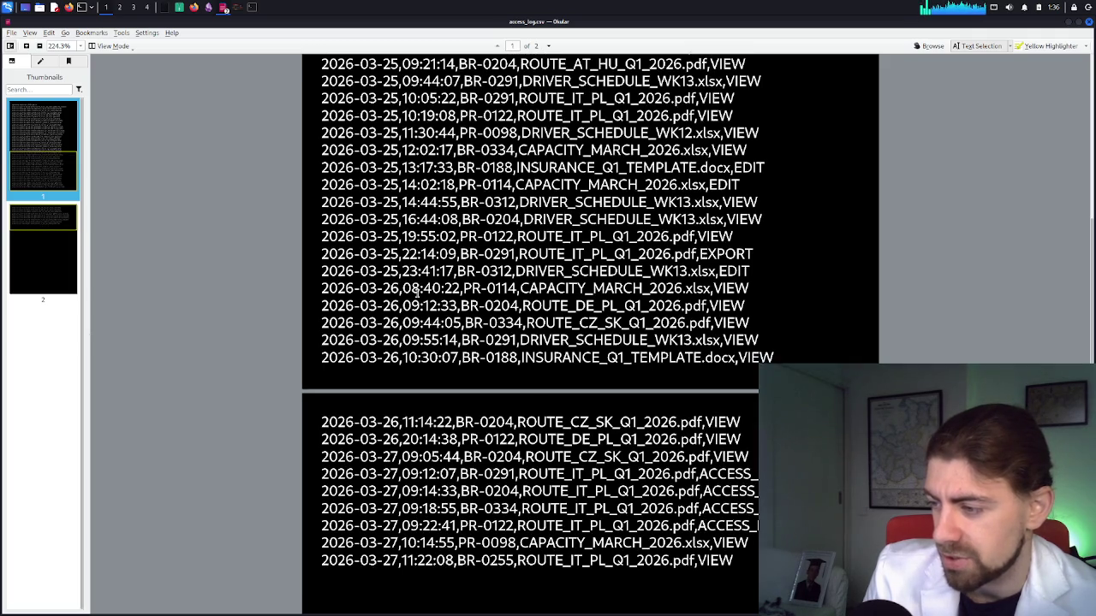
{"action": "scroll", "coordinate": [416, 293], "scroll_direction": "down", "scroll_amount": 5}
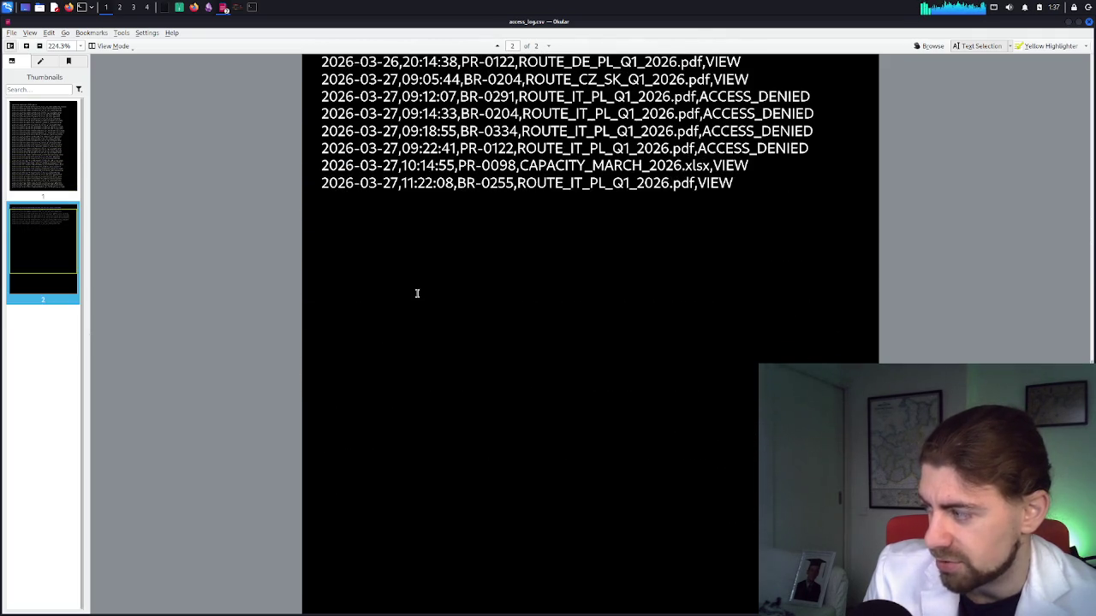
{"action": "scroll", "coordinate": [416, 294], "scroll_direction": "up", "scroll_amount": 7}
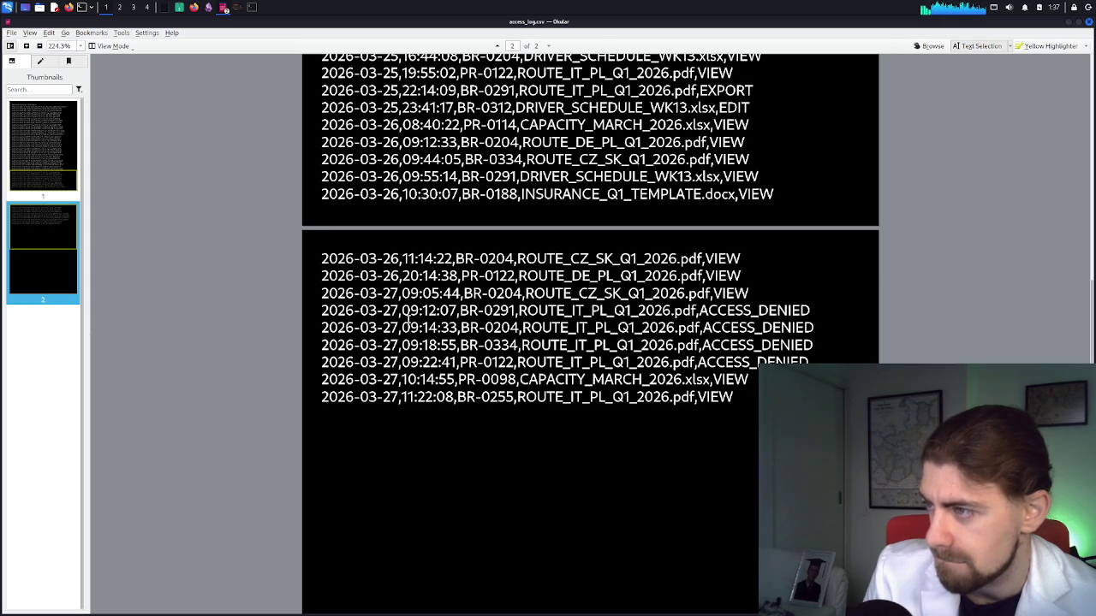
{"action": "scroll", "coordinate": [408, 318], "scroll_direction": "up", "scroll_amount": 3}
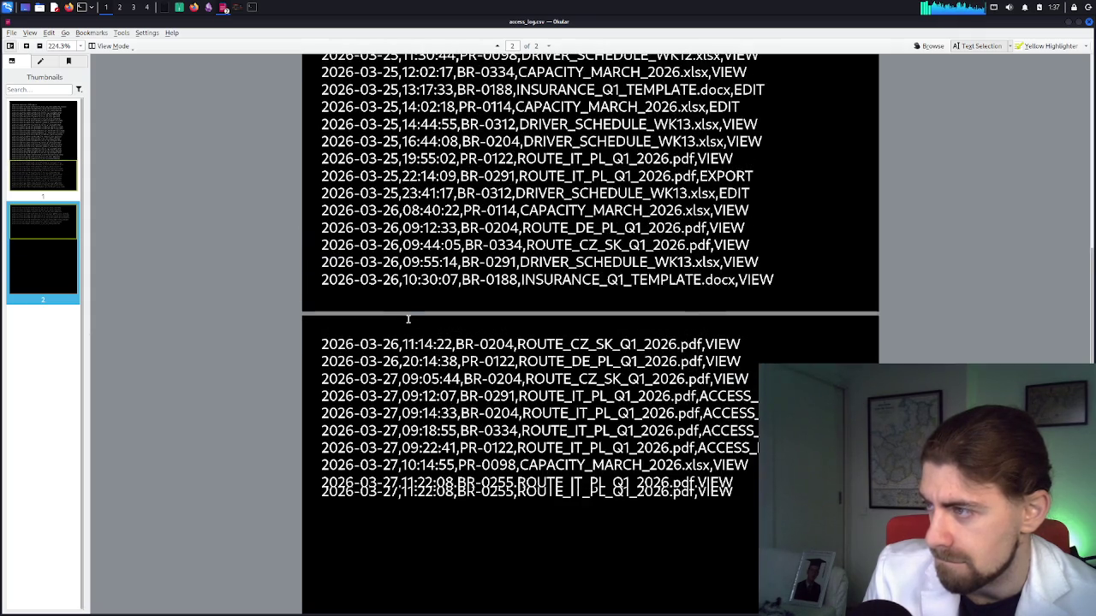
{"action": "scroll", "coordinate": [408, 319], "scroll_direction": "up", "scroll_amount": 7}
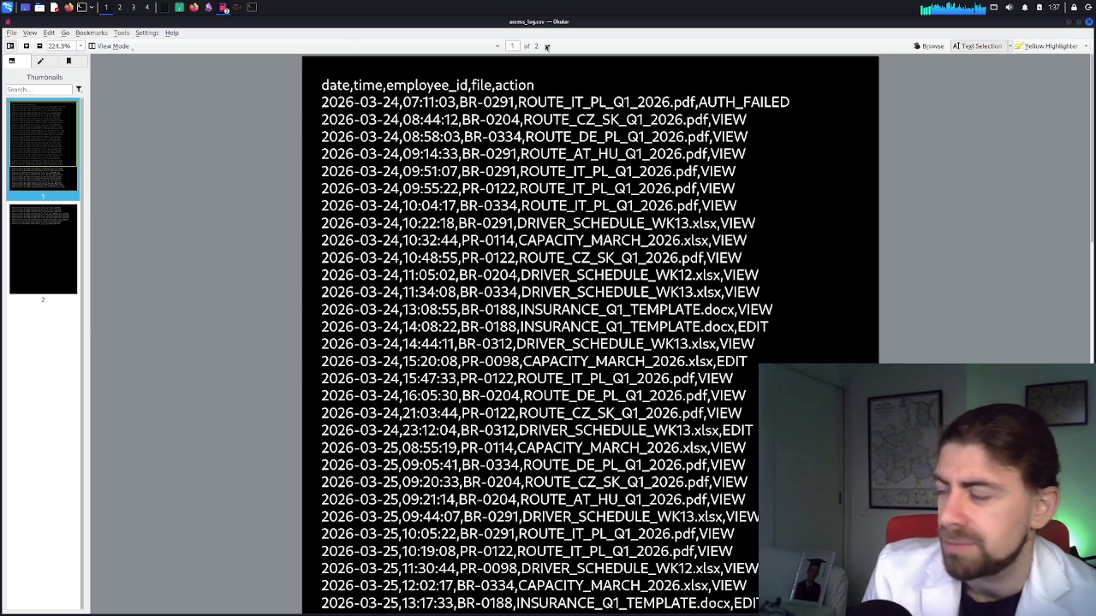
{"action": "left_click", "coordinate": [1085, 24]}
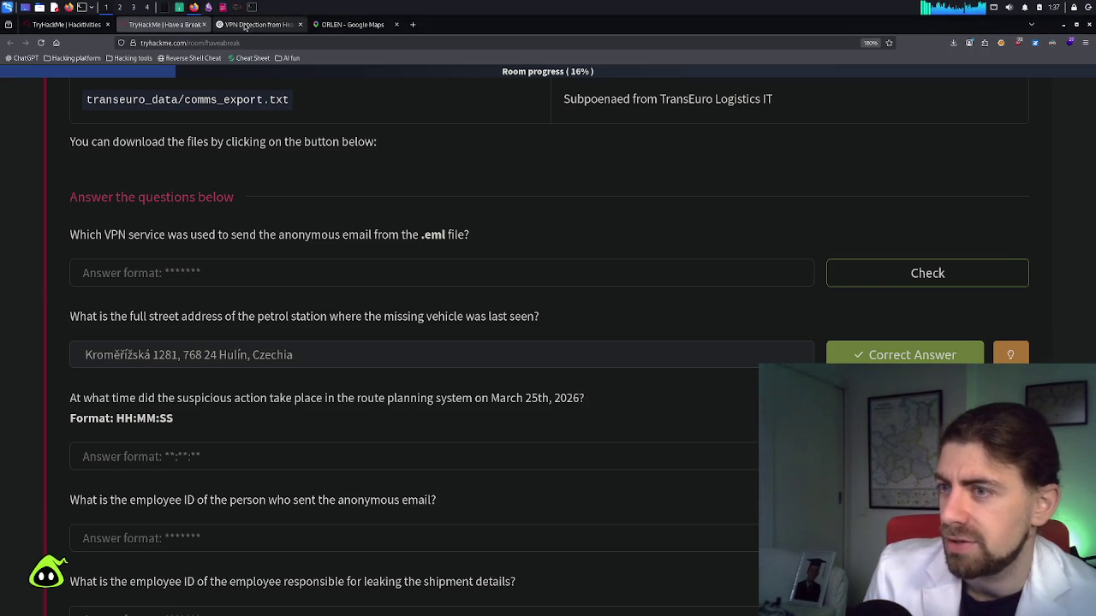
Ask ChatGPT 'is there an equivalent of excel on kali?'
{"action": "left_click", "coordinate": [245, 25]}
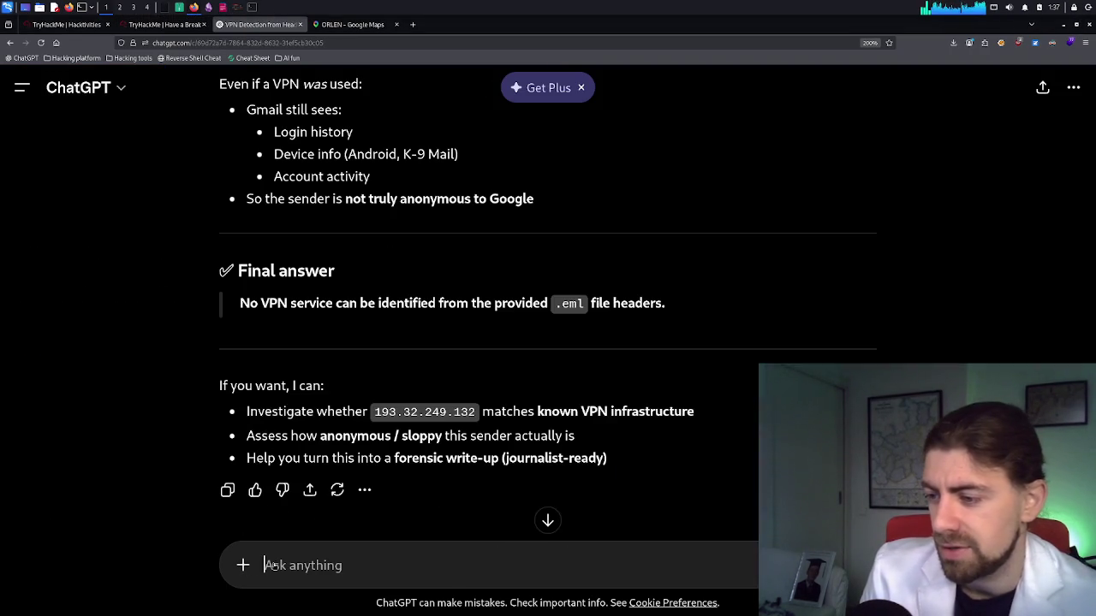
{"action": "left_click", "coordinate": [274, 565]}
{"action": "left_click", "coordinate": [275, 565]}
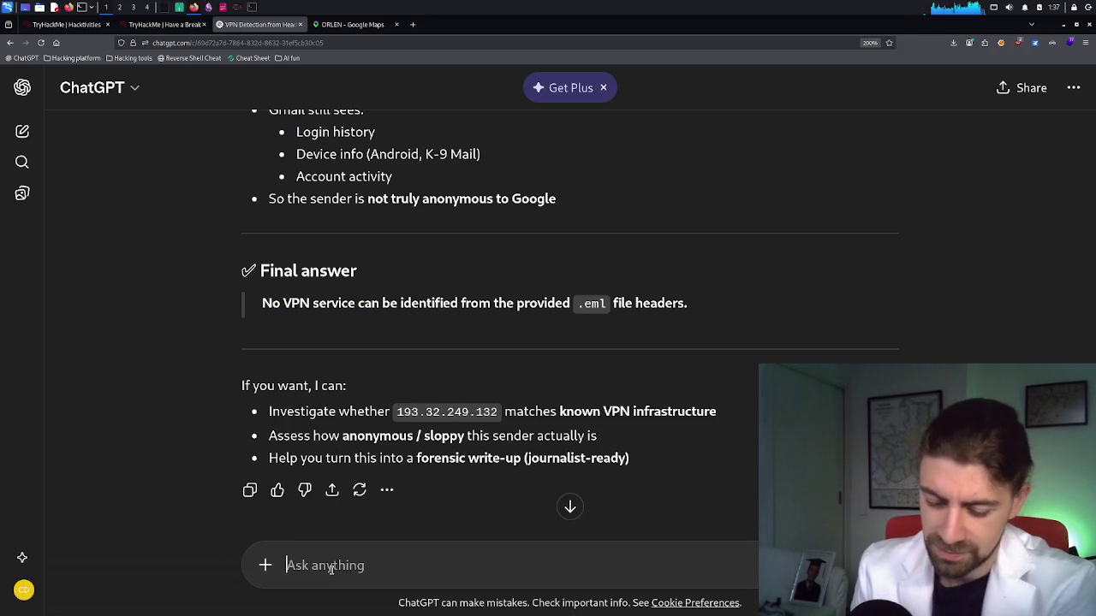
{"action": "type", "text": "is there "}
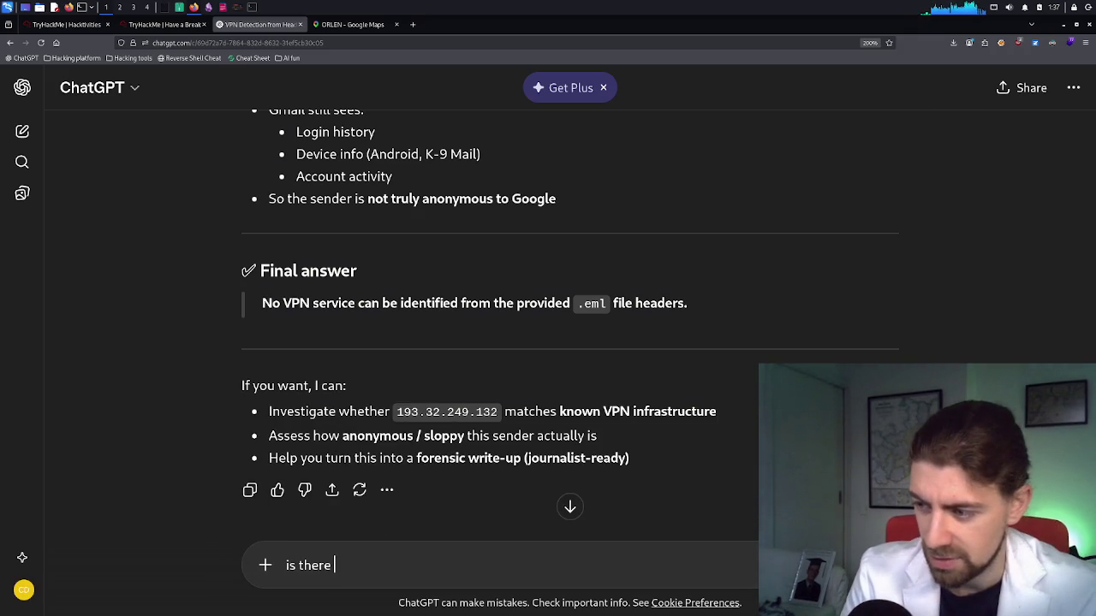
{"action": "type", "text": "an equiv"}
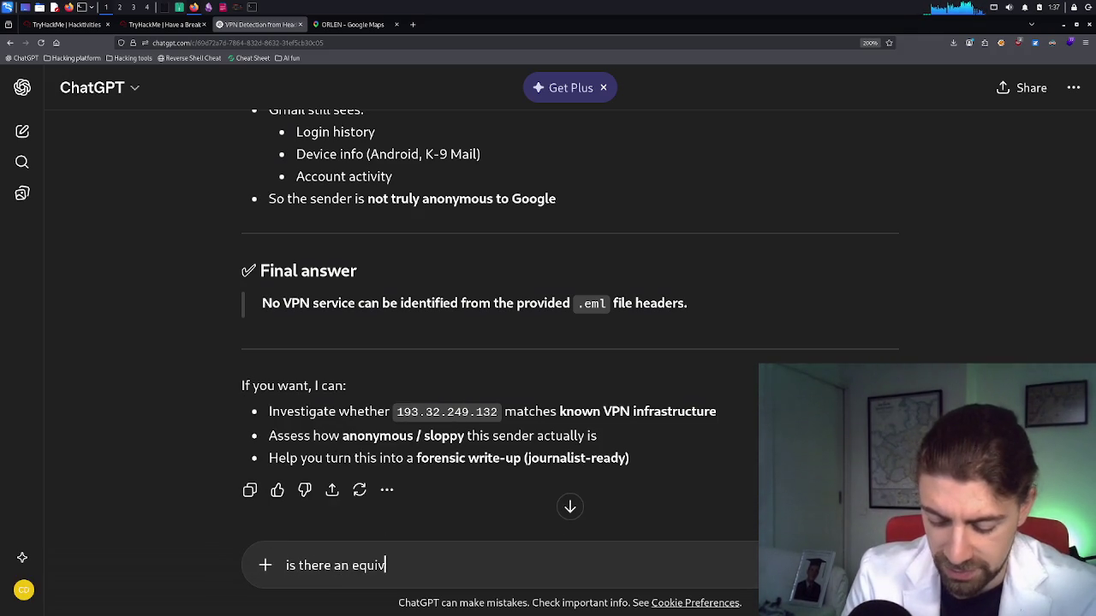
{"action": "type", "text": "alent of excv"}
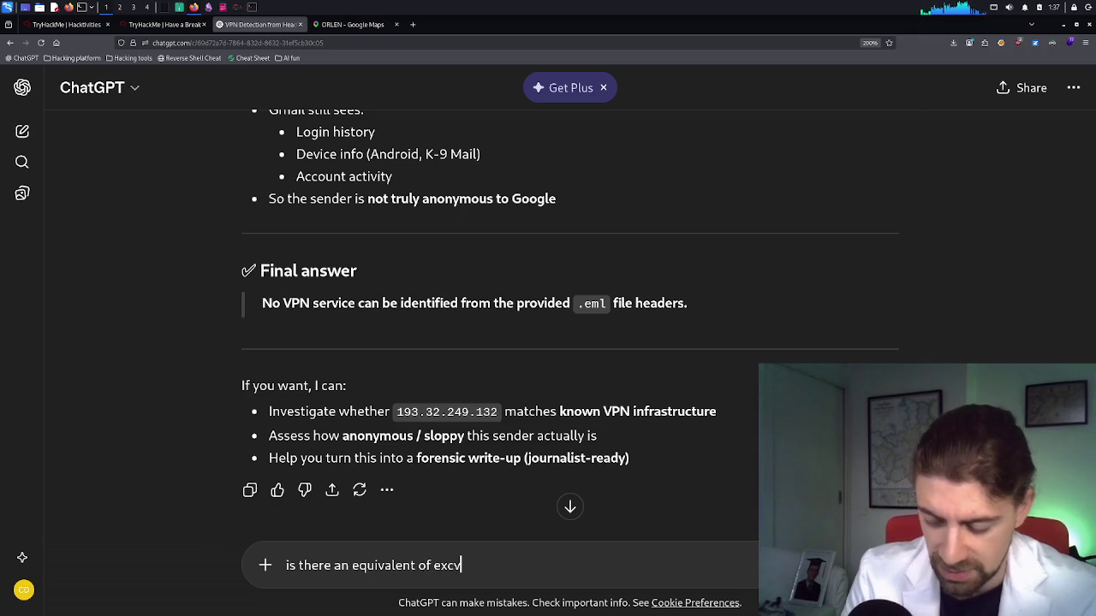
{"action": "key", "text": "BackSpace"}
{"action": "type", "text": "el om"}
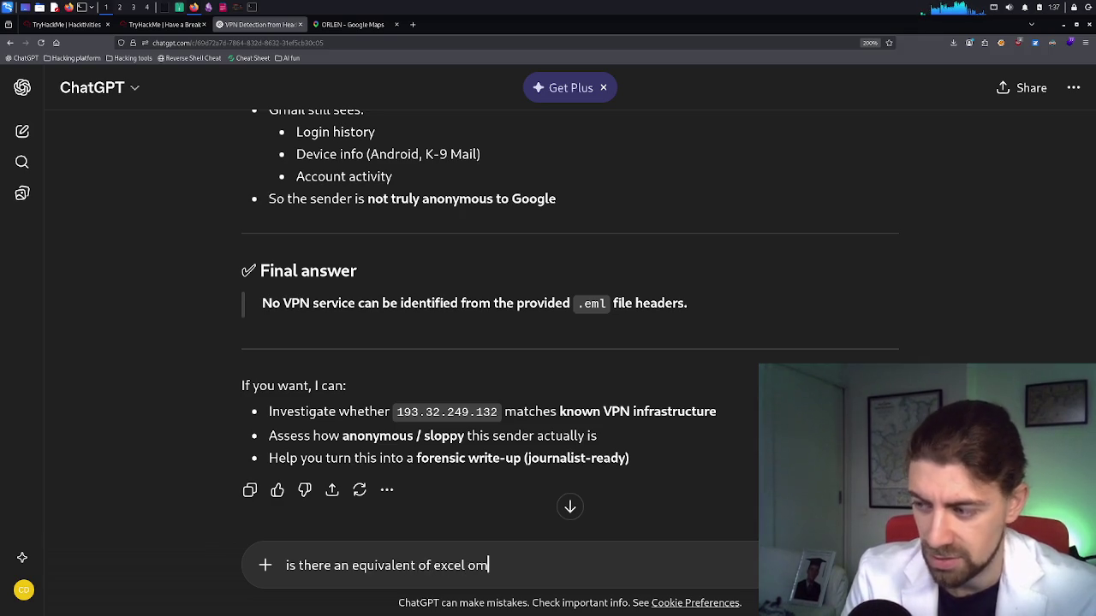
{"action": "key", "text": "BackSpace"}
{"action": "type", "text": "n kali?"}
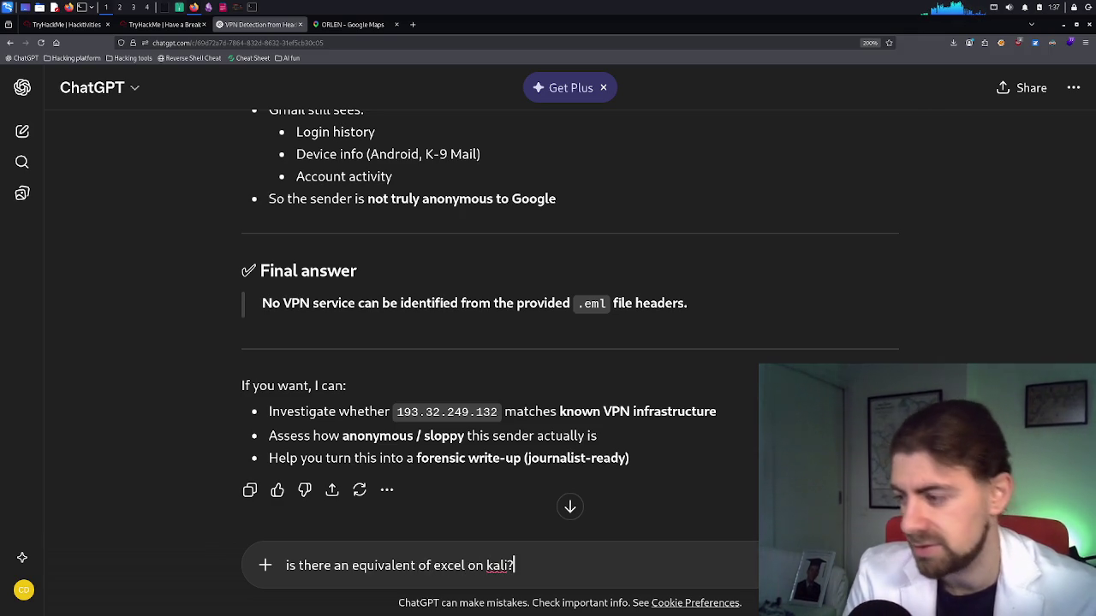
{"action": "key", "text": "Return"}
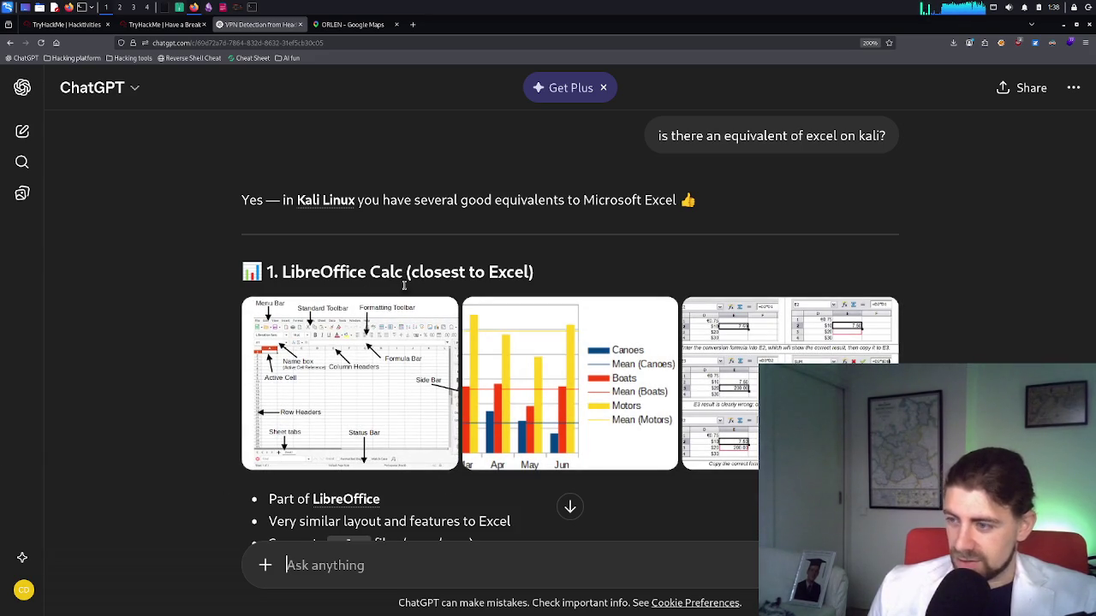
Copy the suggested 'sudo apt install libreoffice-calc' command from ChatGPT's answer
{"action": "scroll", "coordinate": [428, 351], "scroll_direction": "down", "scroll_amount": 2}
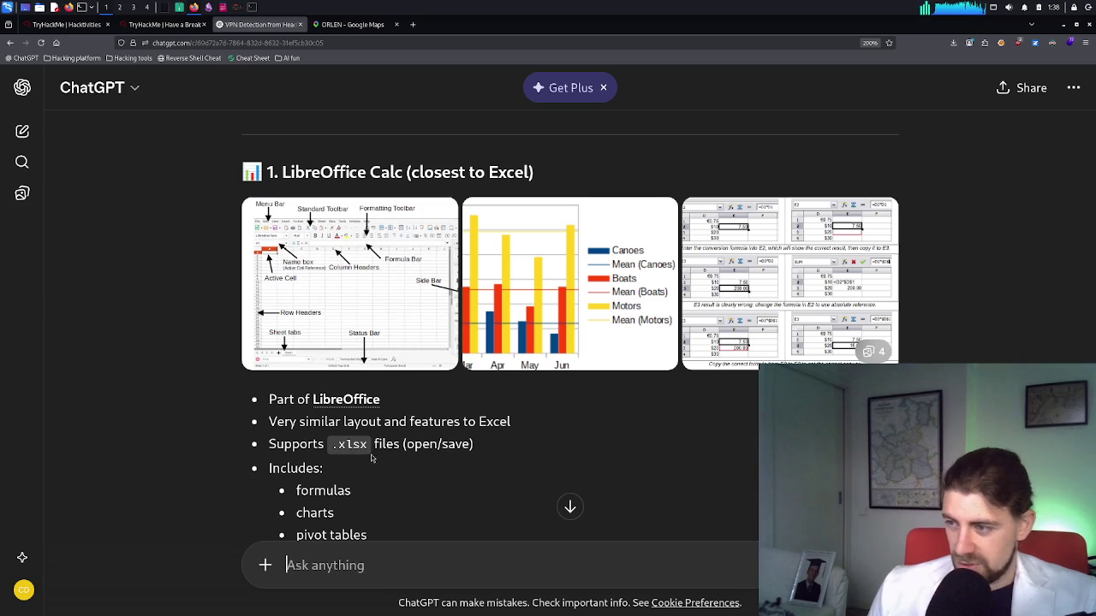
{"action": "scroll", "coordinate": [381, 458], "scroll_direction": "down", "scroll_amount": 6}
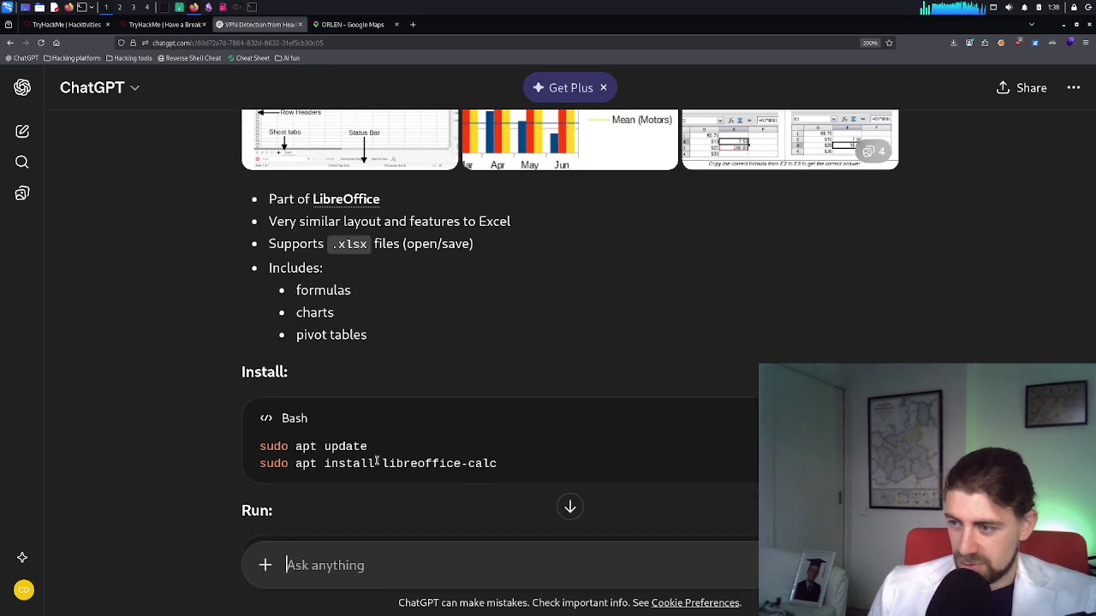
{"action": "scroll", "coordinate": [374, 460], "scroll_direction": "down", "scroll_amount": 4}
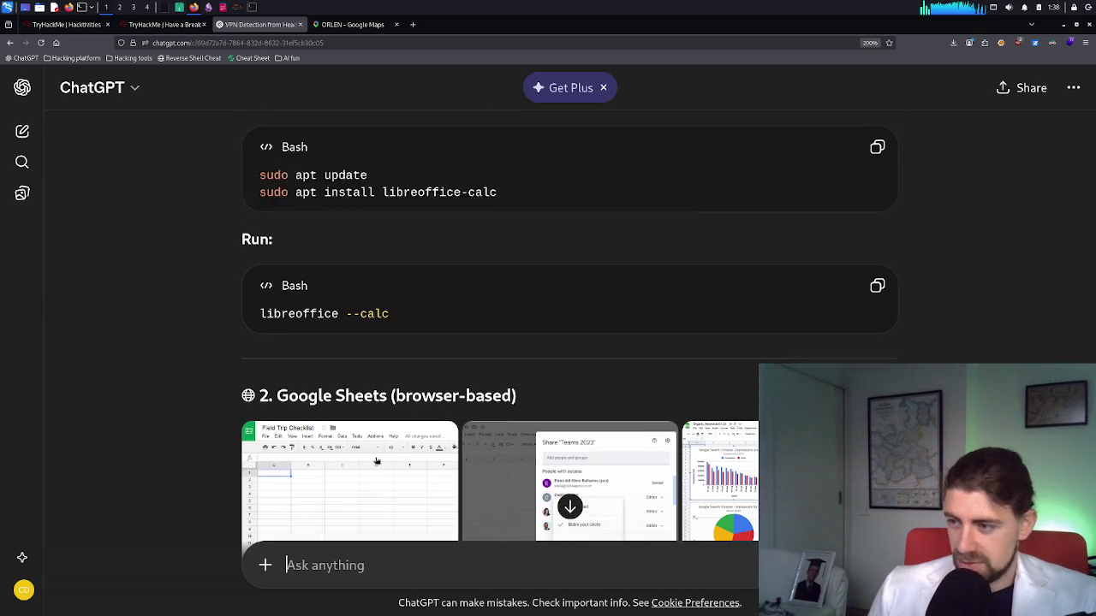
{"action": "scroll", "coordinate": [375, 454], "scroll_direction": "up", "scroll_amount": 6}
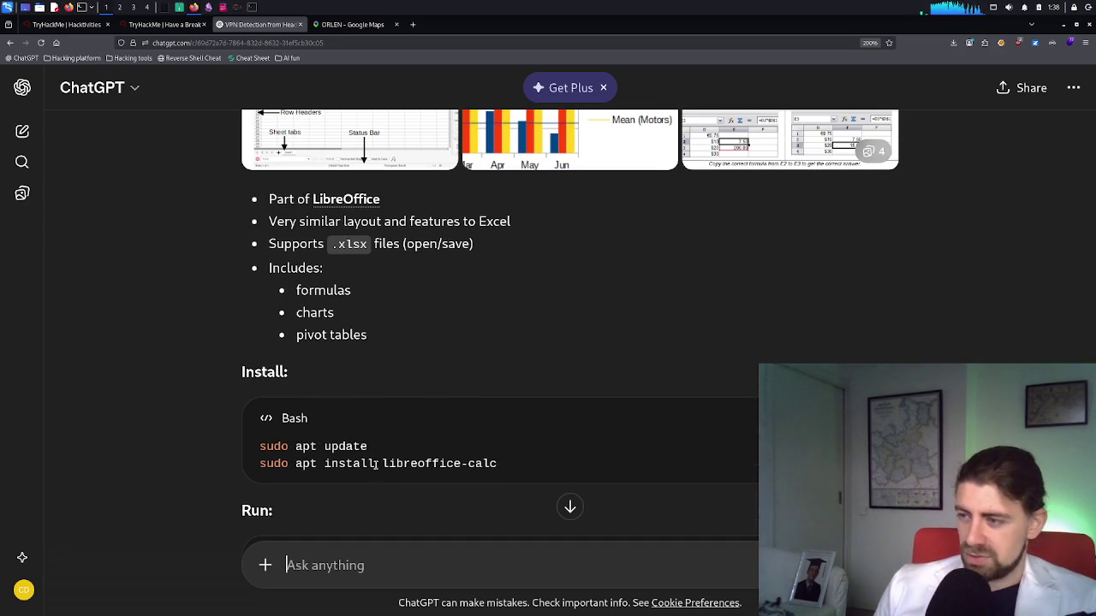
{"action": "mouse_move", "coordinate": [502, 463]}
{"action": "left_mouse_down"}
{"action": "mouse_move", "coordinate": [295, 463]}
{"action": "mouse_move", "coordinate": [311, 463]}
{"action": "left_mouse_up"}
{"action": "left_click_drag", "start_coordinate": [502, 464], "coordinate": [263, 463]}
{"action": "right_click", "coordinate": [267, 458]}
{"action": "left_click", "coordinate": [288, 466]}
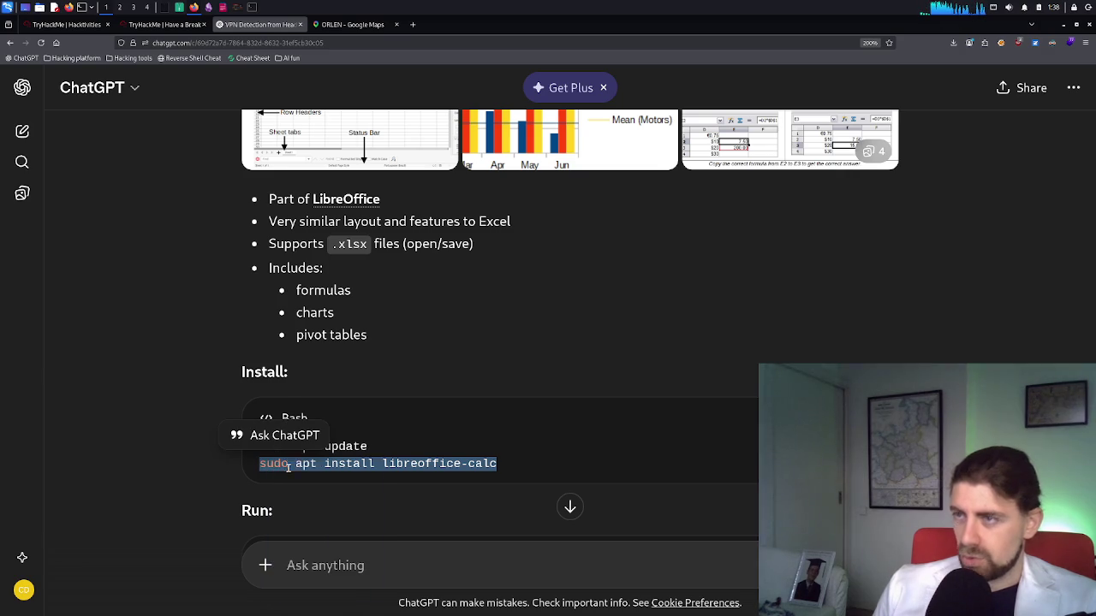
{"action": "left_click", "coordinate": [250, 8]}
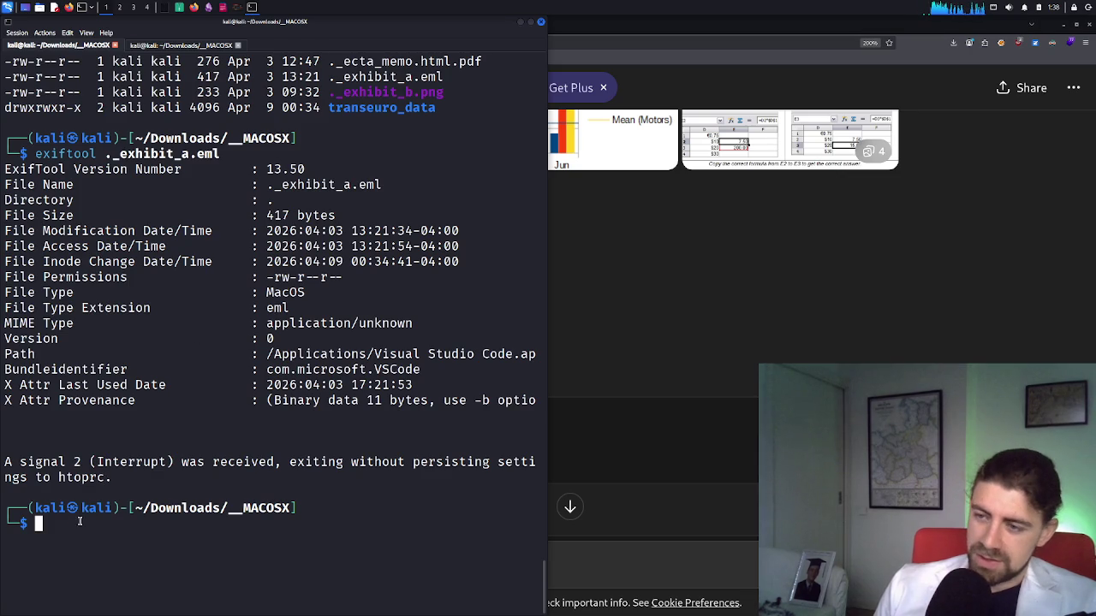
Paste and run sudo apt install libreoffice-calc, entering the sudo password and confirming the install
{"action": "right_click", "coordinate": [82, 517]}
{"action": "left_click", "coordinate": [136, 388]}
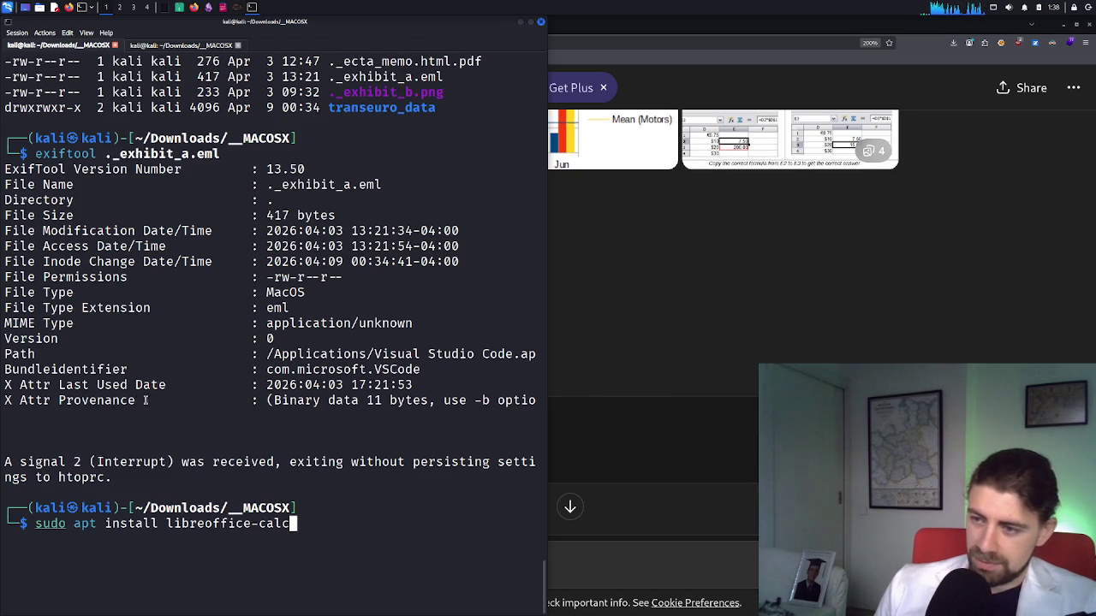
{"action": "key", "text": "Return"}
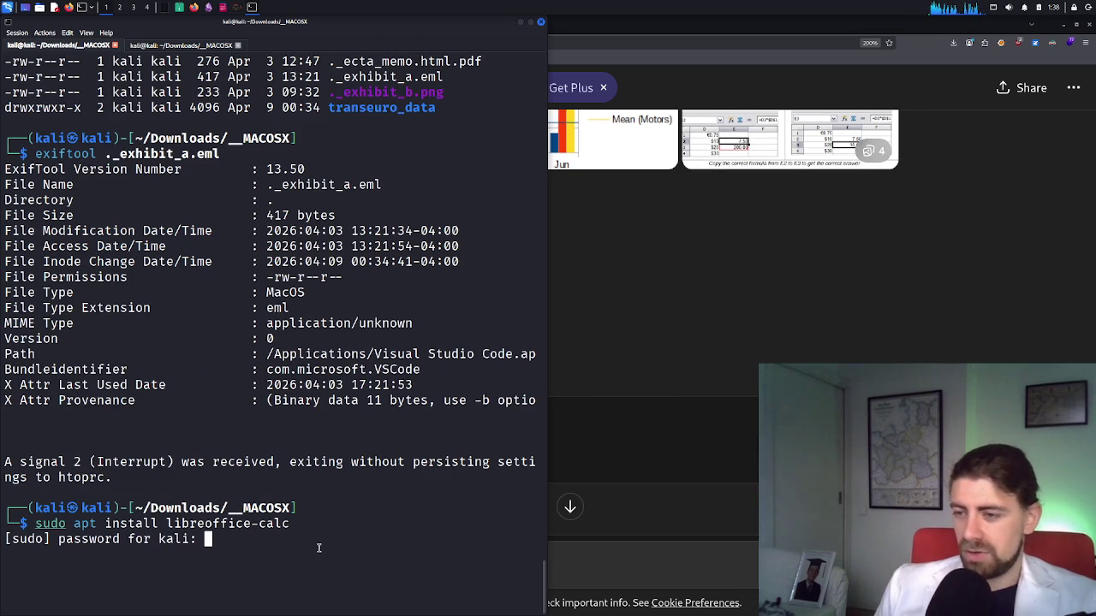
{"action": "key", "text": "Return"}
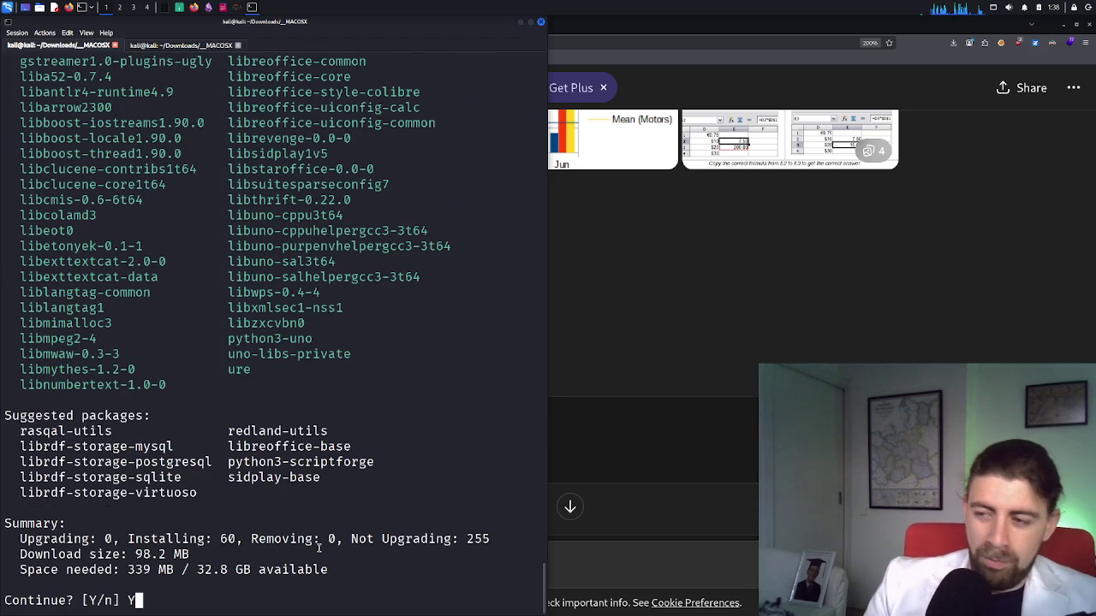
{"action": "key", "text": "Return"}
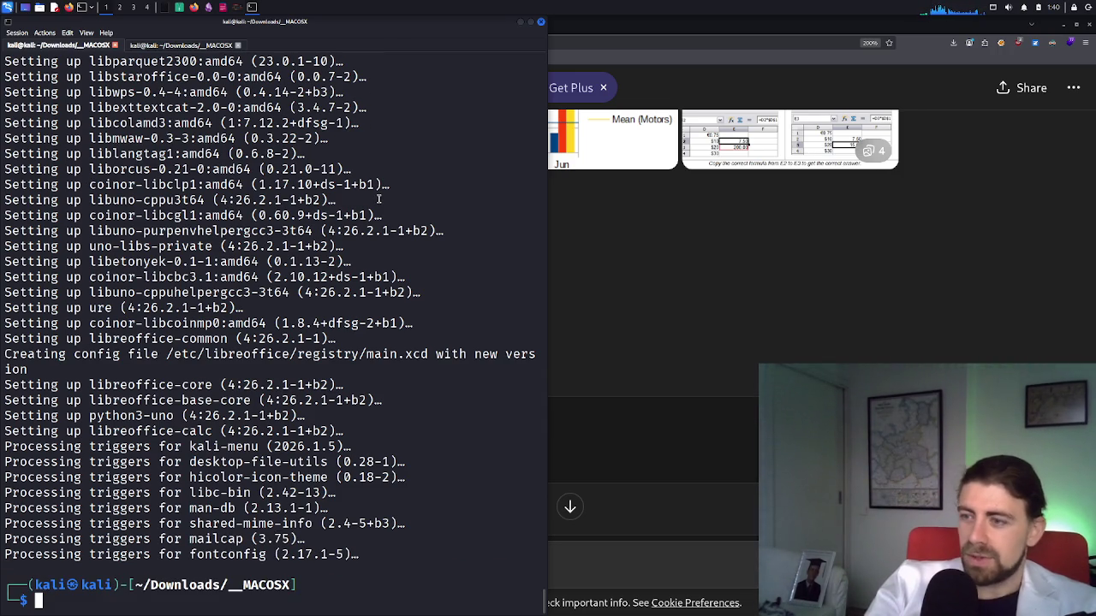
{"action": "type", "text": "libreoffice"}
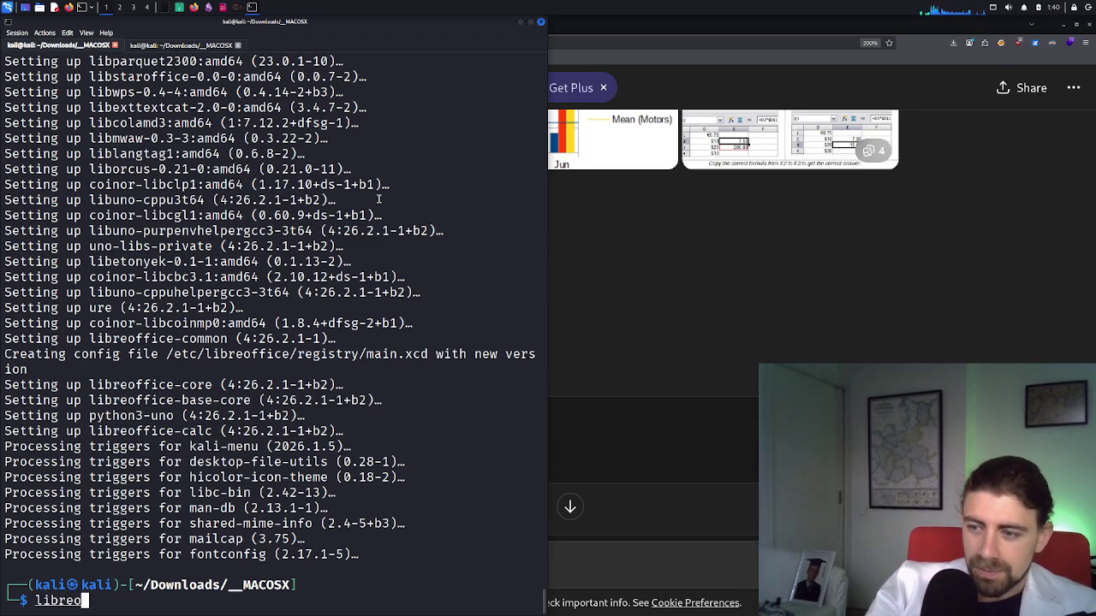
Run the libreoffice command to bring up the LibreOffice Start Center
{"action": "key", "text": "Return"}
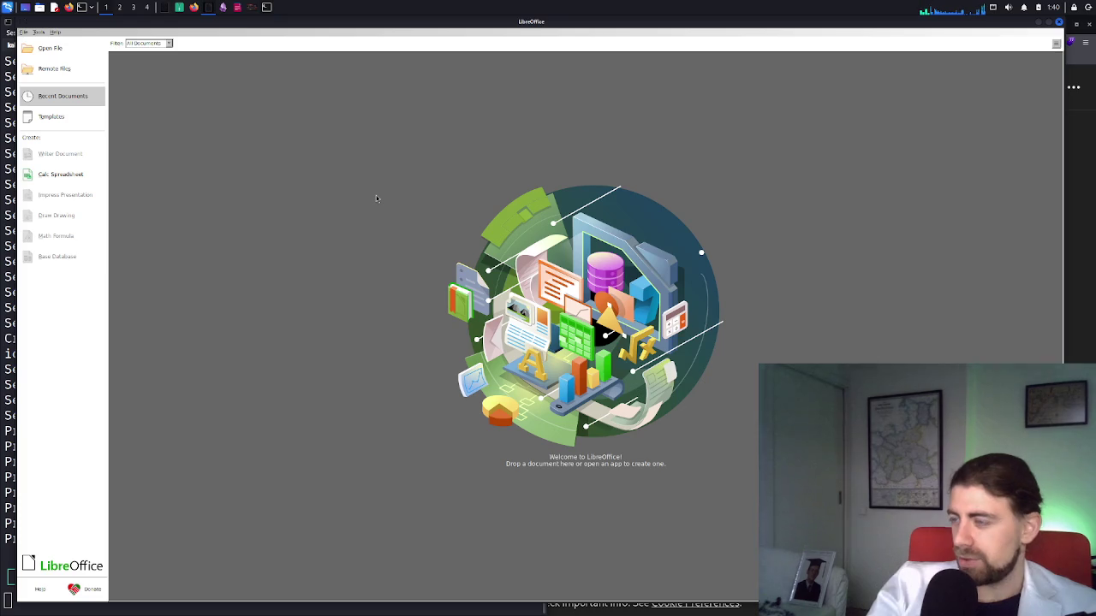
Start opening a file and navigate the Open dialog to the Downloads folder
{"action": "left_click", "coordinate": [66, 52]}
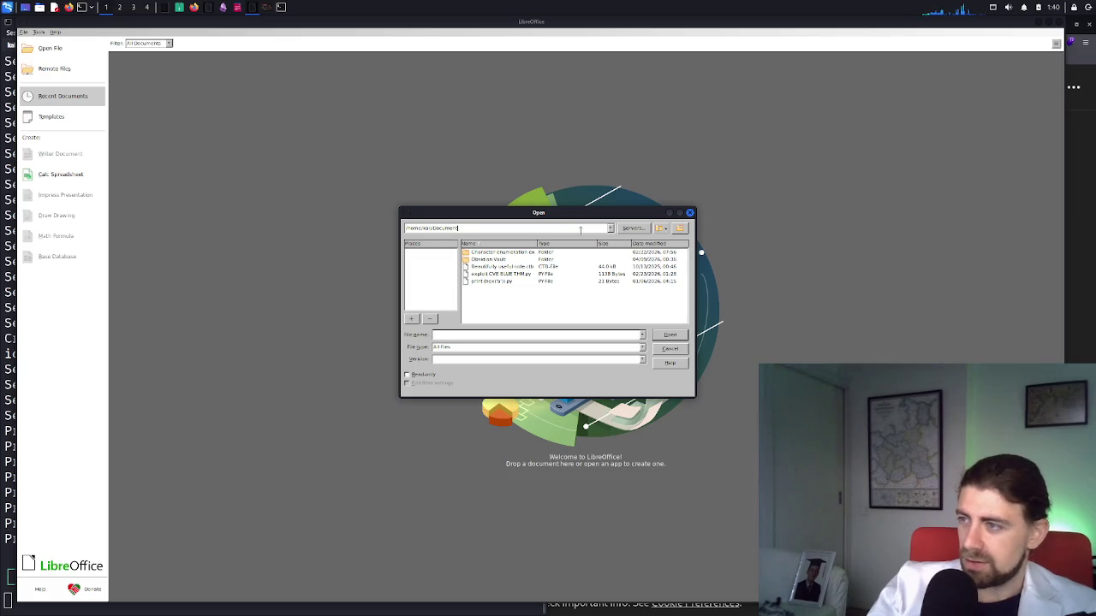
{"action": "key", "text": "BackSpace"}
{"action": "key", "text": "BackSpace"}
{"action": "key", "text": "BackSpace"}
{"action": "type", "text": "wn"}
{"action": "key", "text": "End"}
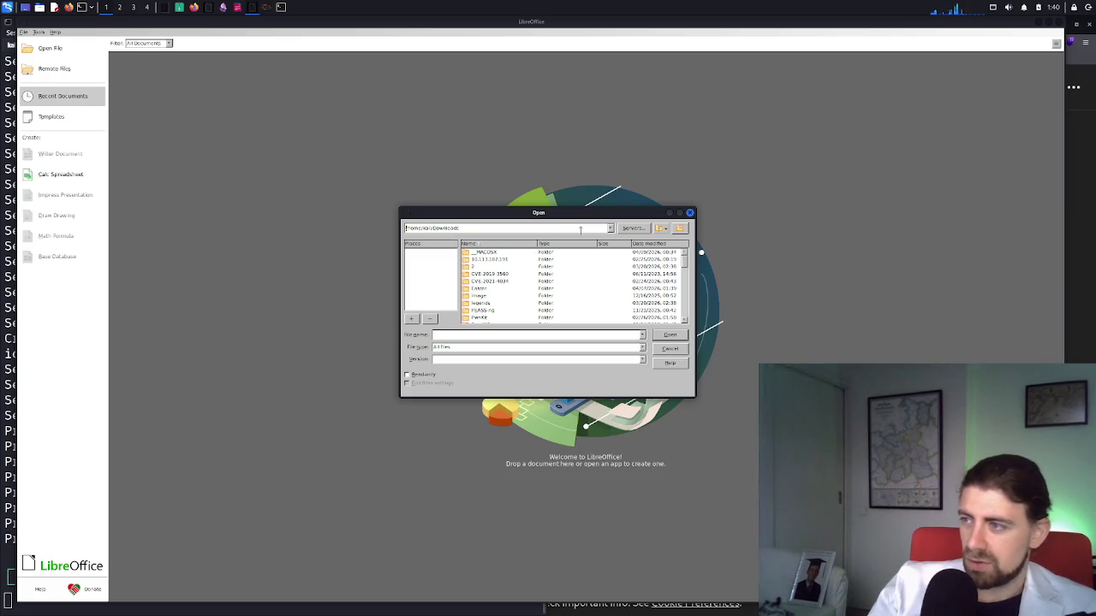
{"action": "double_click", "coordinate": [488, 253]}
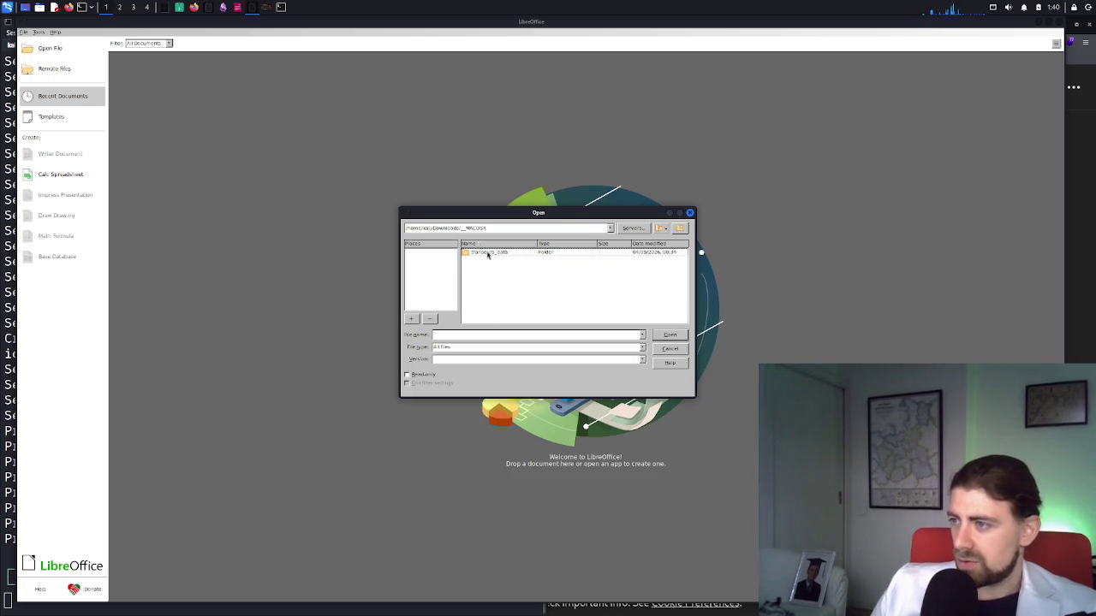
{"action": "double_click", "coordinate": [493, 254]}
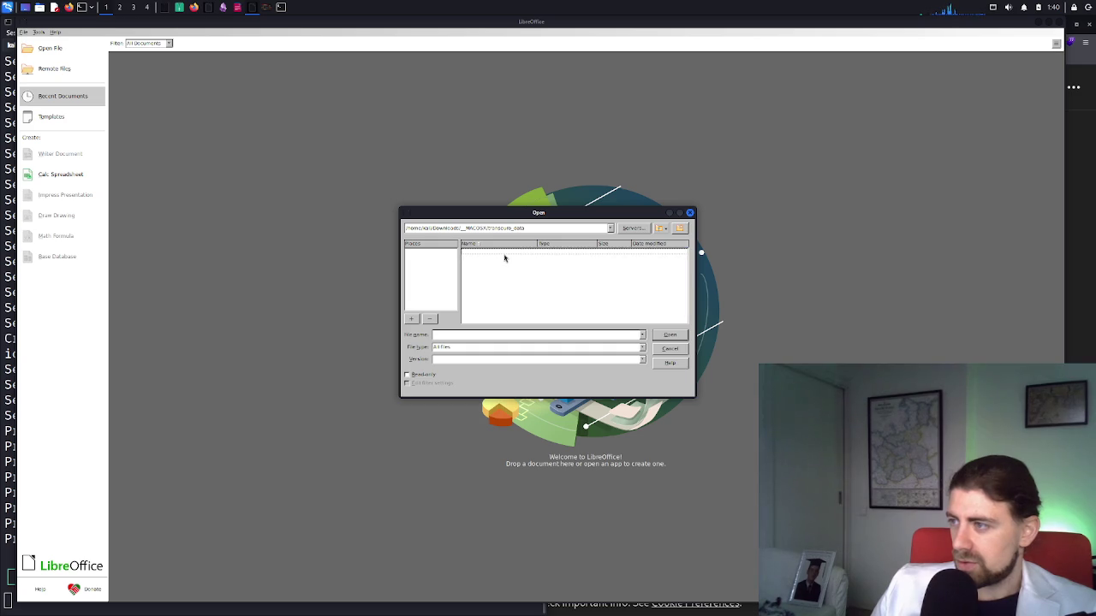
{"action": "left_click", "coordinate": [543, 348]}
{"action": "left_click", "coordinate": [543, 351]}
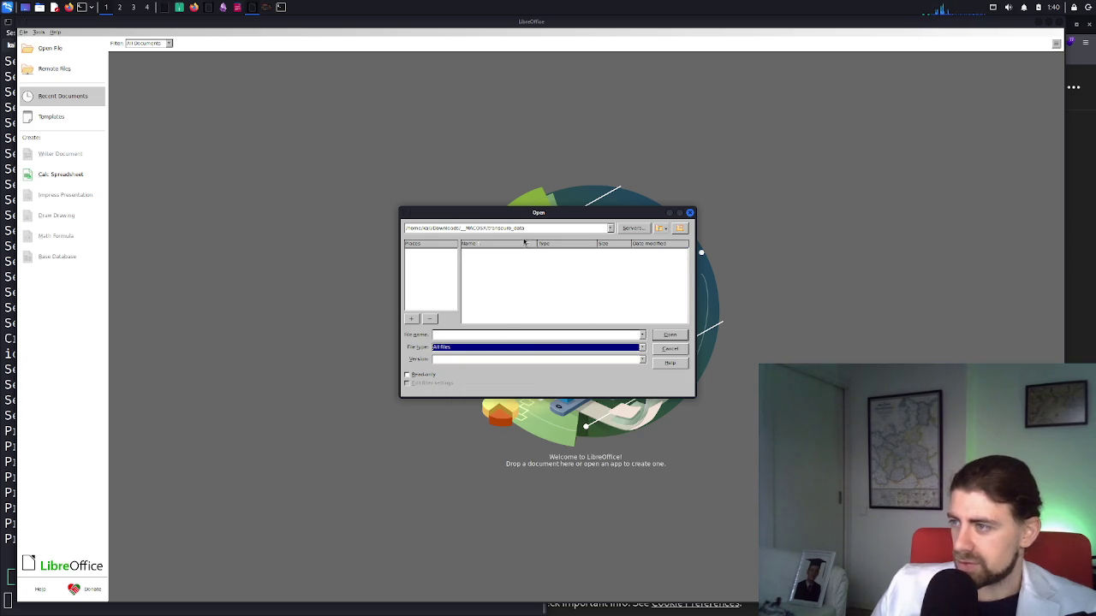
{"action": "left_click", "coordinate": [547, 229]}
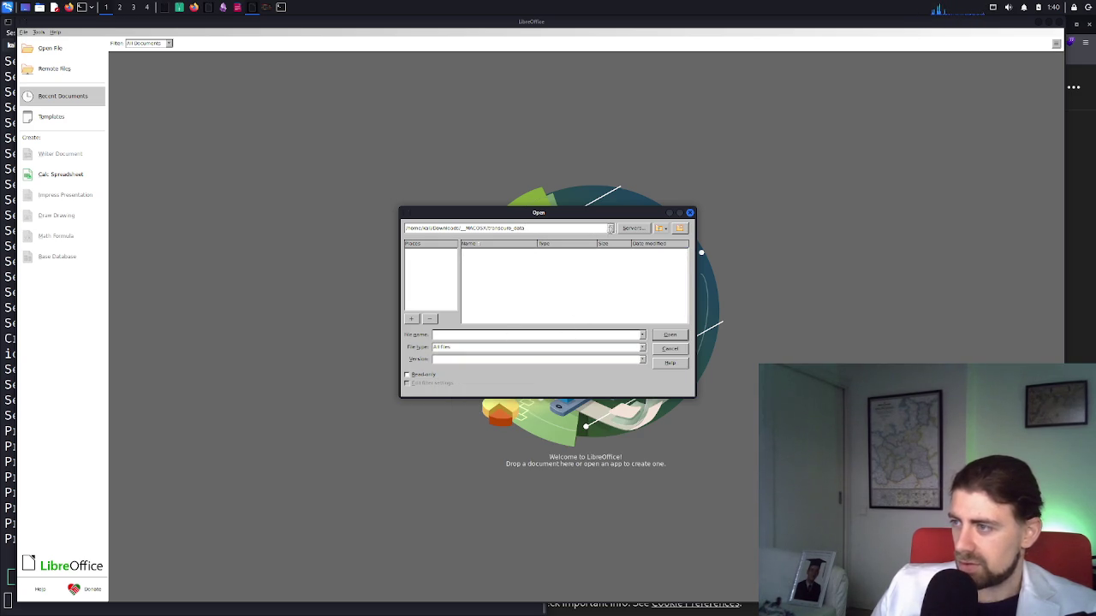
{"action": "key", "text": "ctrl+a"}
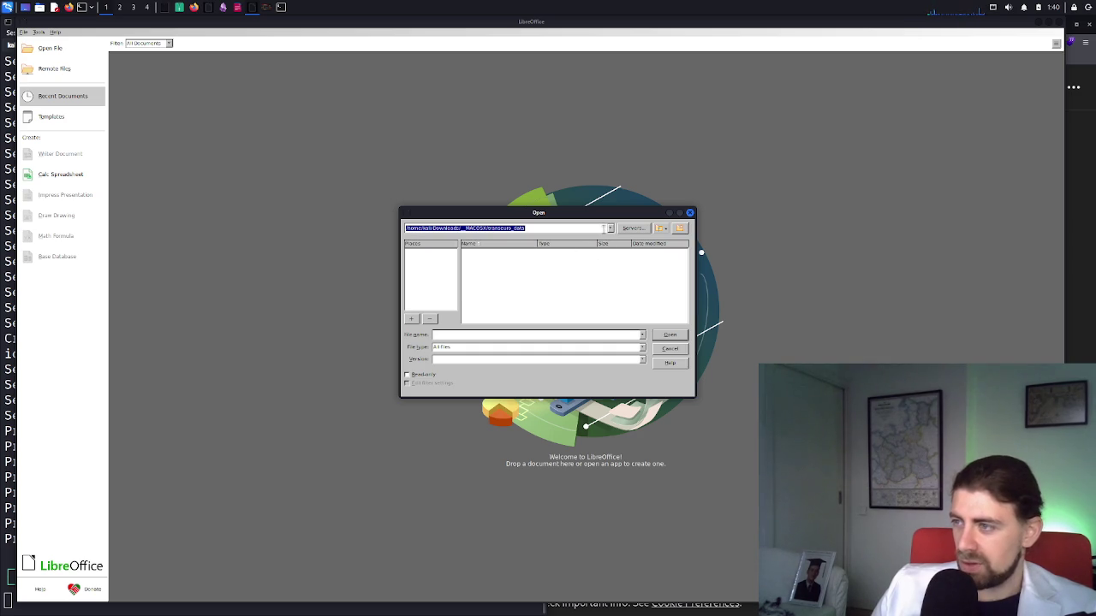
{"action": "left_click", "coordinate": [599, 230]}
{"action": "key", "text": "BackSpace"}
{"action": "key", "text": "BackSpace"}
{"action": "key", "text": "BackSpace"}
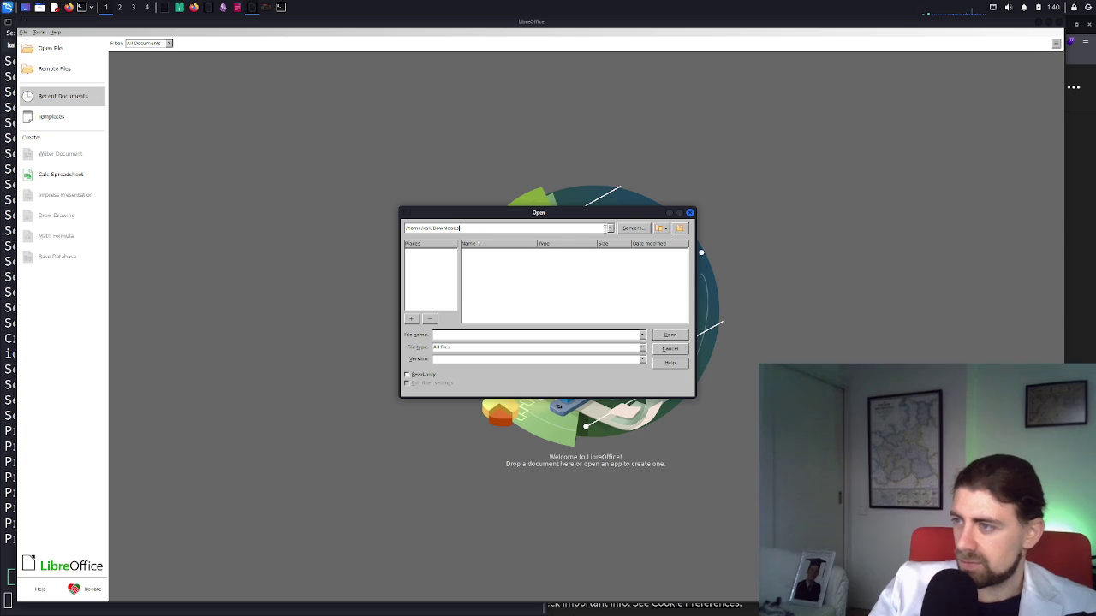
{"action": "key", "text": "Return"}
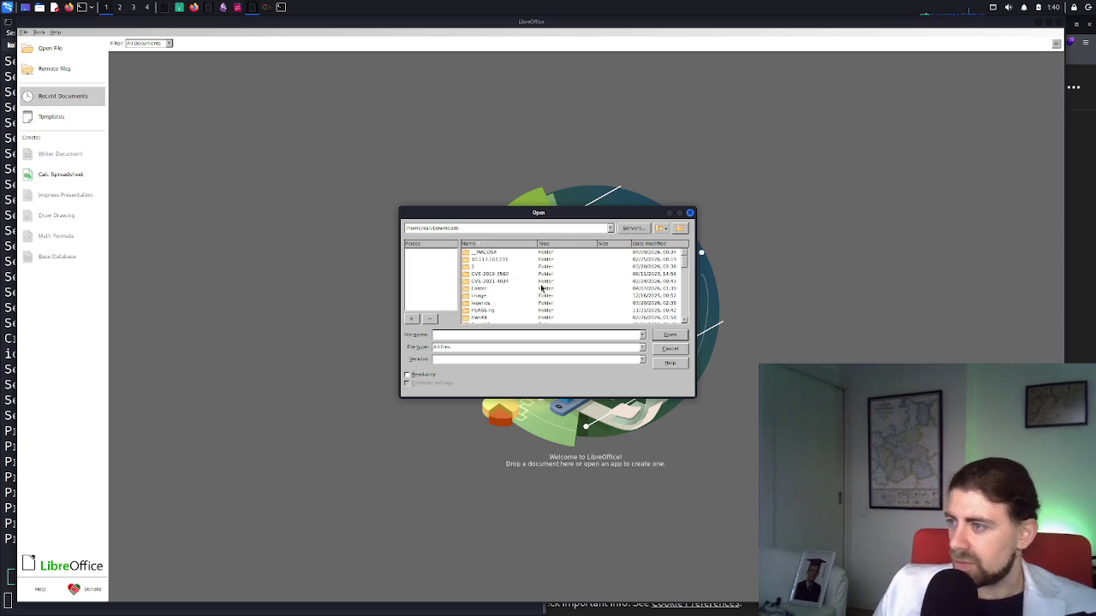
Sort Downloads by modification date and go into the transcure_data folder
{"action": "scroll", "coordinate": [533, 294], "scroll_direction": "down", "scroll_amount": 5}
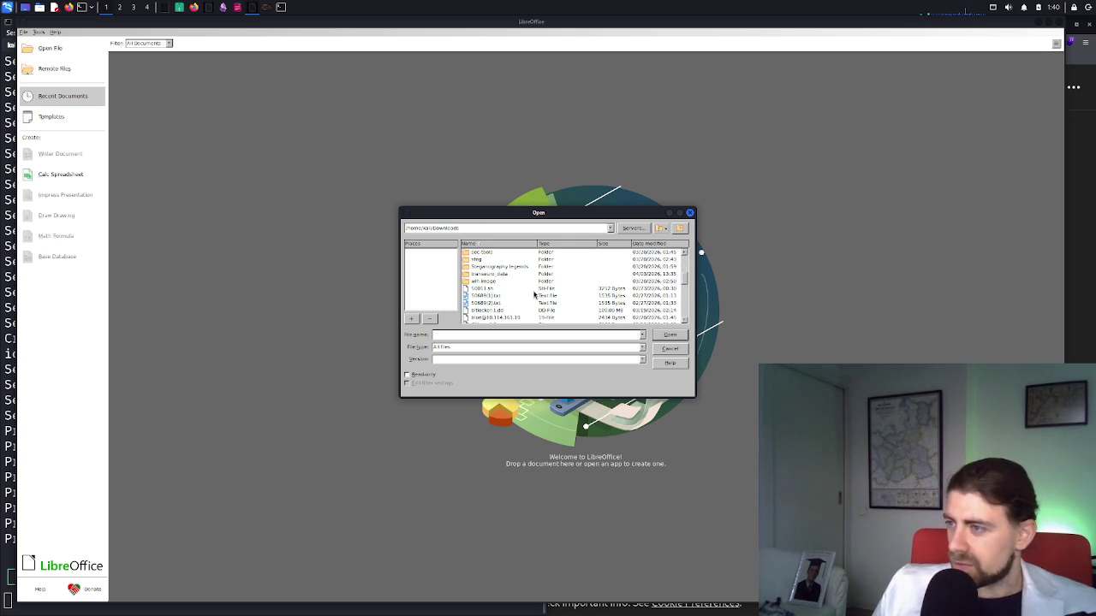
{"action": "scroll", "coordinate": [534, 291], "scroll_direction": "up", "scroll_amount": 5}
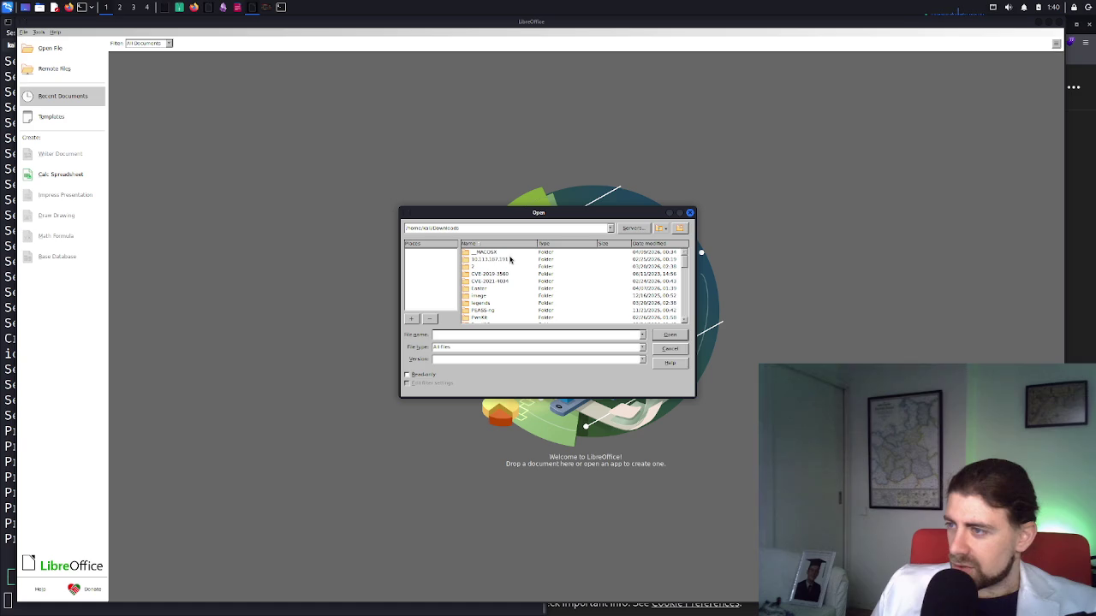
{"action": "scroll", "coordinate": [501, 281], "scroll_direction": "down", "scroll_amount": 1}
{"action": "scroll", "coordinate": [513, 274], "scroll_direction": "up", "scroll_amount": 1}
{"action": "left_click", "coordinate": [639, 244]}
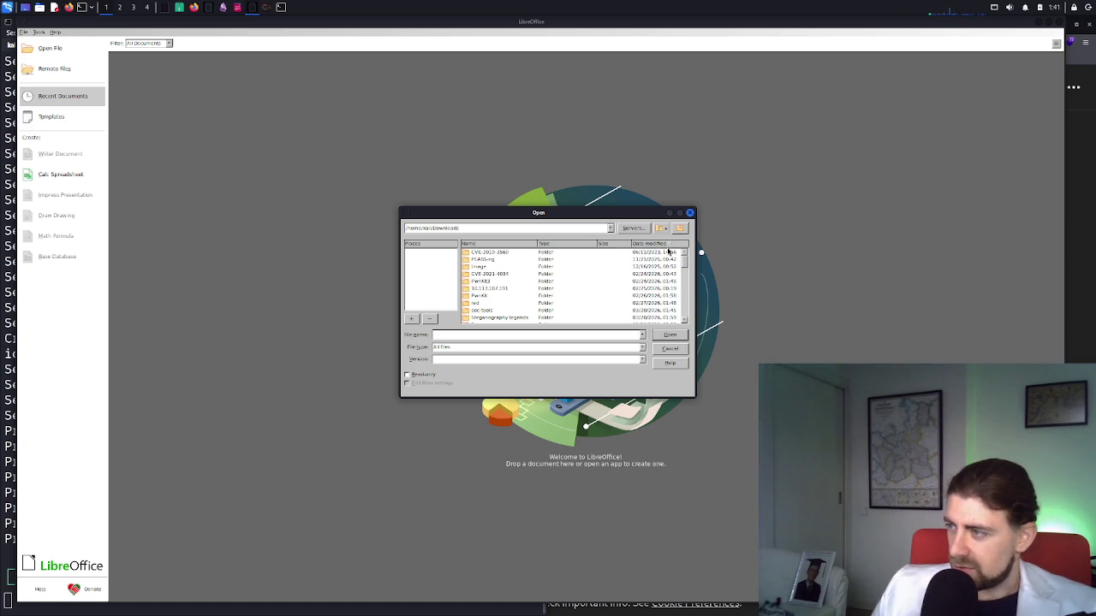
{"action": "left_click", "coordinate": [656, 245]}
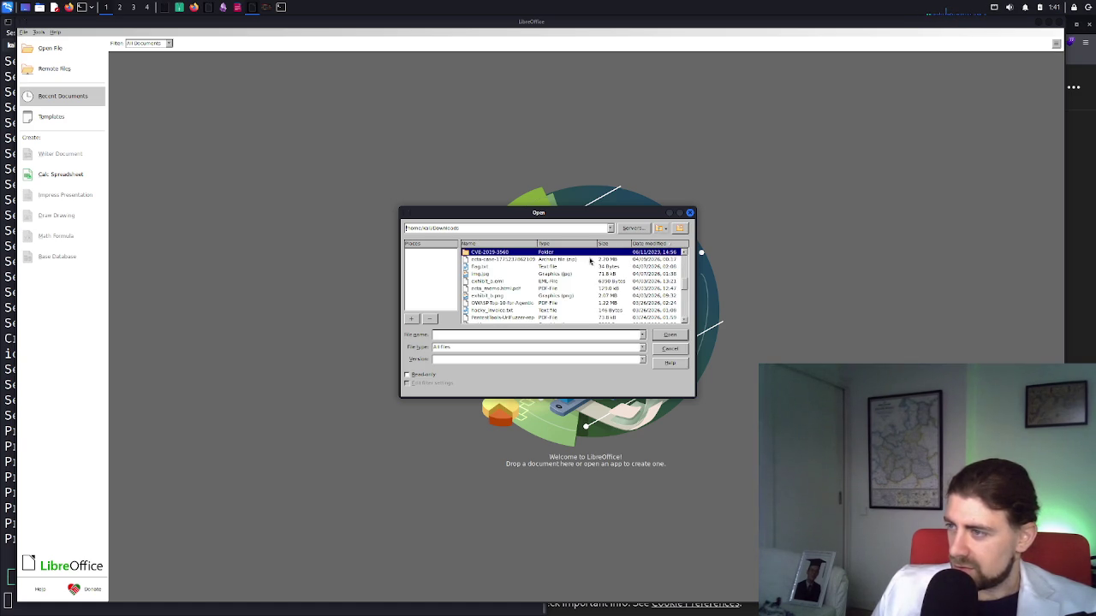
{"action": "scroll", "coordinate": [591, 272], "scroll_direction": "up", "scroll_amount": 5}
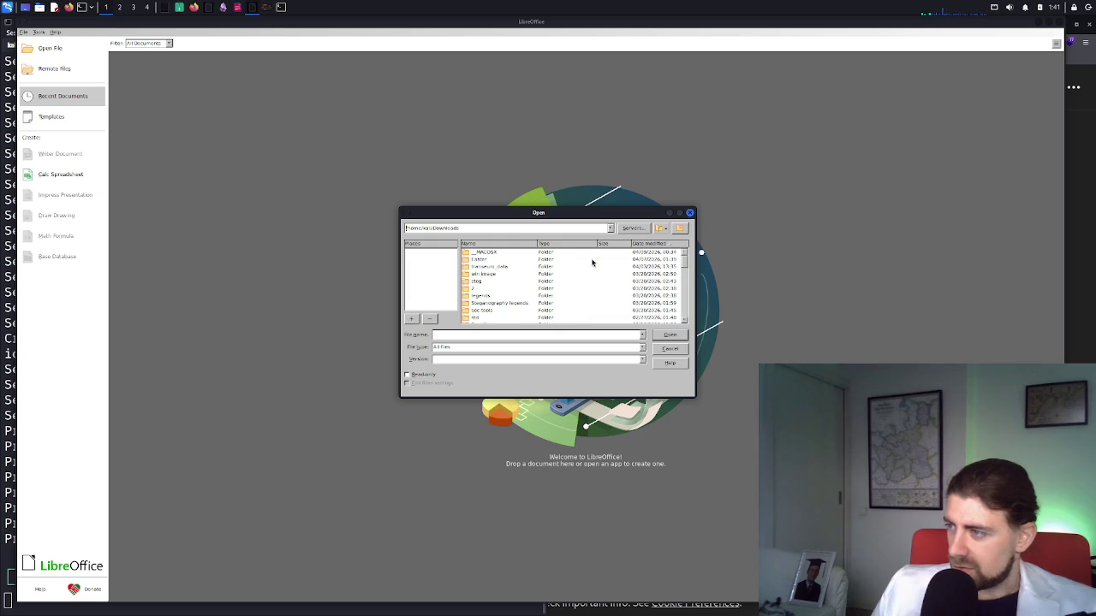
{"action": "left_click", "coordinate": [573, 254]}
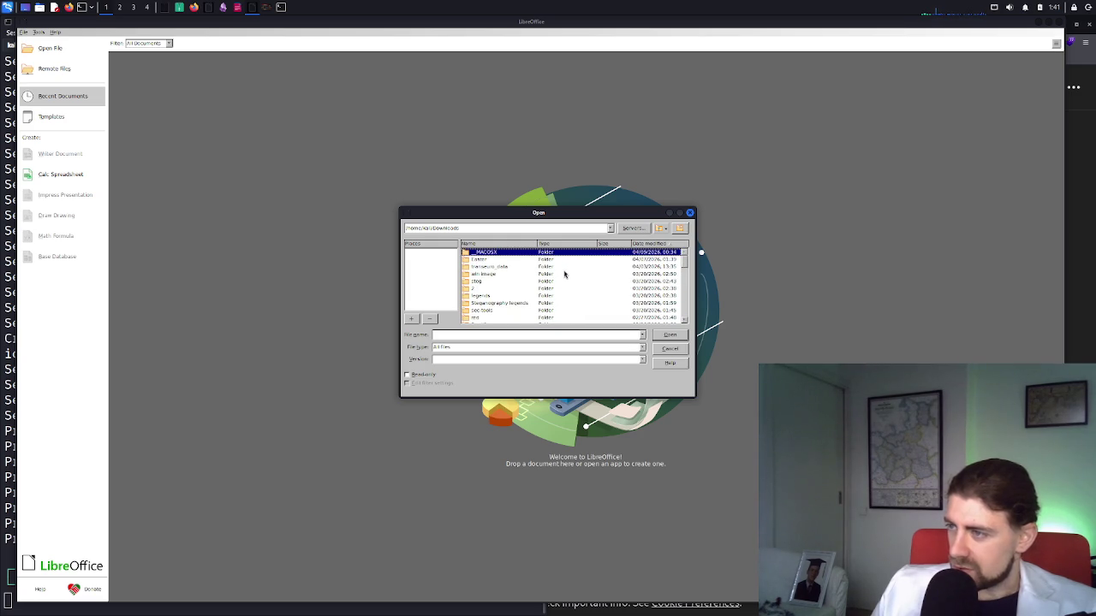
{"action": "double_click", "coordinate": [564, 268]}
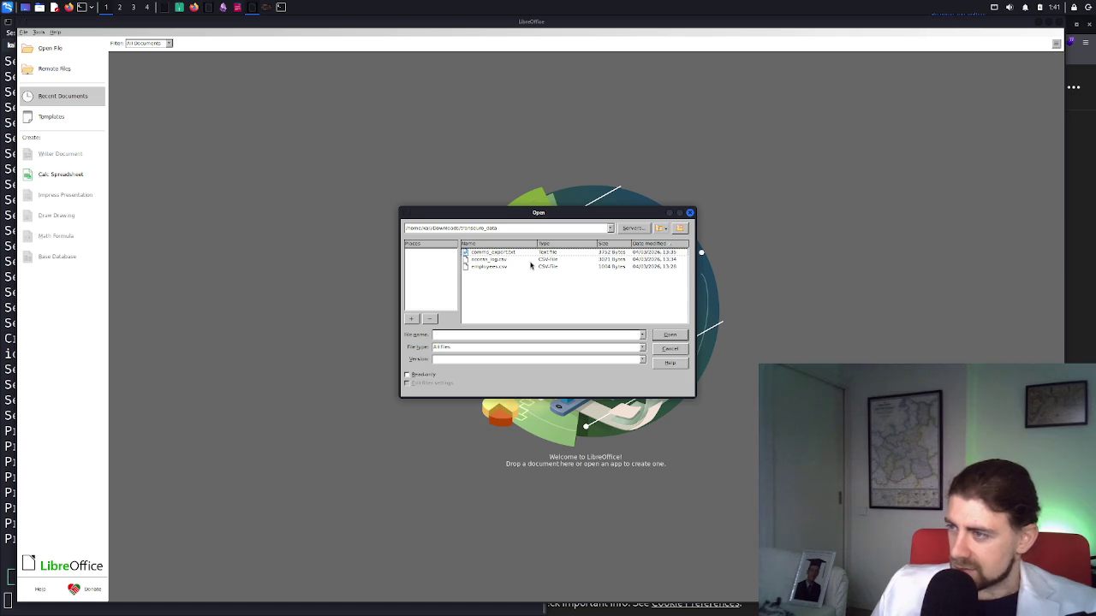
Open access_log.csv together with employees.csv and accept the CSV import settings
{"action": "left_click", "coordinate": [531, 260]}
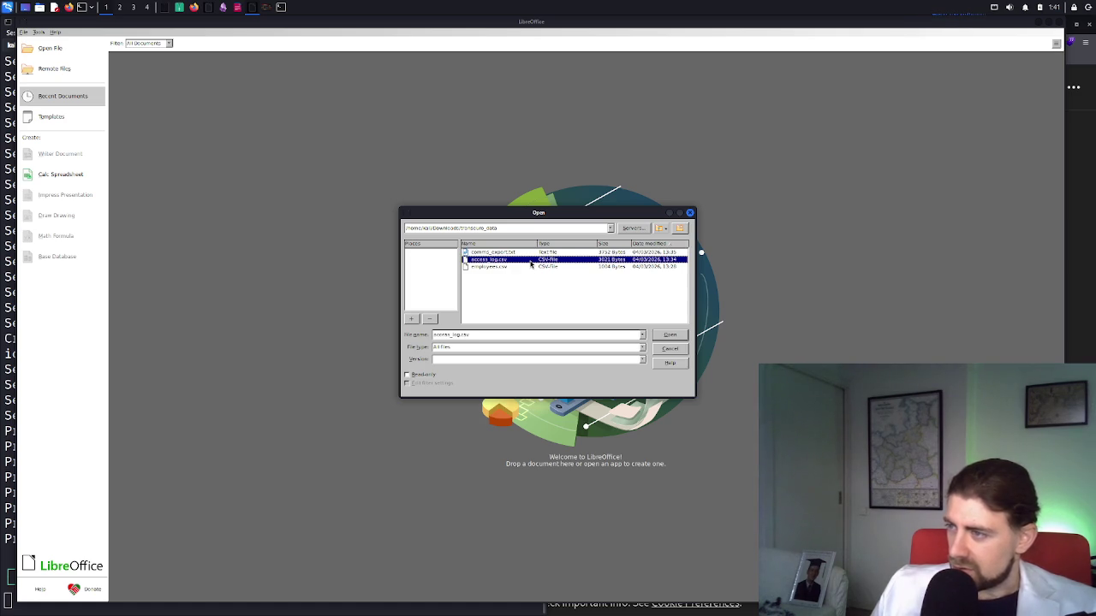
{"action": "left_click", "coordinate": [535, 266], "text": "shift"}
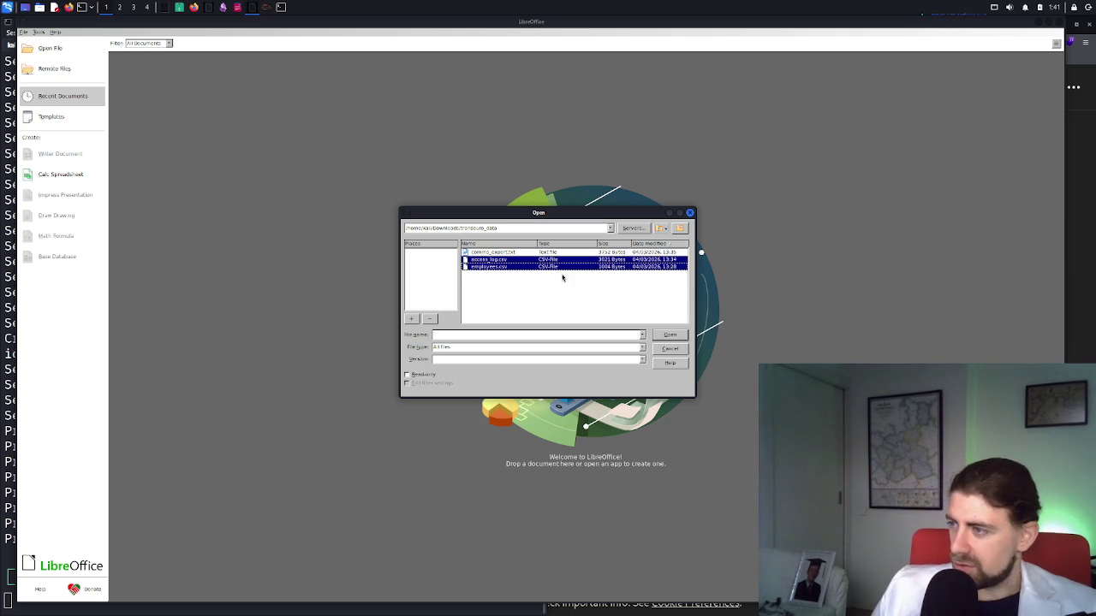
{"action": "left_click", "coordinate": [669, 335]}
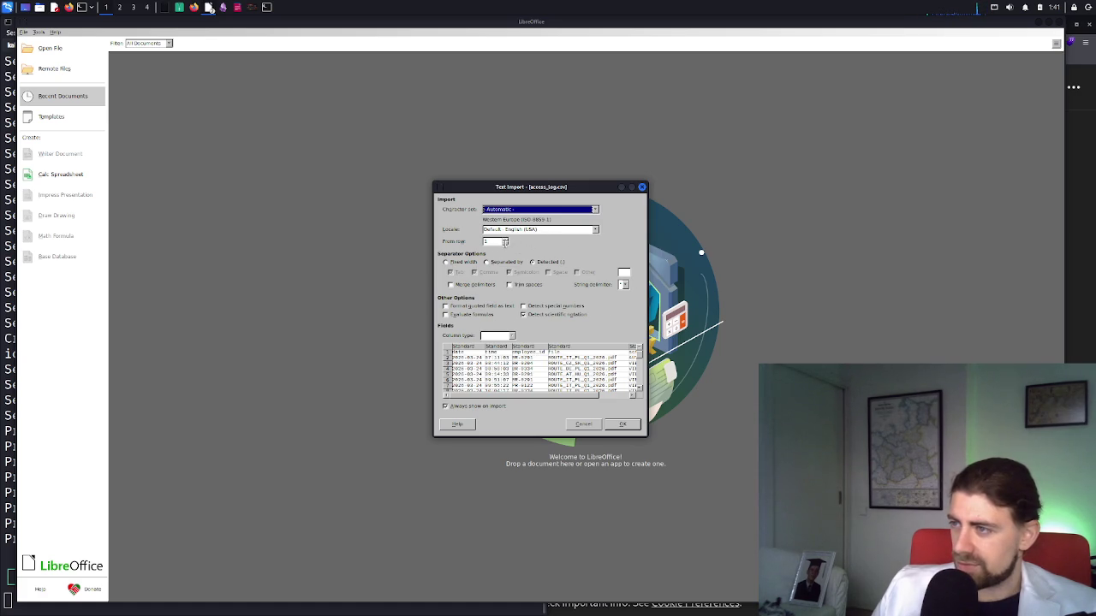
{"action": "left_click", "coordinate": [616, 426]}
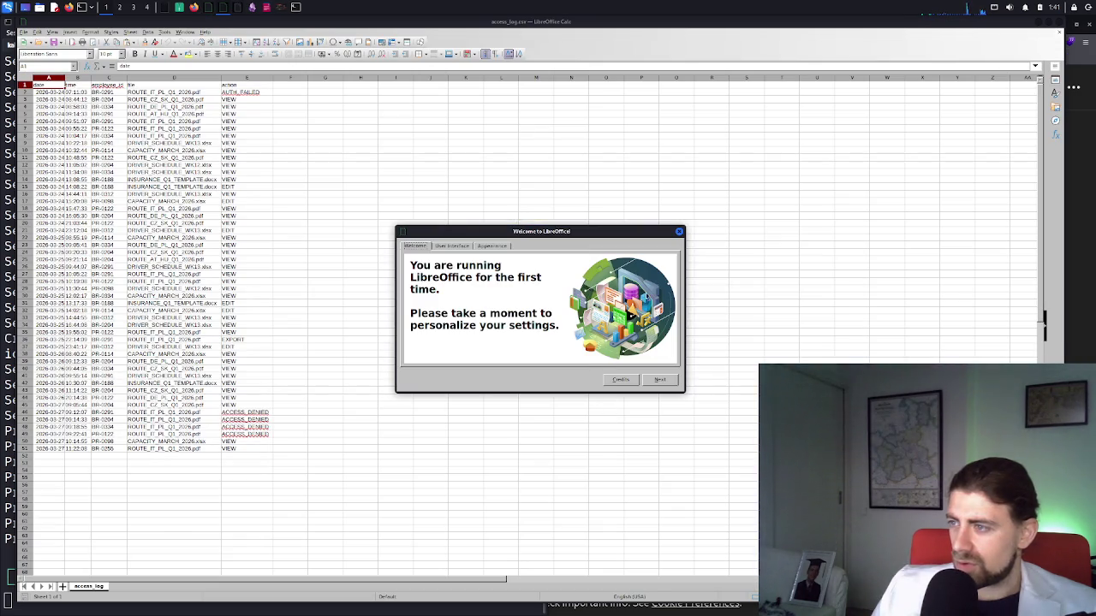
Step through the Welcome to LibreOffice pages and close the window
{"action": "left_click", "coordinate": [663, 382]}
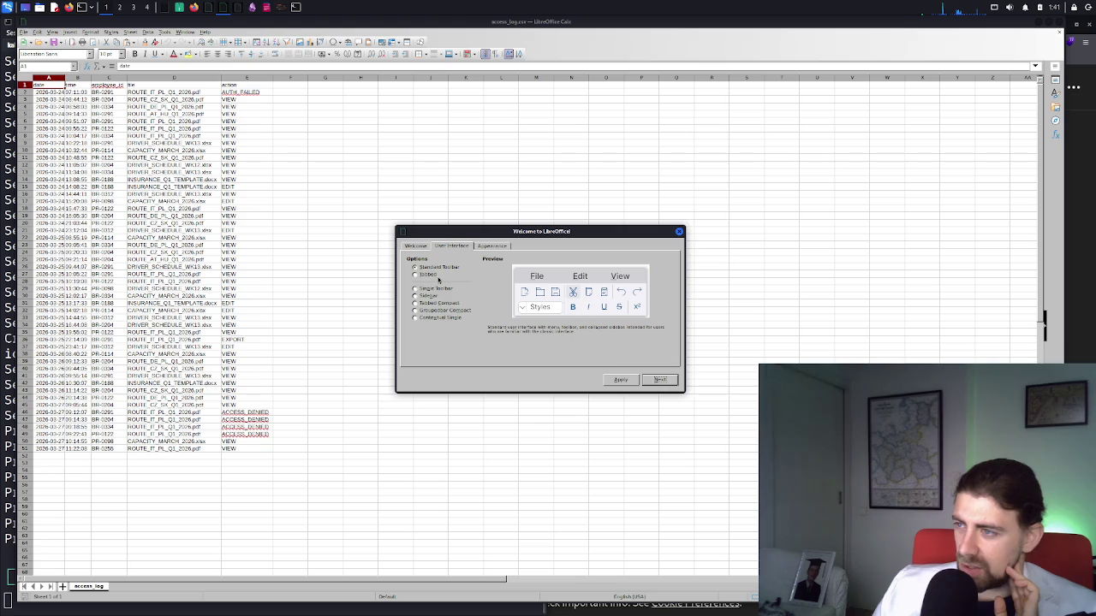
{"action": "left_click", "coordinate": [657, 380]}
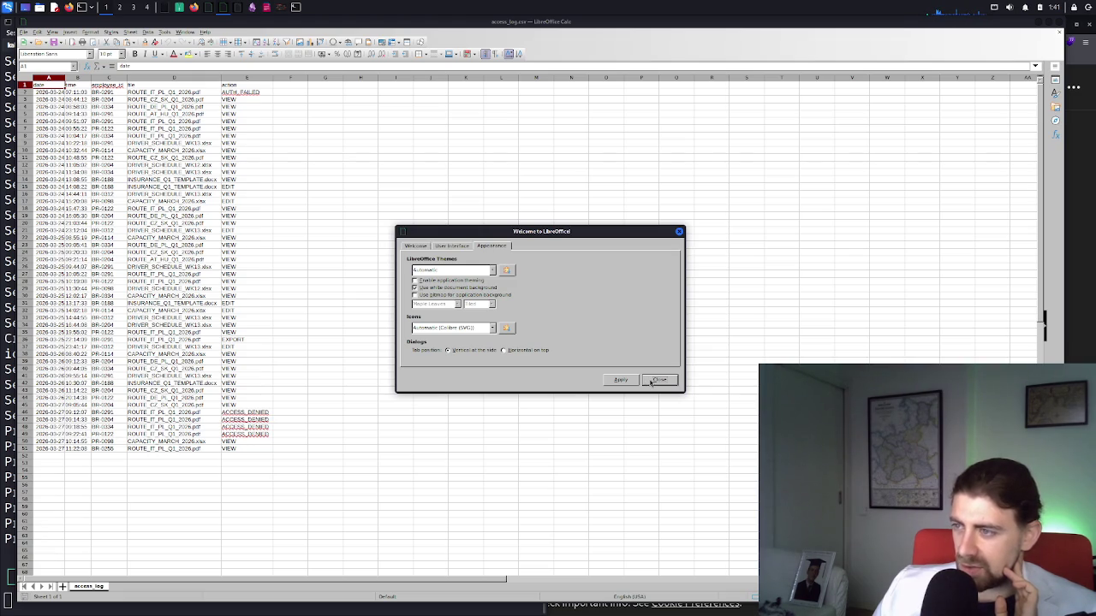
{"action": "left_click", "coordinate": [656, 380]}
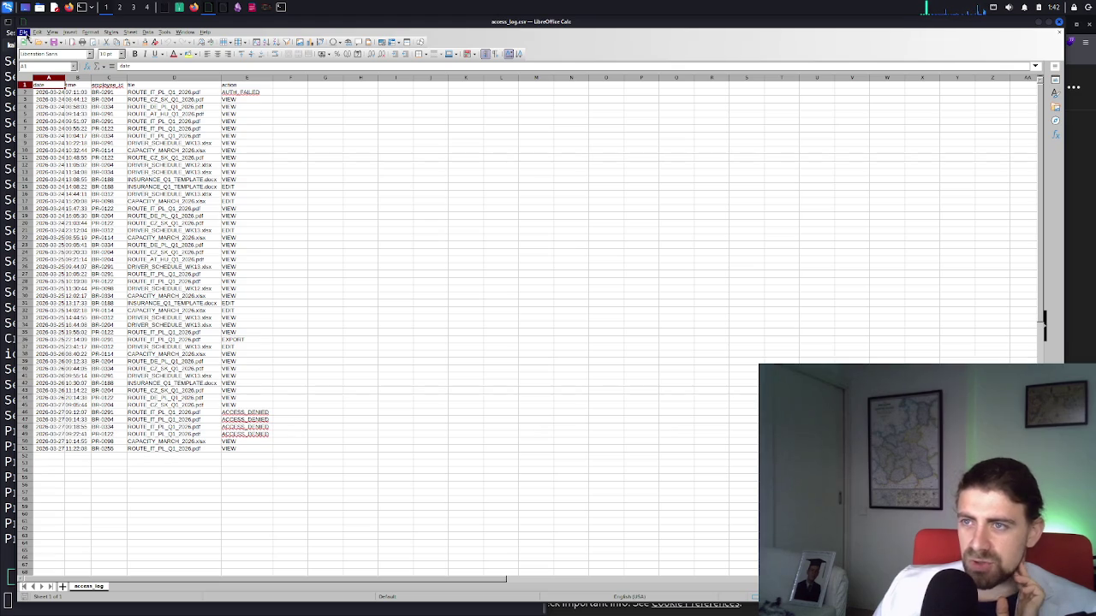
Browse the Calc menus and open the cell styles panel
{"action": "left_click", "coordinate": [131, 32]}
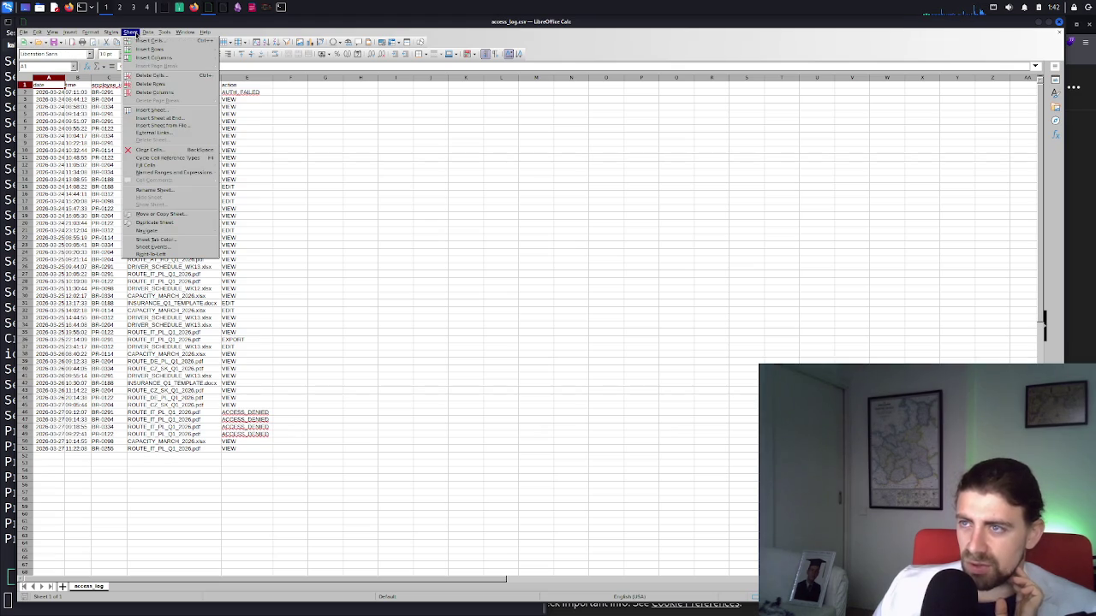
{"action": "mouse_move", "coordinate": [119, 35]}
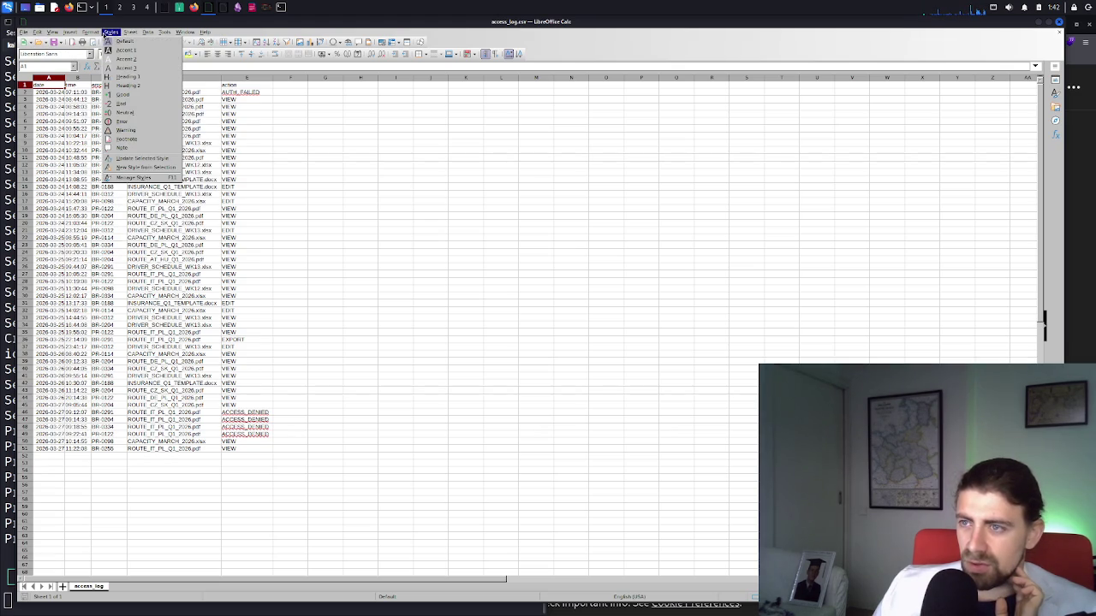
{"action": "mouse_move", "coordinate": [71, 34]}
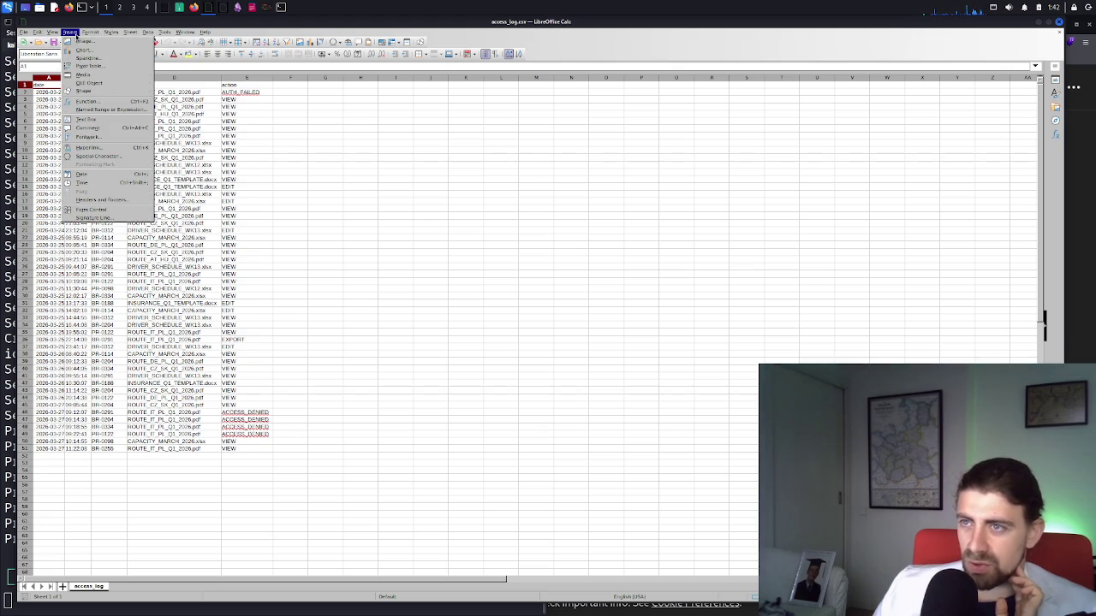
{"action": "mouse_move", "coordinate": [22, 35]}
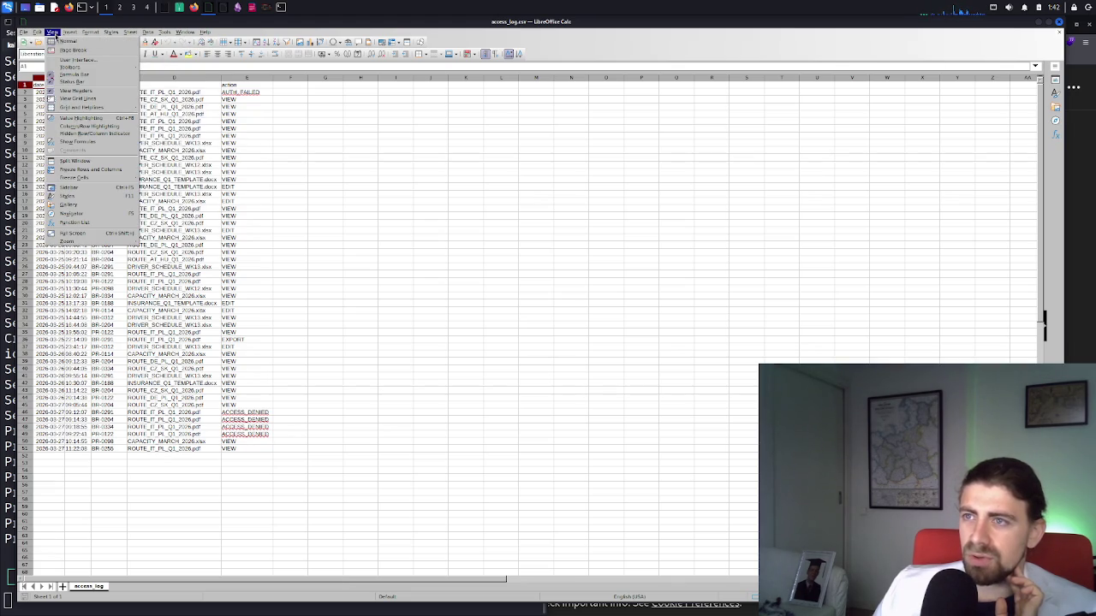
{"action": "mouse_move", "coordinate": [65, 68]}
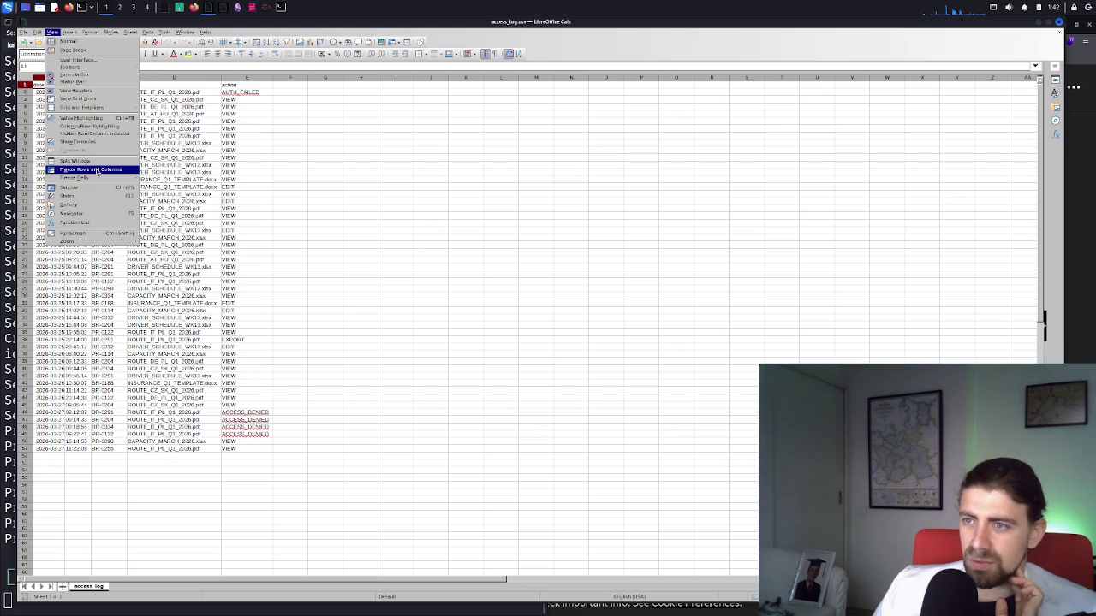
{"action": "left_click", "coordinate": [90, 196]}
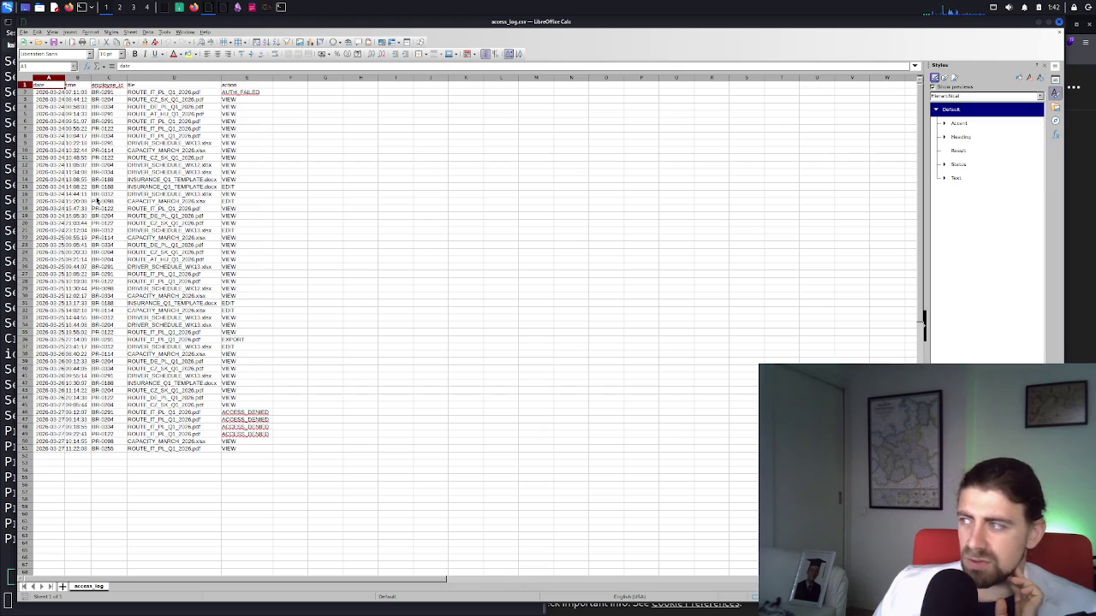
Expand the Accent group, try the Accent 1, 2 and 3 styles, then switch to ChatGPT
{"action": "left_click", "coordinate": [947, 124]}
{"action": "left_click", "coordinate": [945, 125]}
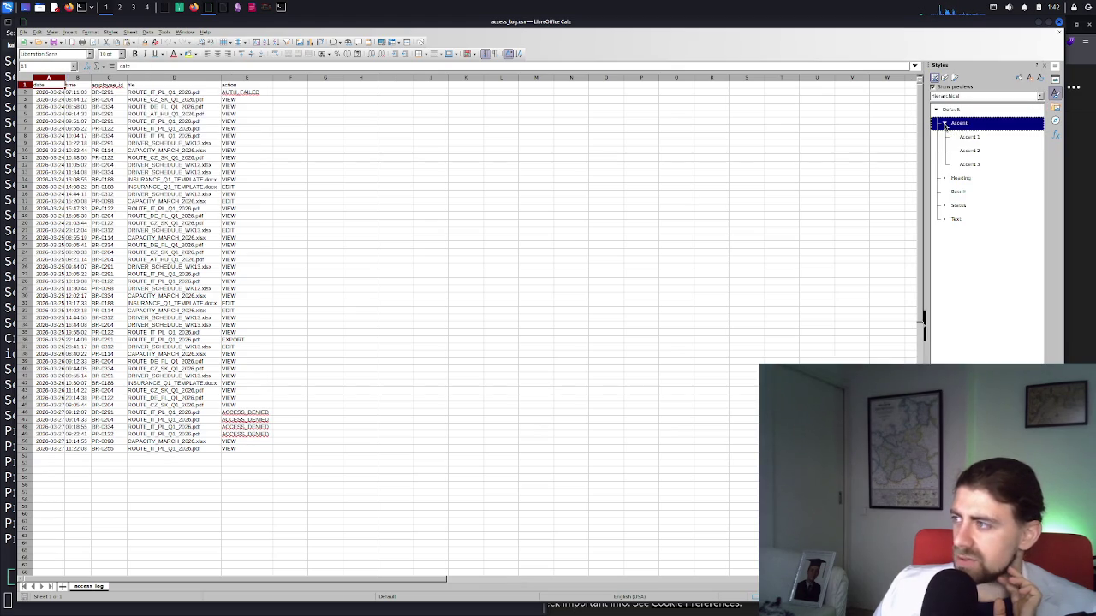
{"action": "left_click", "coordinate": [953, 138]}
{"action": "left_click", "coordinate": [958, 152]}
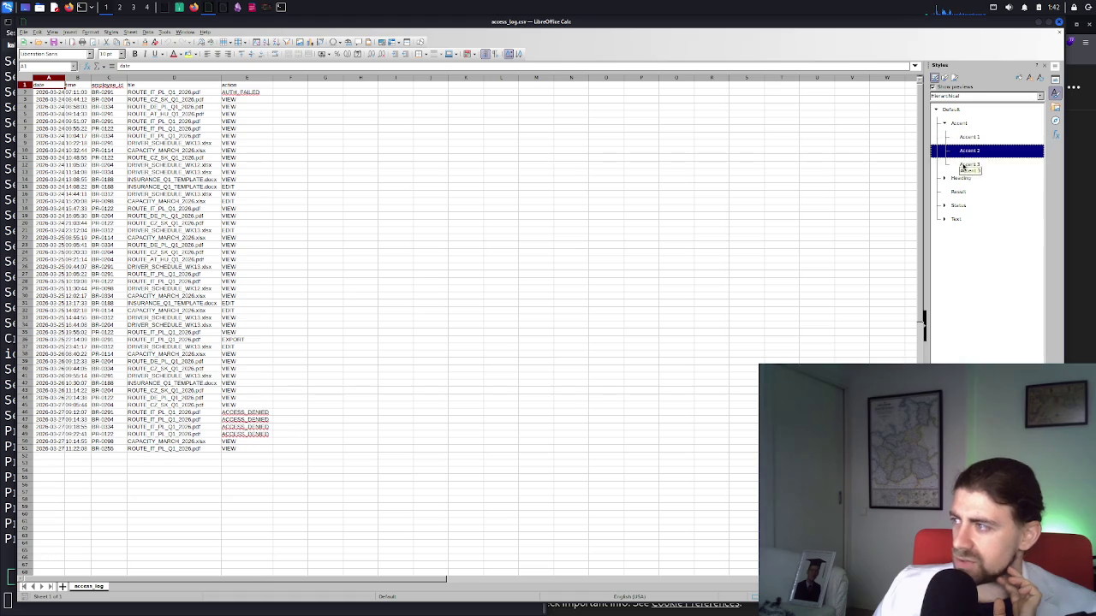
{"action": "left_click", "coordinate": [964, 166]}
{"action": "left_click", "coordinate": [944, 177]}
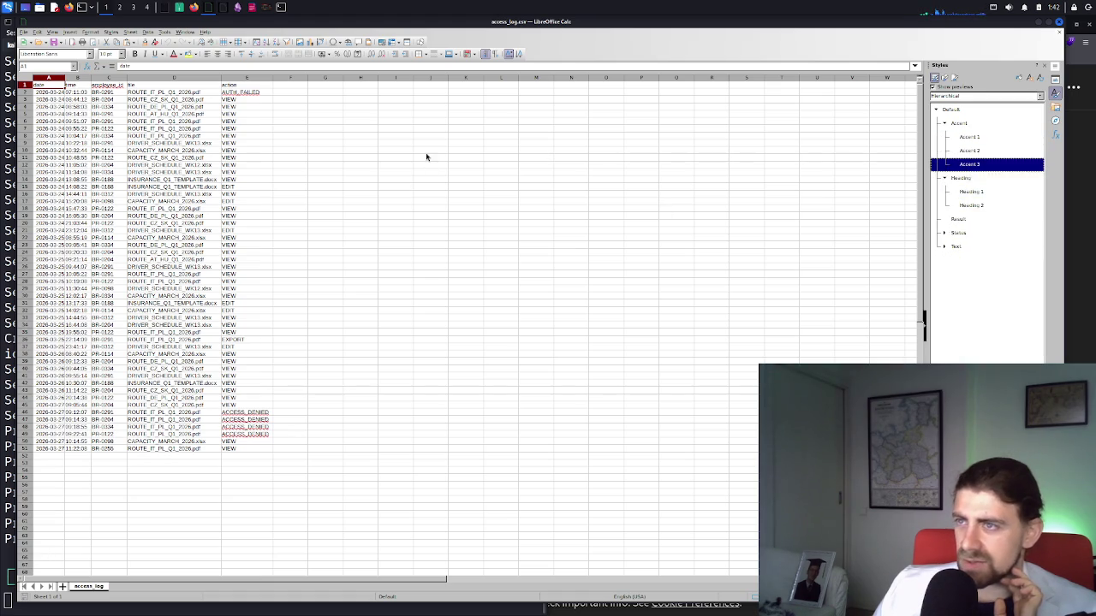
{"action": "left_click", "coordinate": [190, 8]}
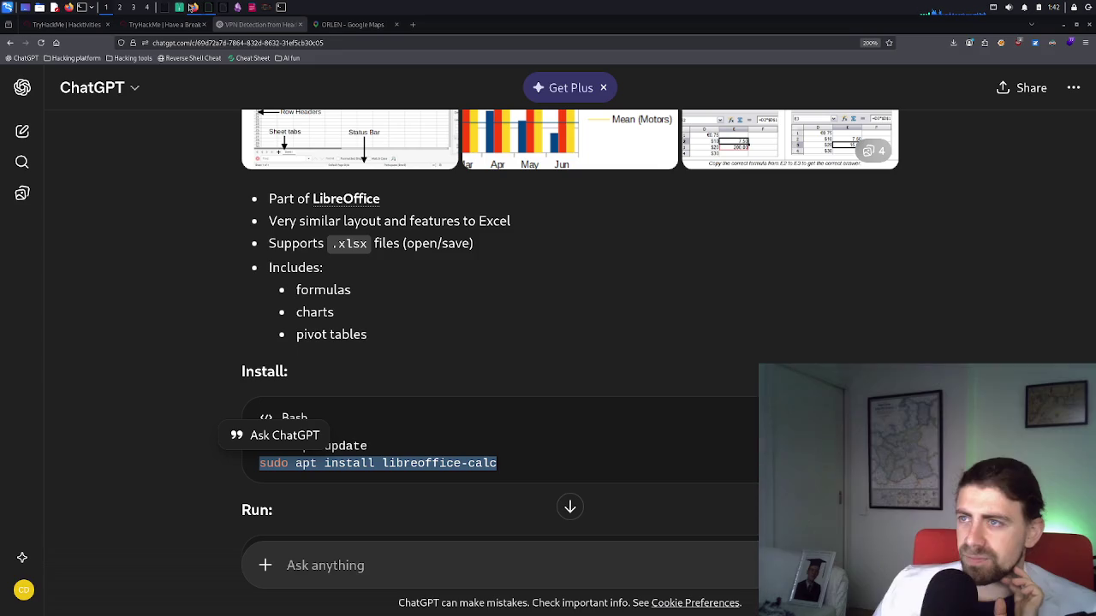
Ask ChatGPT whether LibreOffice can be put in dark mode, then return to the spreadsheet
{"action": "left_click", "coordinate": [385, 558]}
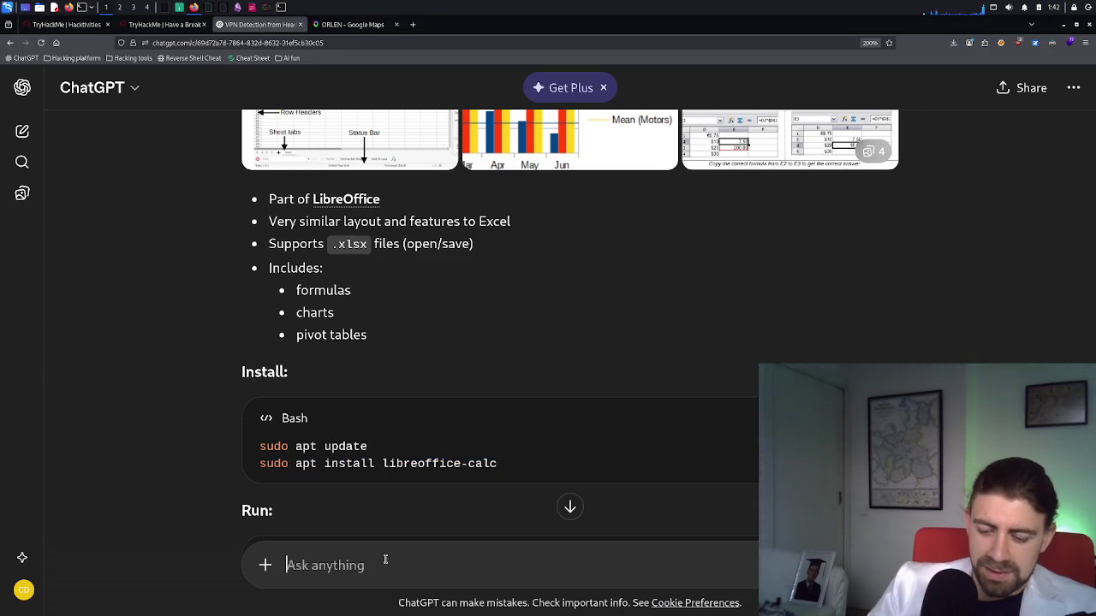
{"action": "type", "text": "can i put the p"}
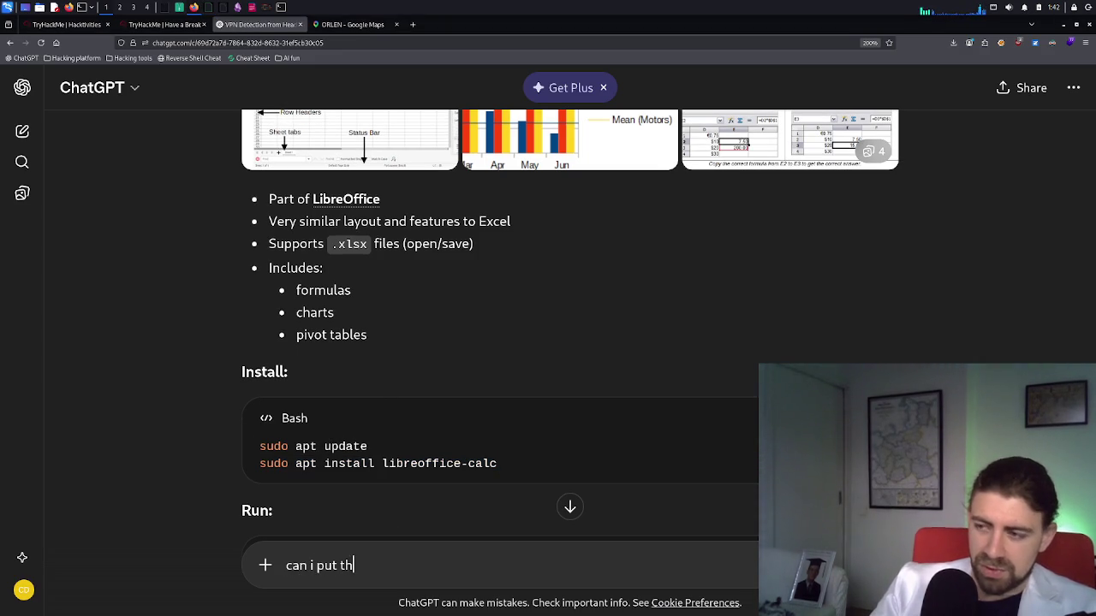
{"action": "key", "text": "BackSpace"}
{"action": "type", "text": "lib"}
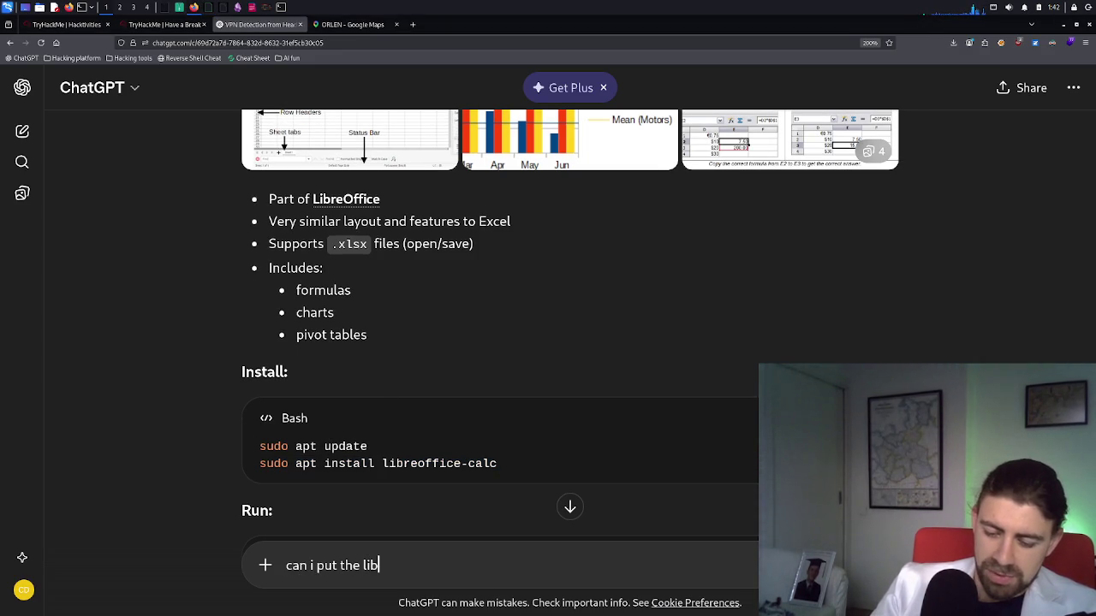
{"action": "type", "text": "reofffi"}
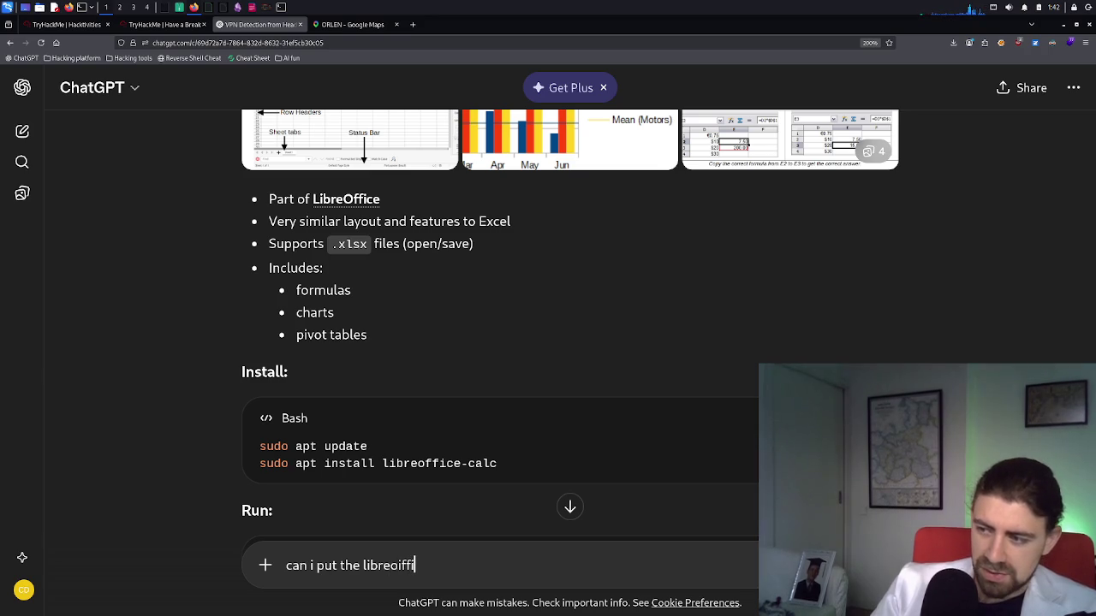
{"action": "type", "text": "ce int"}
{"action": "key", "text": "BackSpace"}
{"action": "key", "text": "BackSpace"}
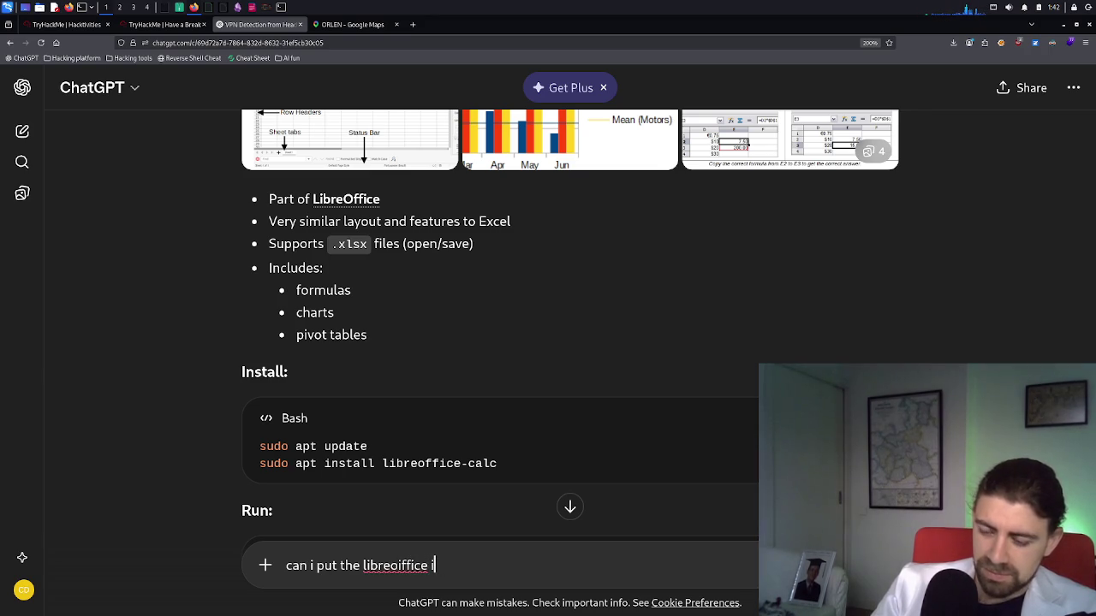
{"action": "type", "text": "n dark o"}
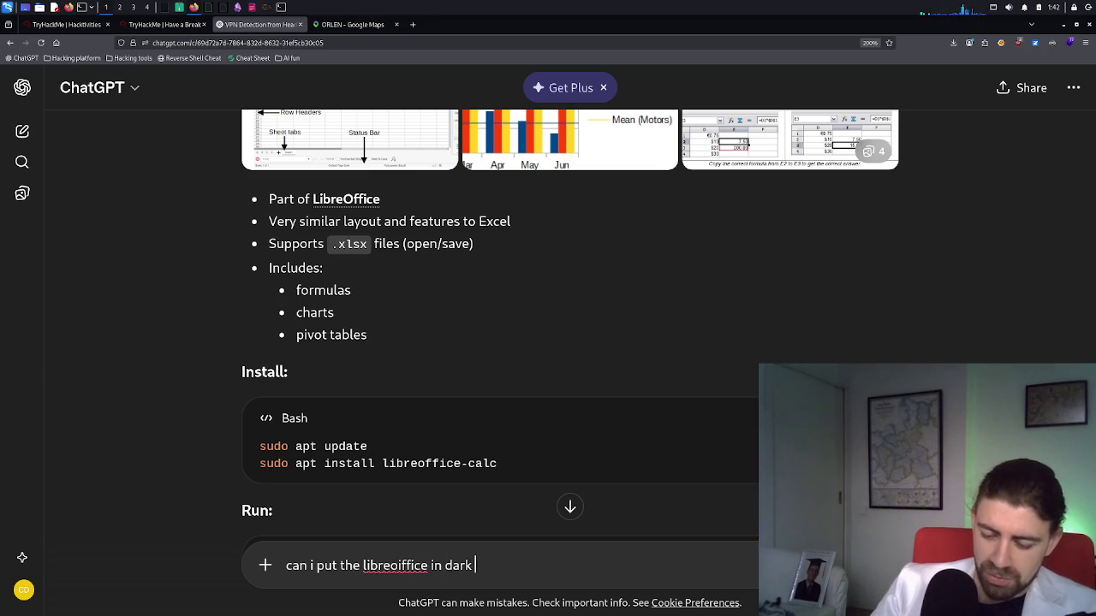
{"action": "key", "text": "BackSpace"}
{"action": "type", "text": "mode"}
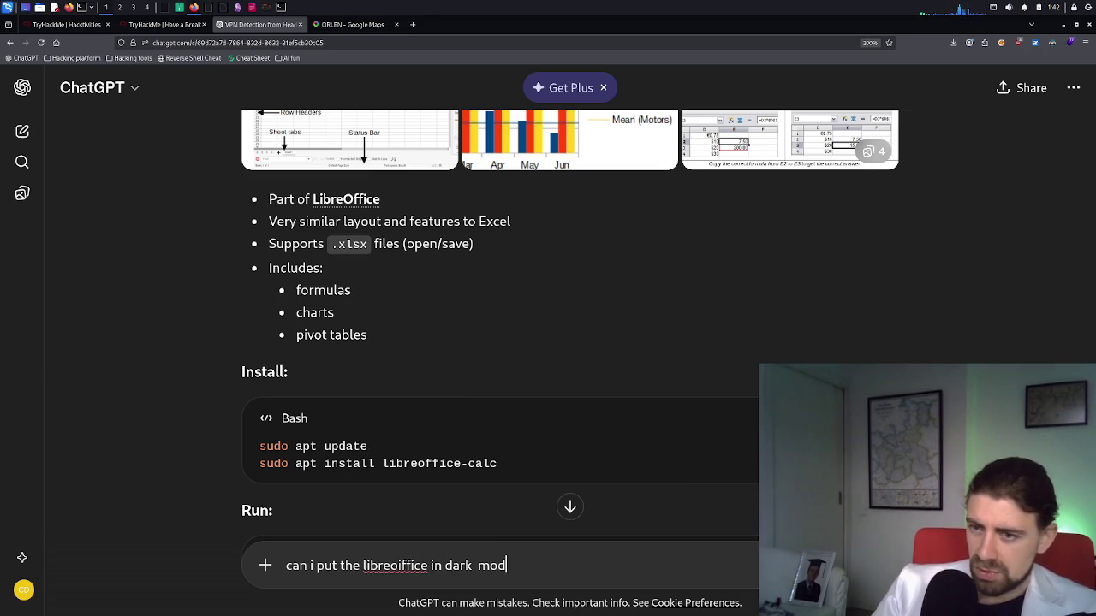
{"action": "key", "text": "Return"}
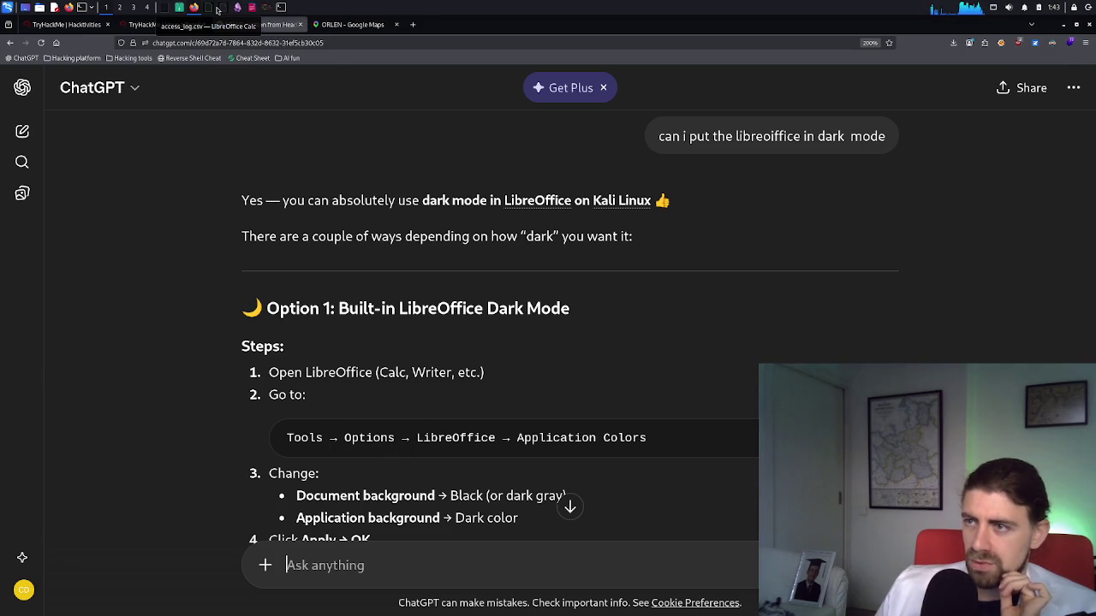
{"action": "left_click", "coordinate": [218, 9]}
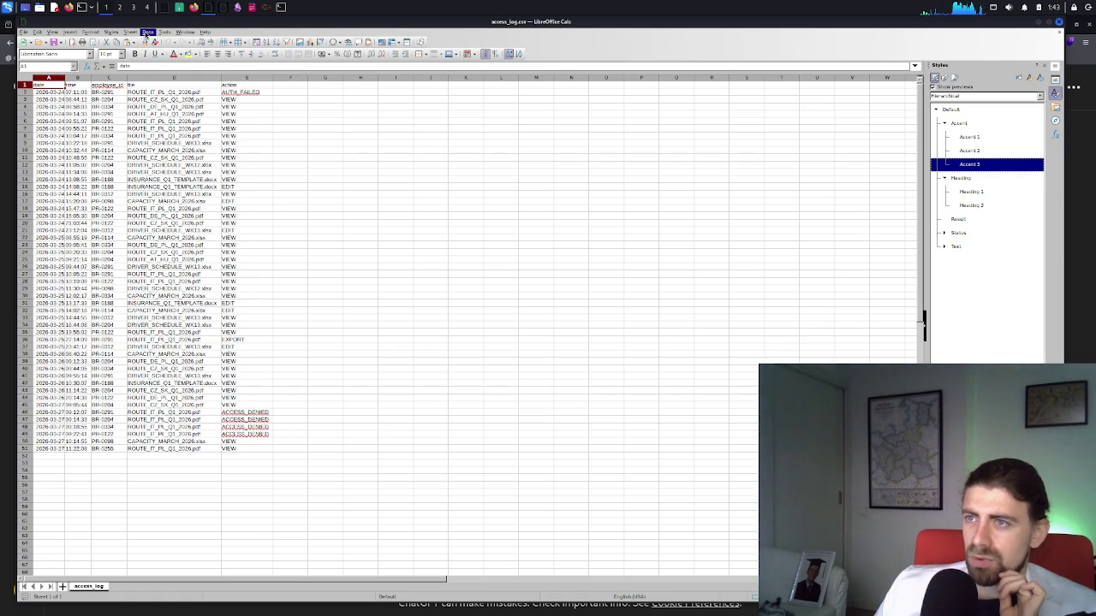
Recheck ChatGPT's dark-mode steps, then open Calc's Tools > Options dialog
{"action": "left_click", "coordinate": [165, 33]}
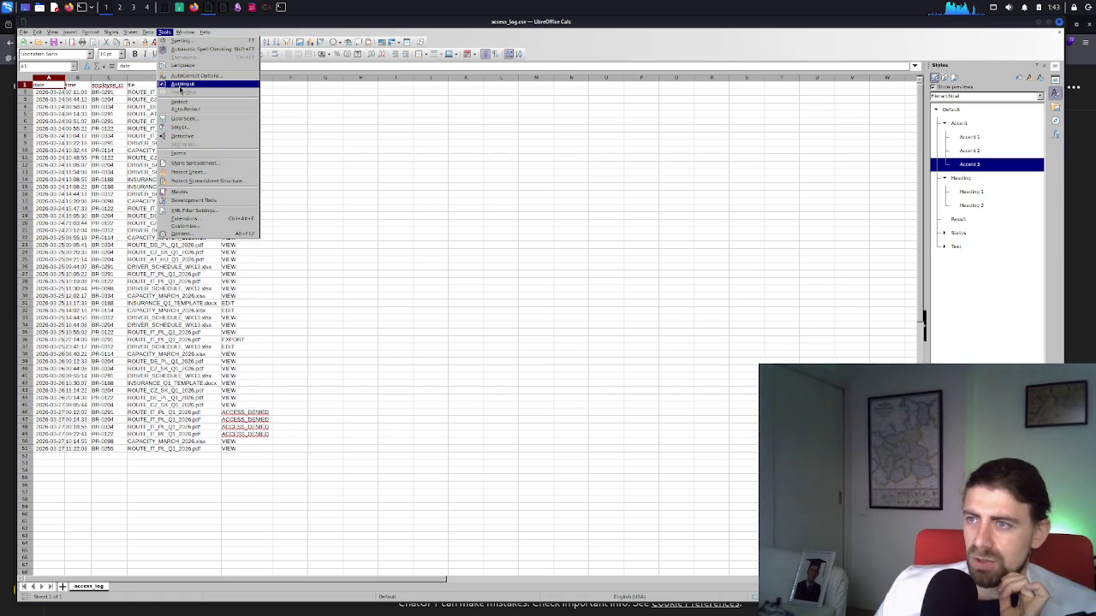
{"action": "mouse_move", "coordinate": [182, 192]}
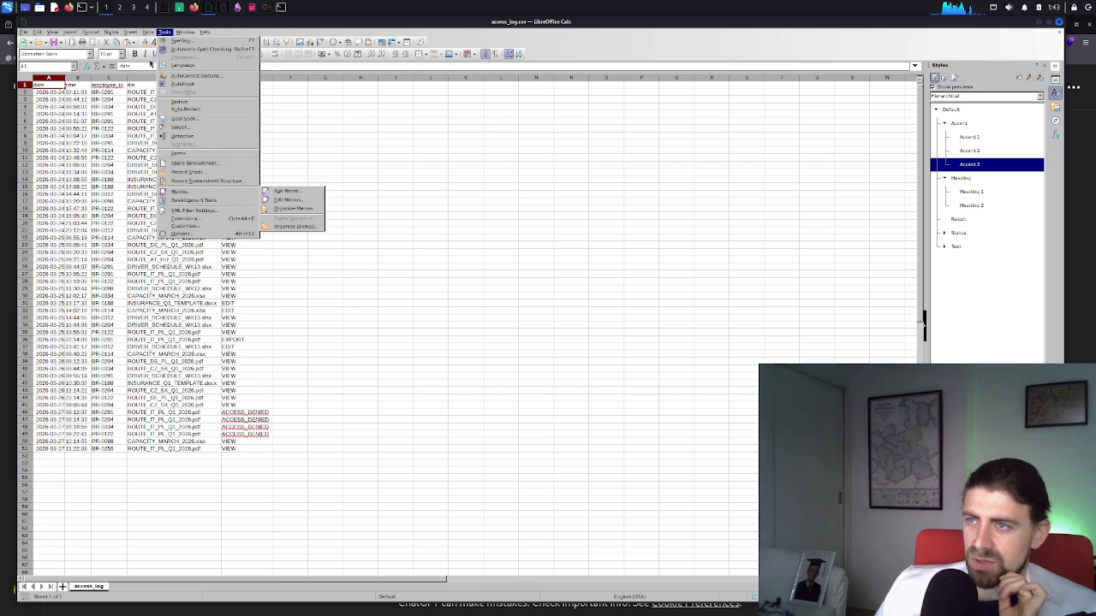
{"action": "left_click", "coordinate": [194, 7]}
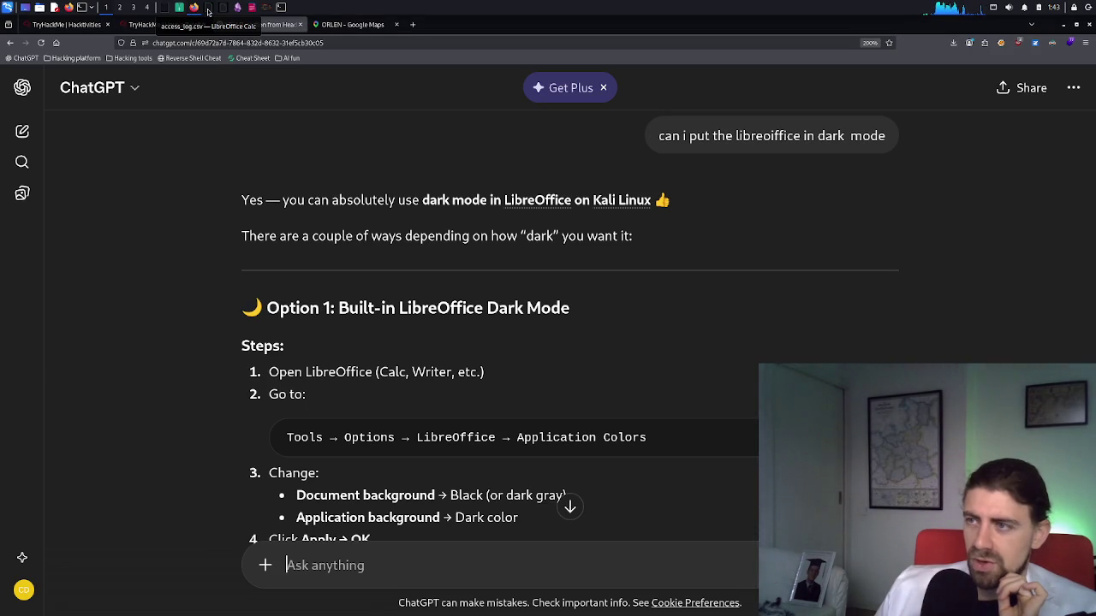
{"action": "left_click", "coordinate": [208, 11]}
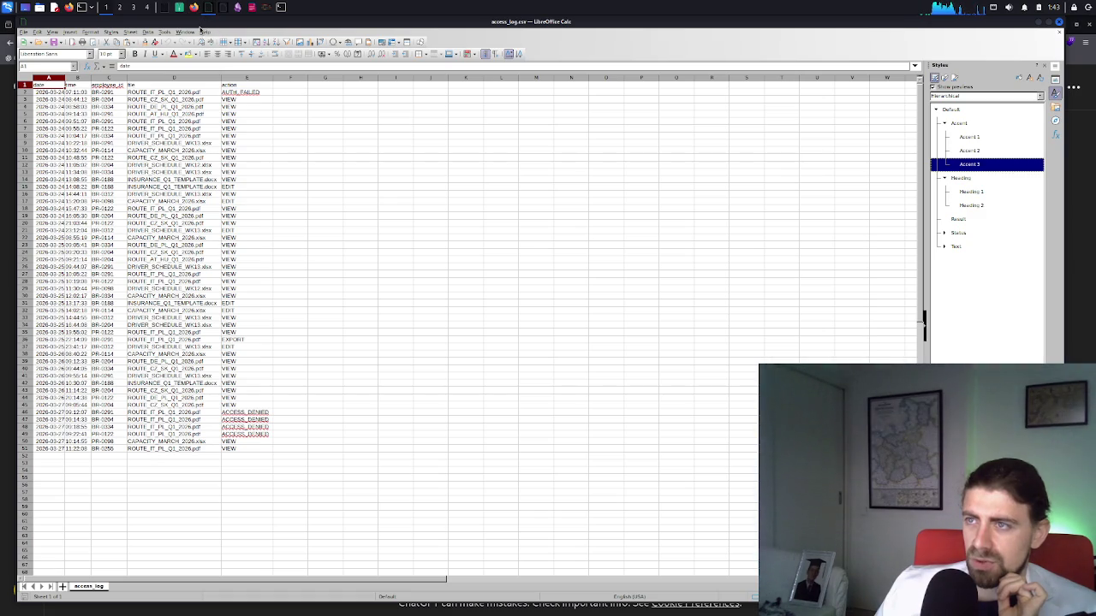
{"action": "left_click", "coordinate": [164, 32]}
{"action": "left_click", "coordinate": [197, 229]}
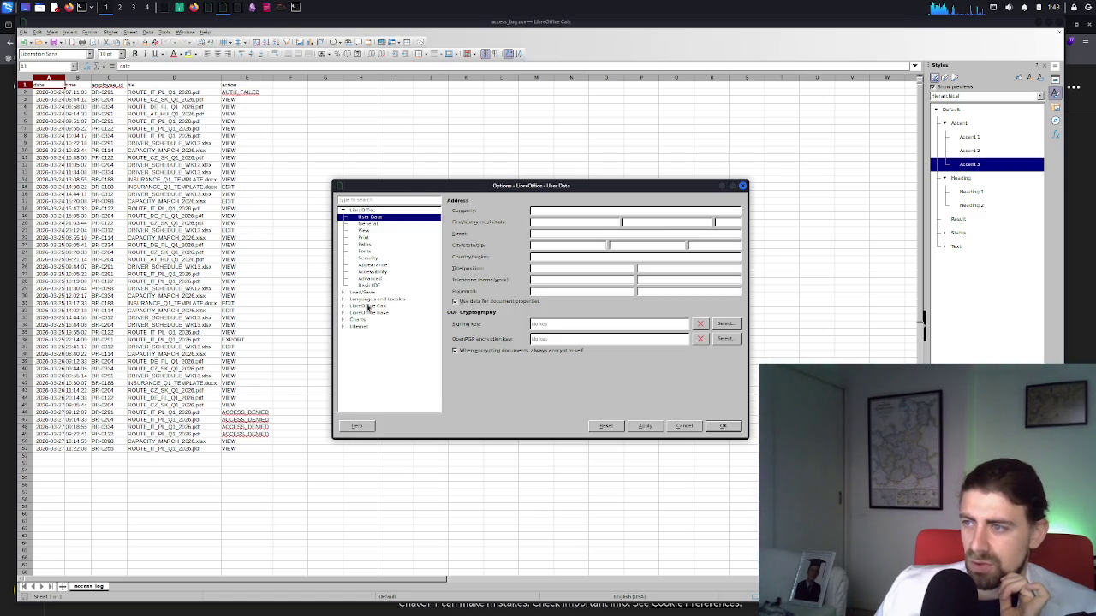
Expand the LibreOffice Calc group in Options, comparing against ChatGPT's instructions
{"action": "left_click", "coordinate": [366, 308]}
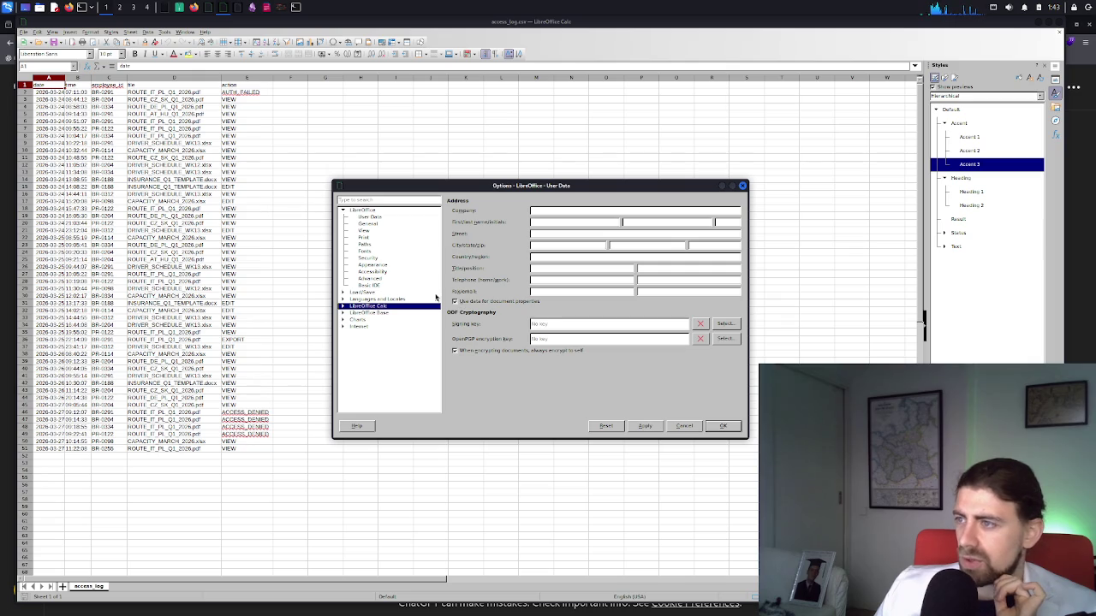
{"action": "left_click", "coordinate": [343, 306]}
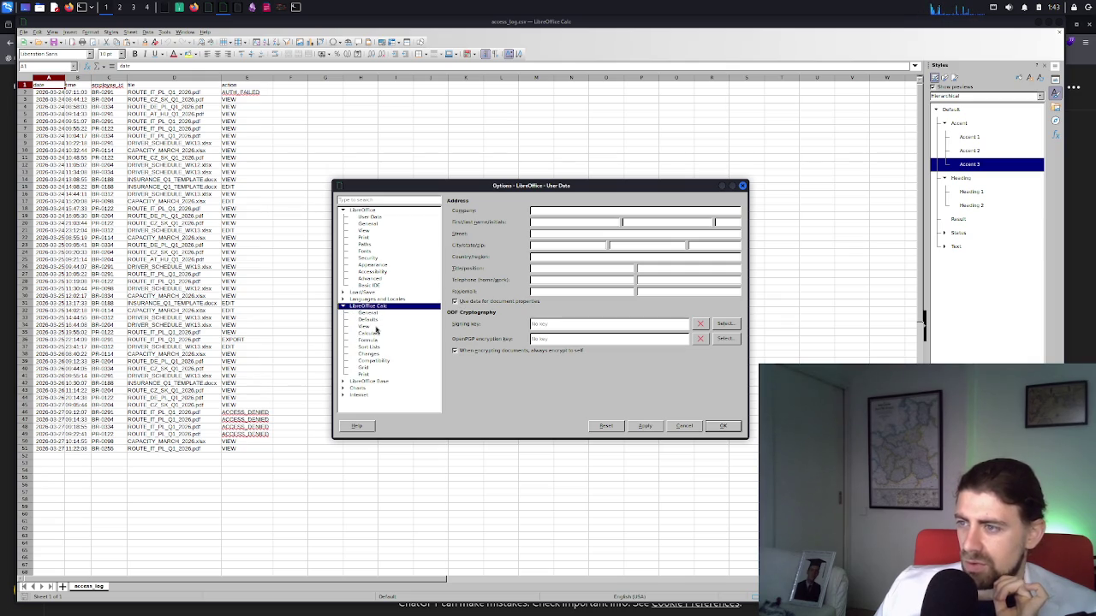
{"action": "left_click", "coordinate": [195, 7]}
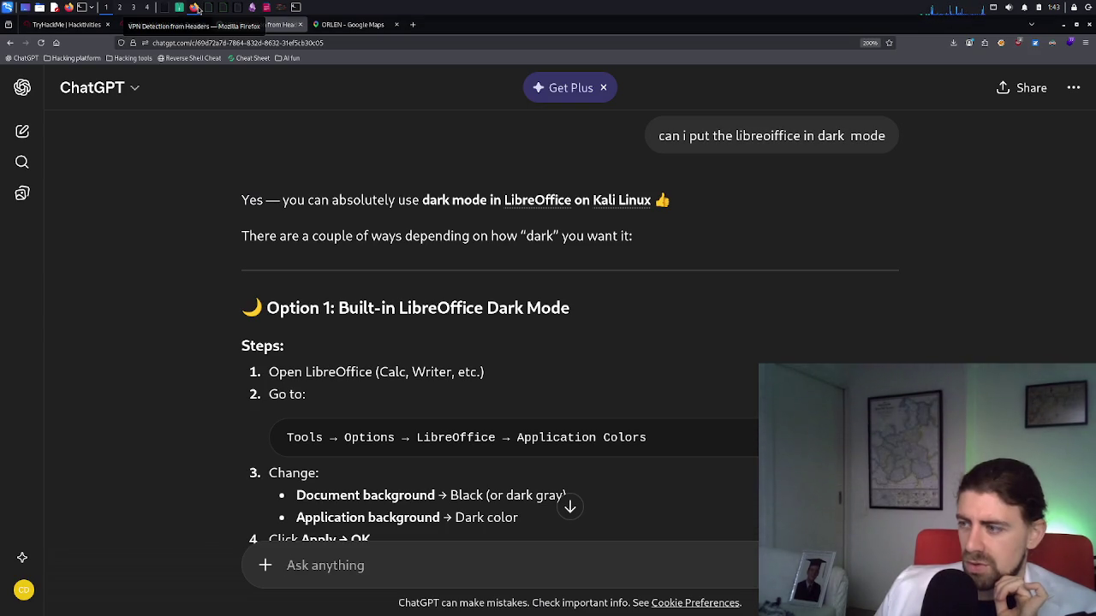
{"action": "left_click", "coordinate": [208, 8]}
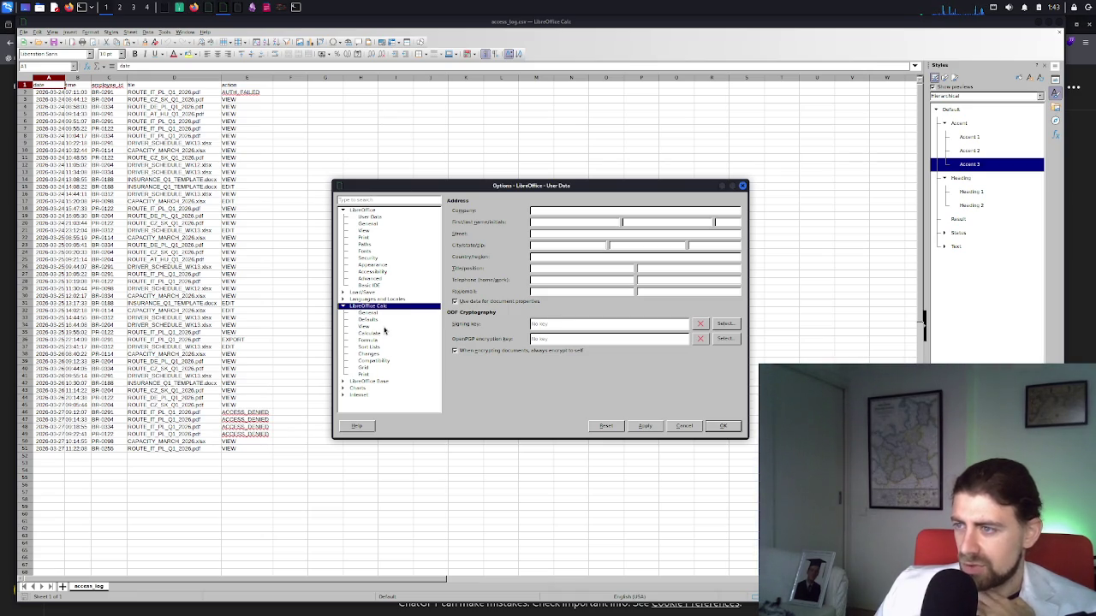
Browse the Calc pages from General through Print, then return to ChatGPT's dark-mode answer
{"action": "left_click", "coordinate": [368, 314]}
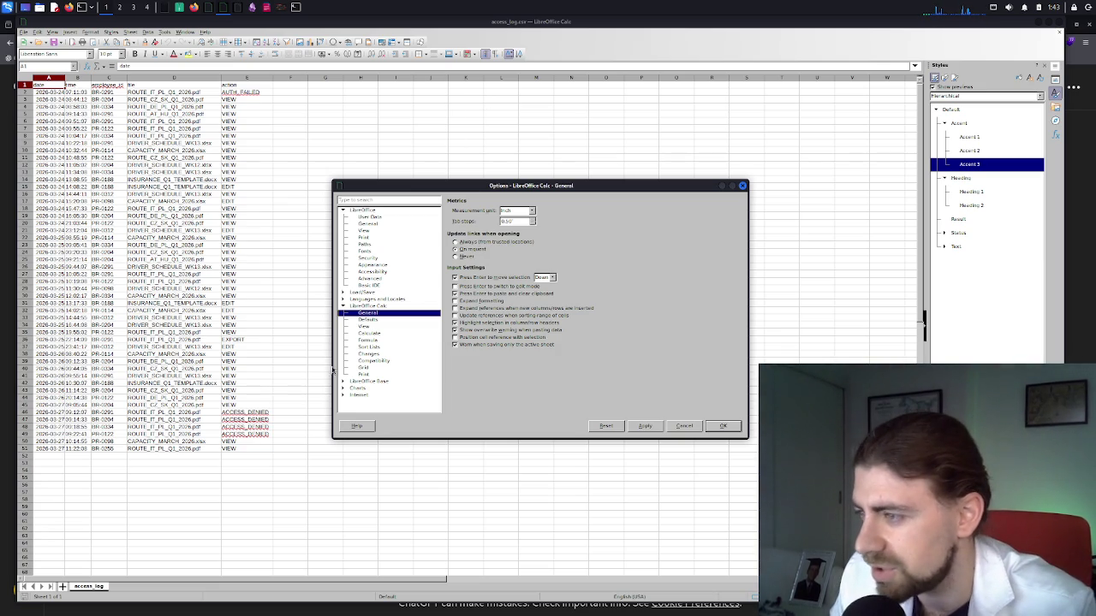
{"action": "left_click", "coordinate": [370, 319]}
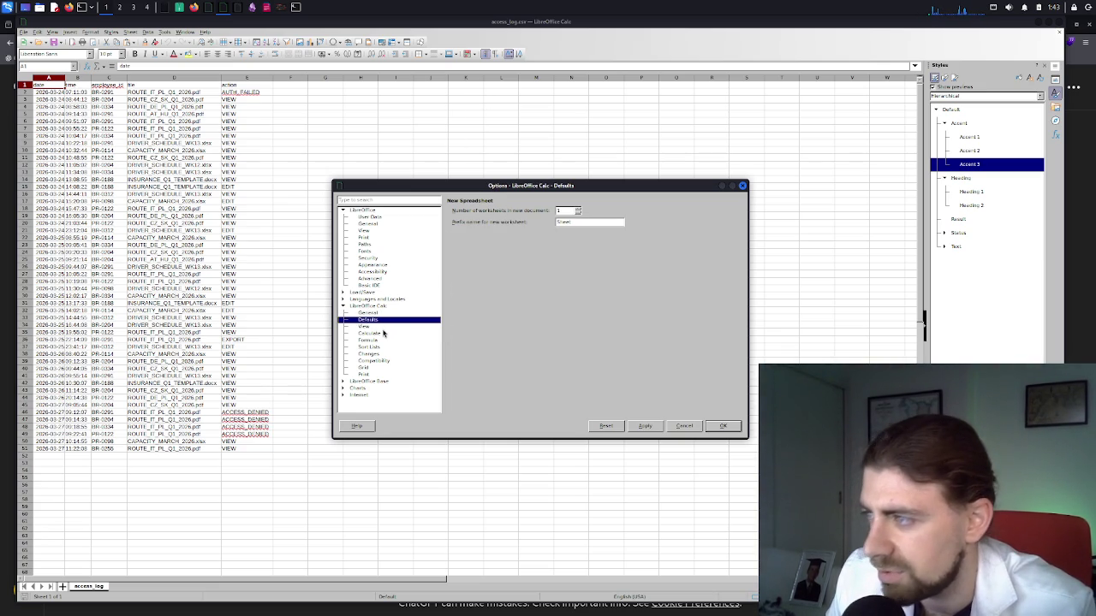
{"action": "left_click", "coordinate": [365, 327]}
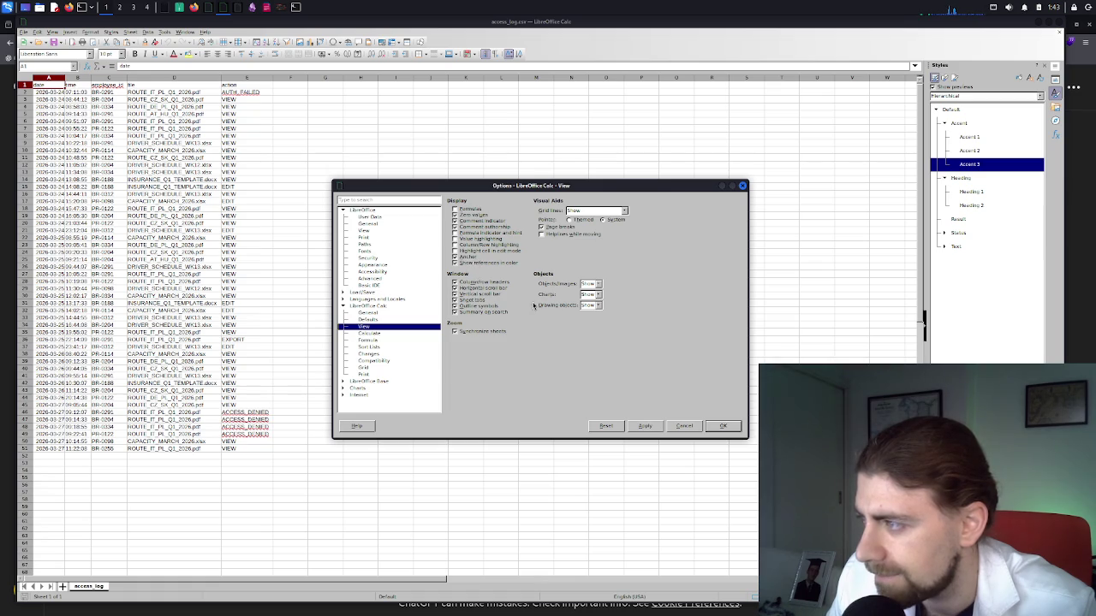
{"action": "left_click", "coordinate": [379, 336]}
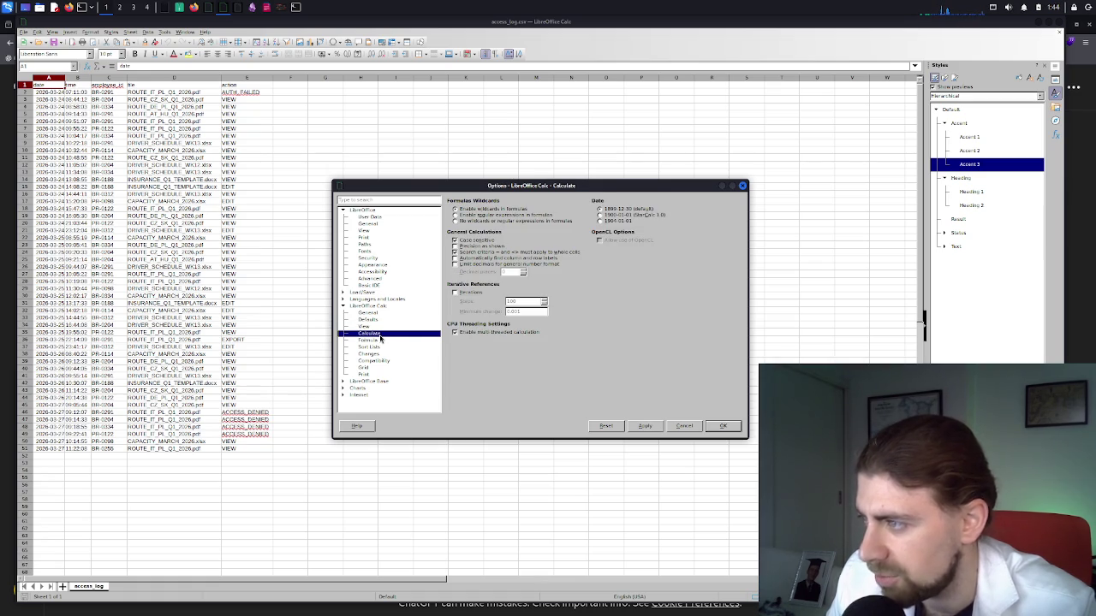
{"action": "left_click", "coordinate": [377, 341]}
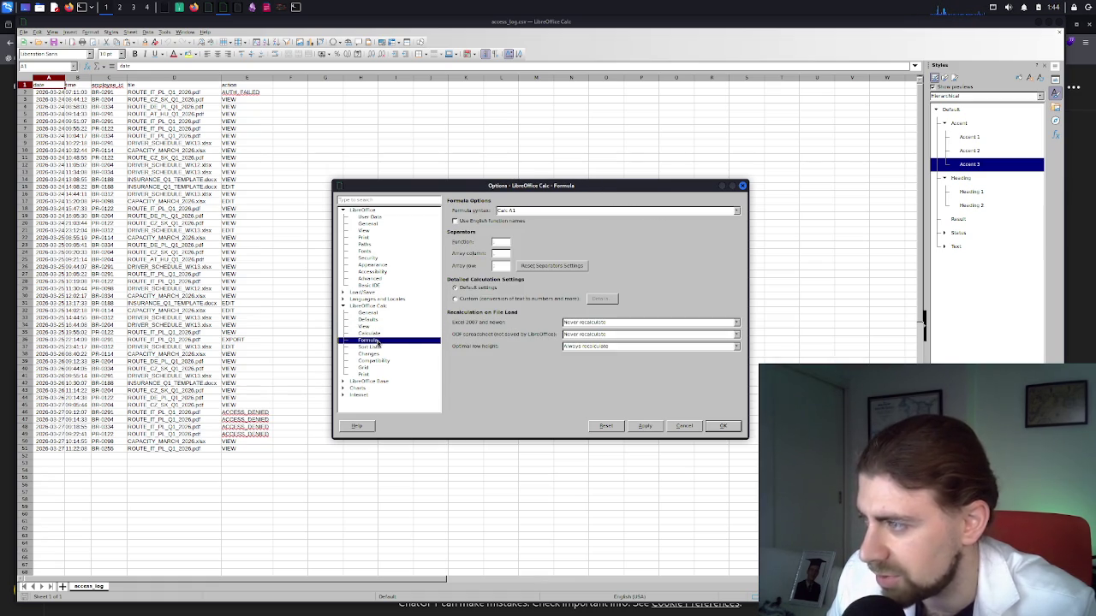
{"action": "left_click", "coordinate": [378, 348]}
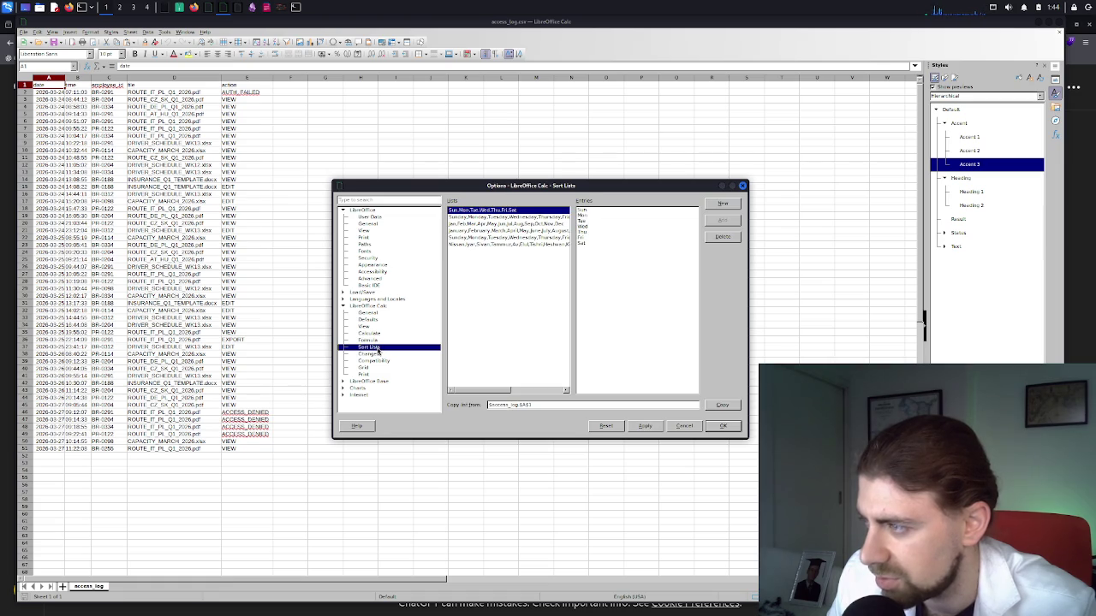
{"action": "left_click", "coordinate": [376, 354]}
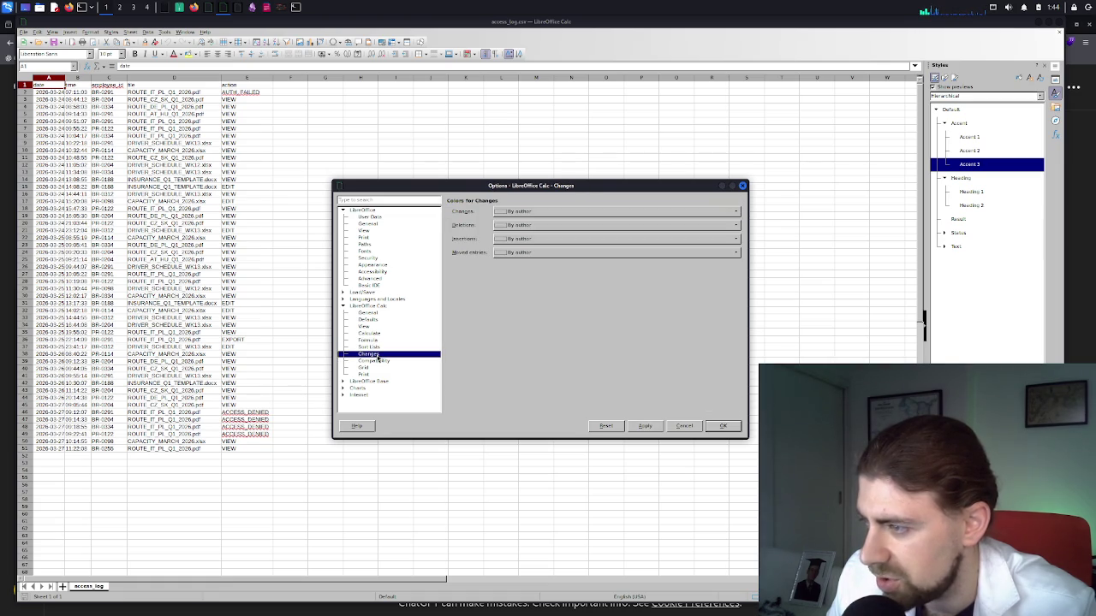
{"action": "left_click", "coordinate": [382, 363]}
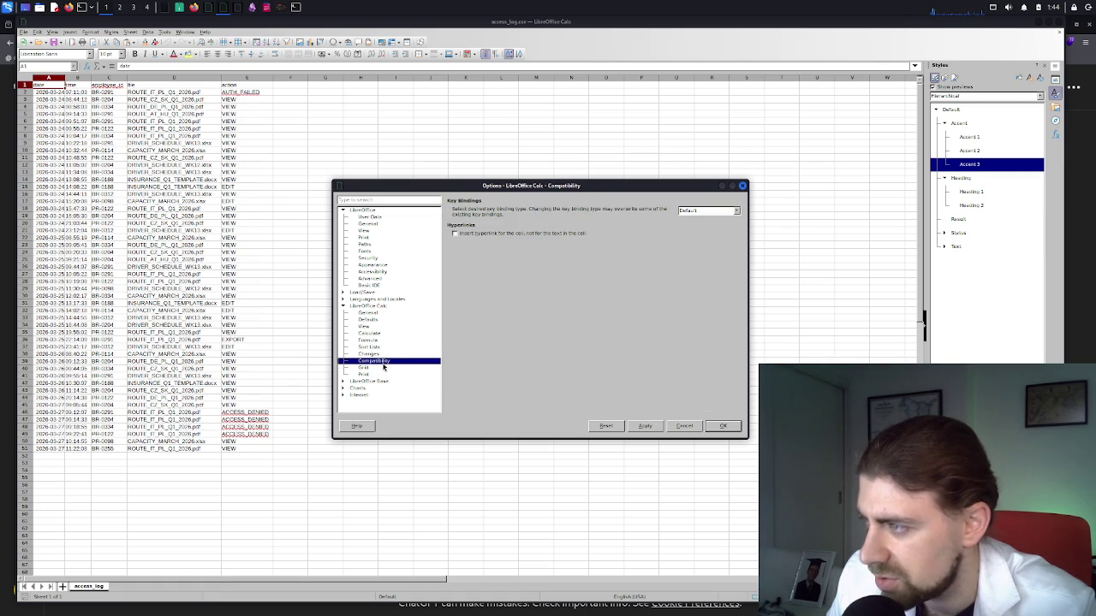
{"action": "left_click", "coordinate": [381, 369]}
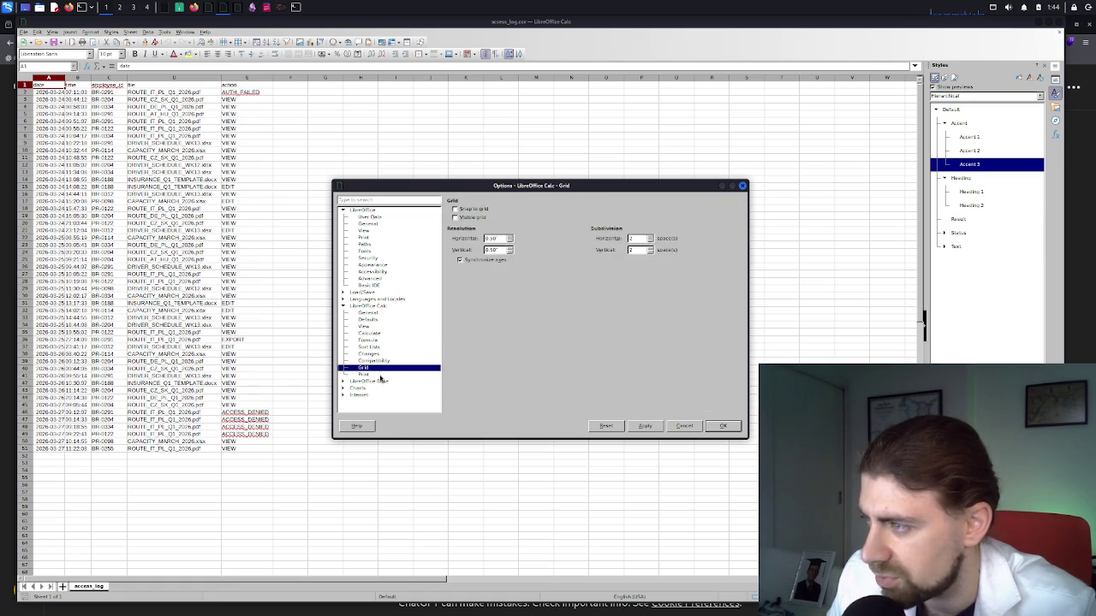
{"action": "left_click", "coordinate": [380, 375]}
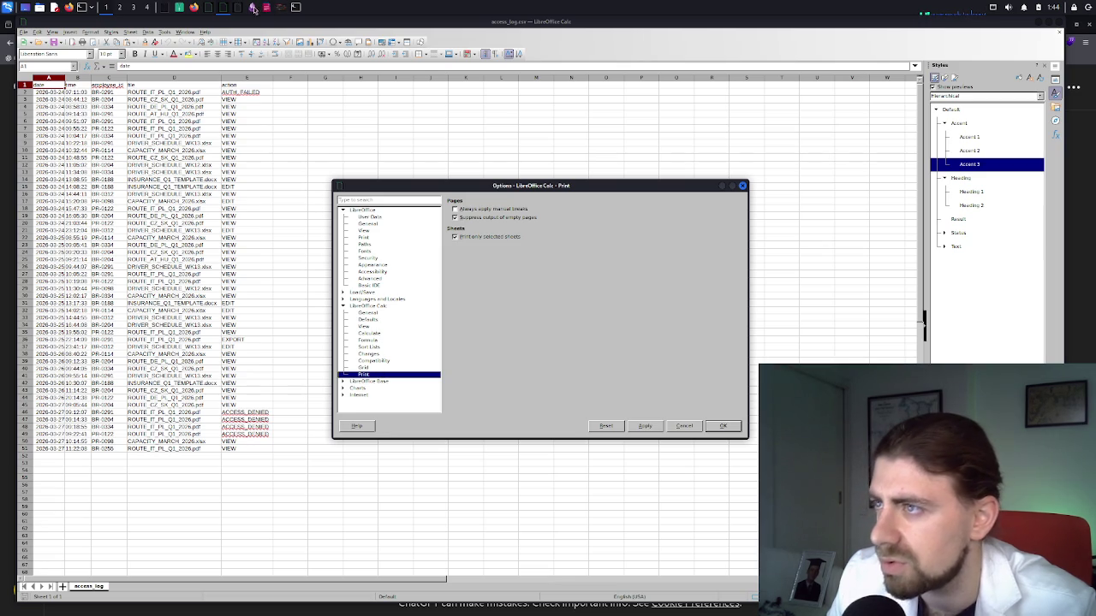
{"action": "left_click", "coordinate": [197, 10]}
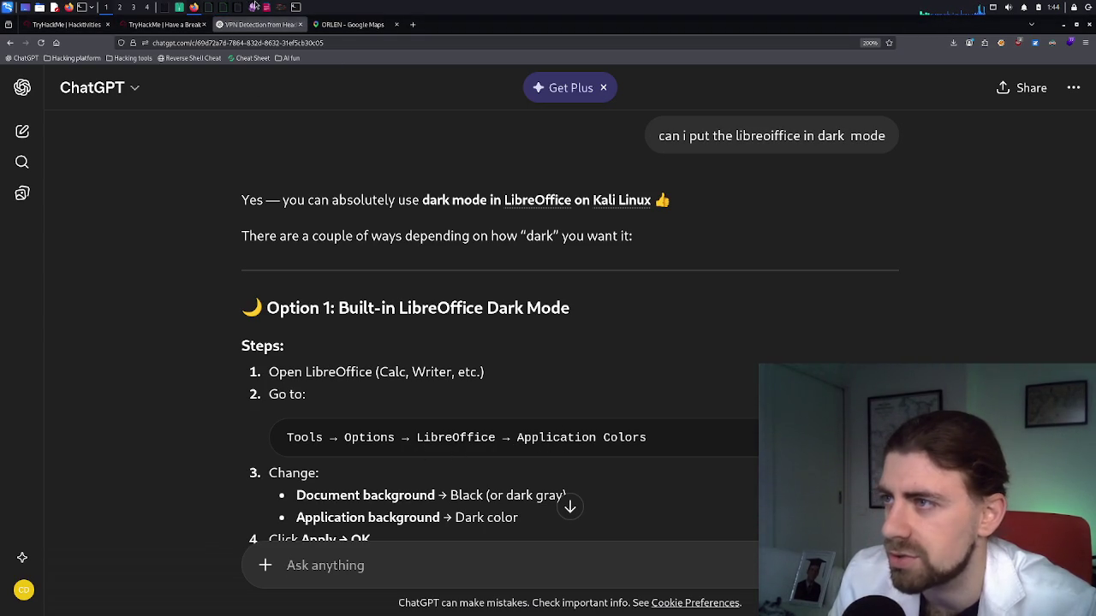
Bring the Calc Options dialog, still on the Print page, back in front of ChatGPT
{"action": "left_click", "coordinate": [224, 12]}
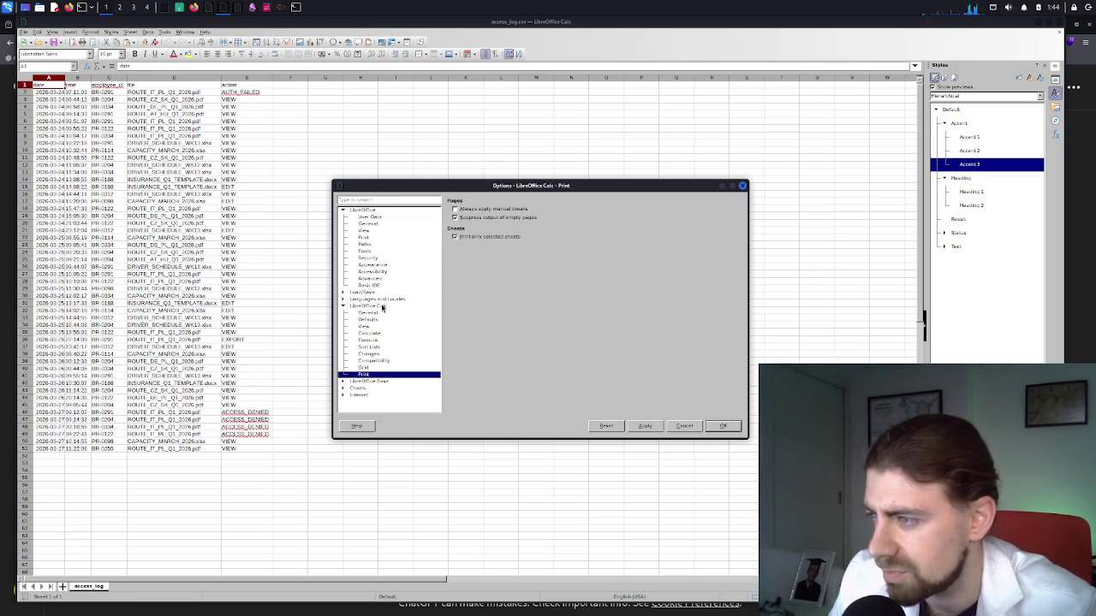
Look through the Changes, Compatibility, Grid, Print, View, General and Defaults pages for a dark-mode setting
{"action": "left_click", "coordinate": [375, 356]}
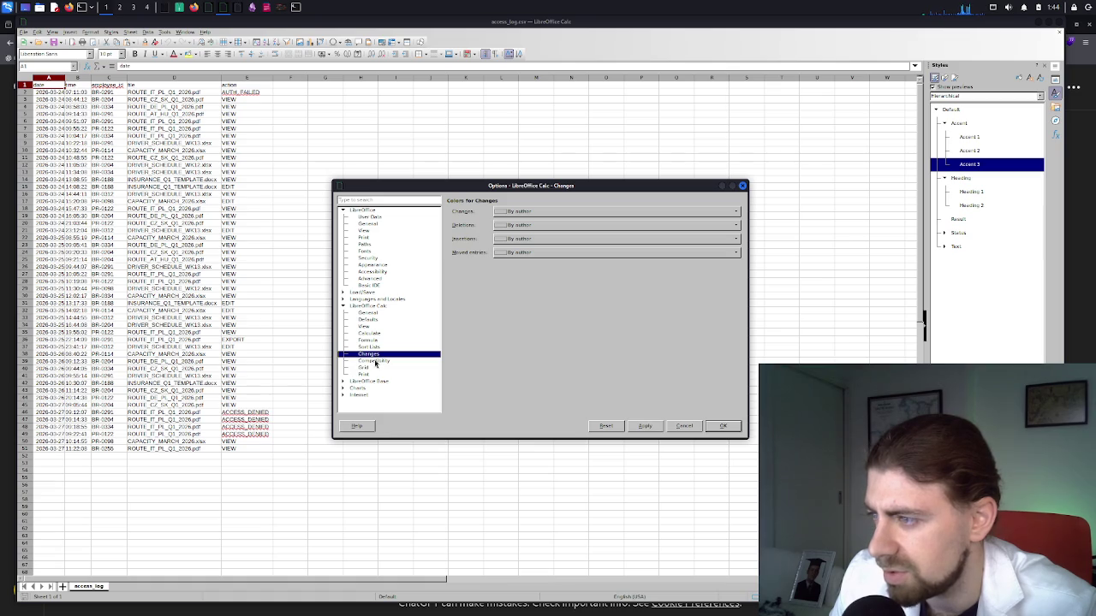
{"action": "left_click", "coordinate": [372, 361]}
{"action": "left_click", "coordinate": [369, 368]}
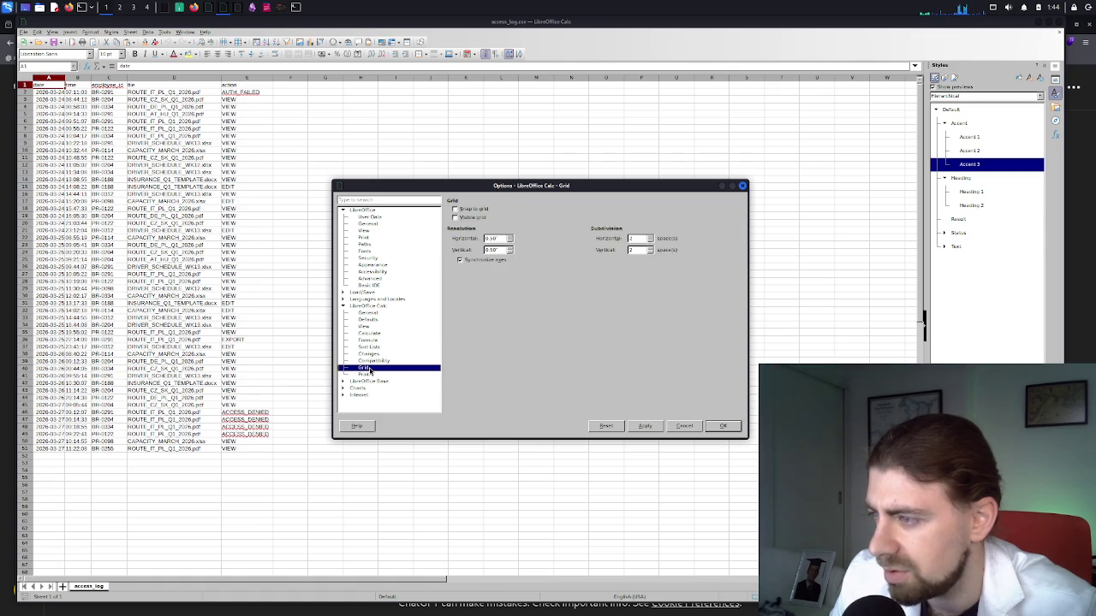
{"action": "left_click", "coordinate": [370, 375]}
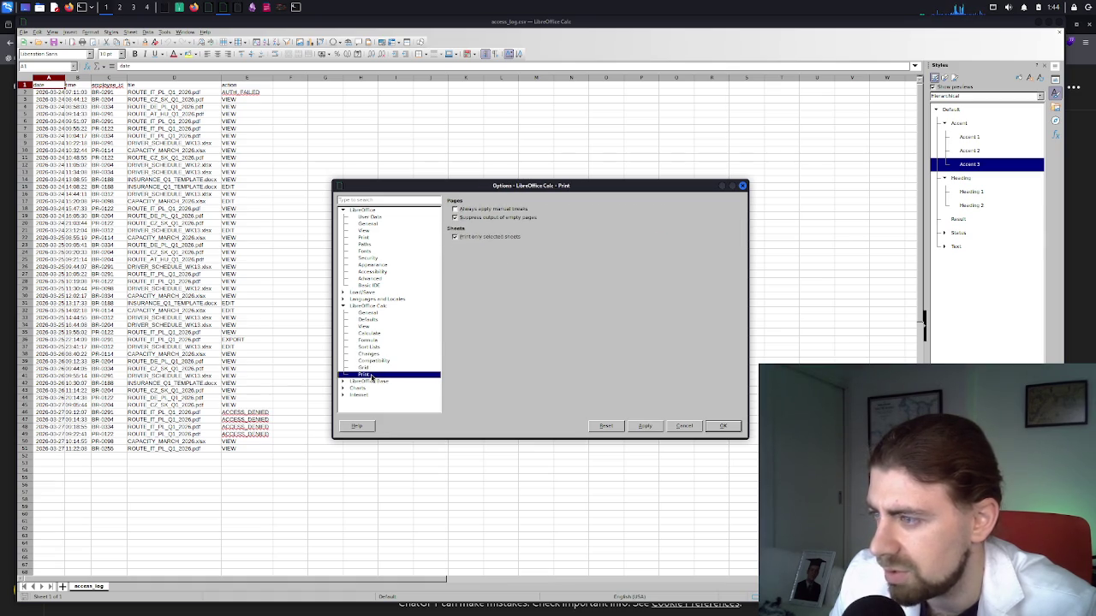
{"action": "left_click", "coordinate": [375, 326]}
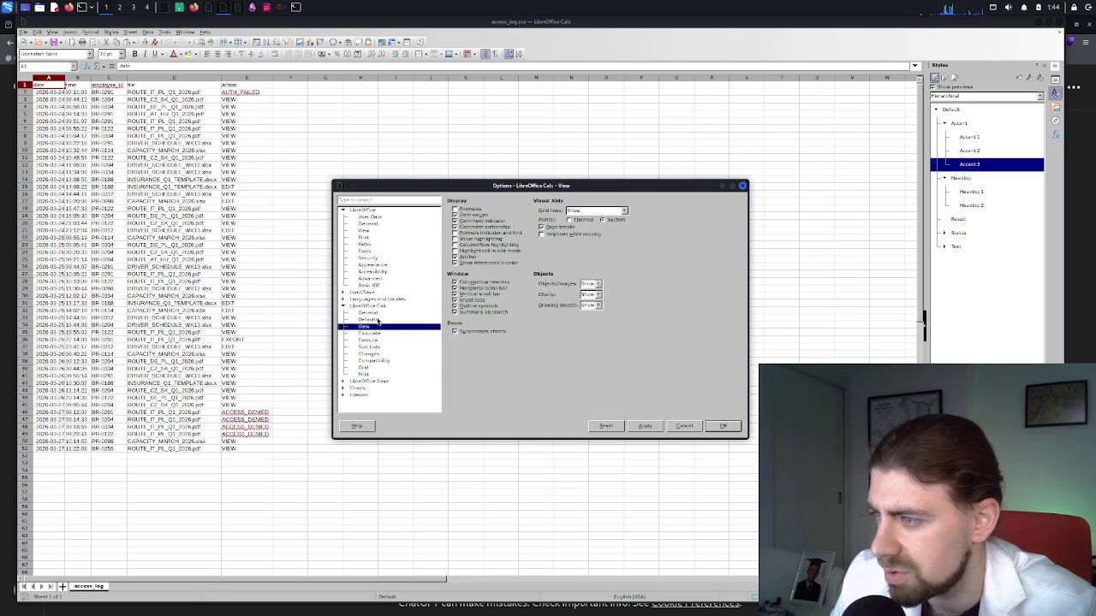
{"action": "left_click", "coordinate": [377, 316]}
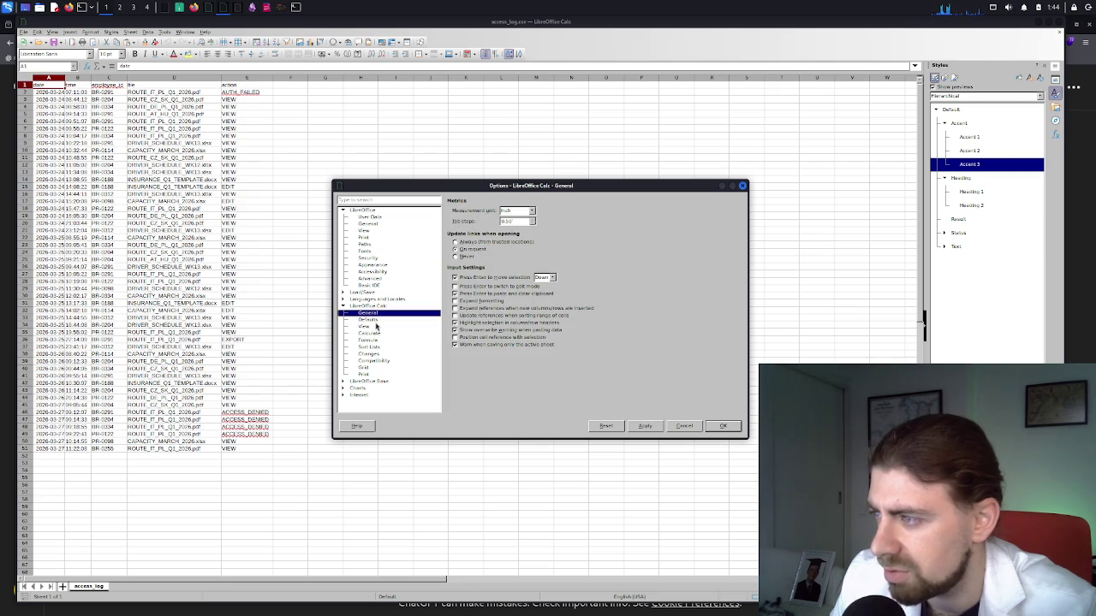
{"action": "left_click", "coordinate": [375, 321]}
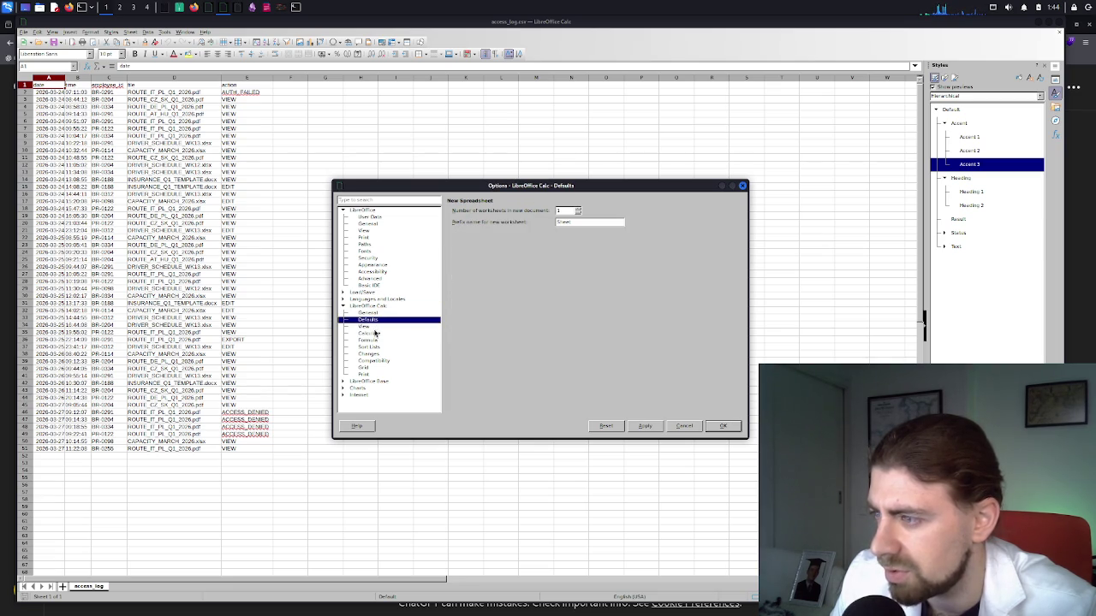
Check Base Databases and Connections, Sort Lists, Calculate and Formula, ending on Calc General
{"action": "left_click", "coordinate": [371, 382]}
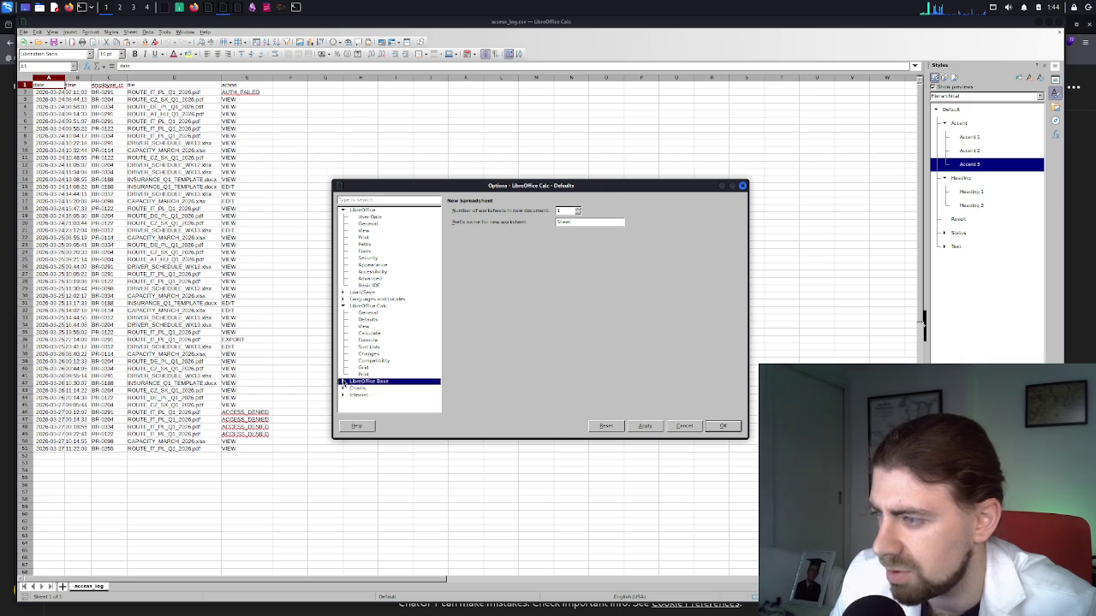
{"action": "left_click", "coordinate": [371, 395]}
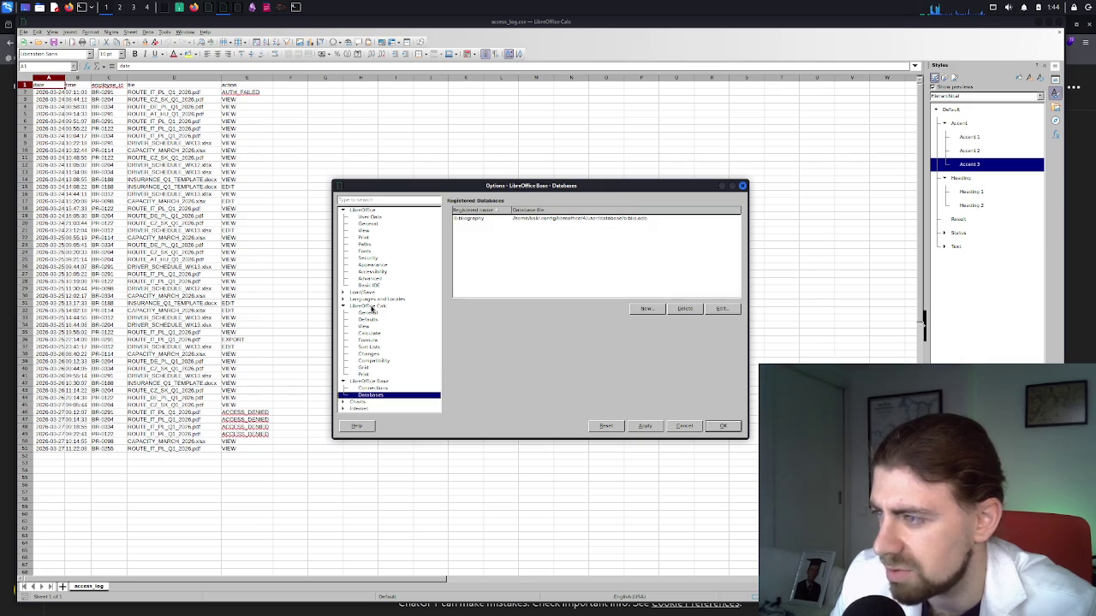
{"action": "left_click", "coordinate": [381, 390]}
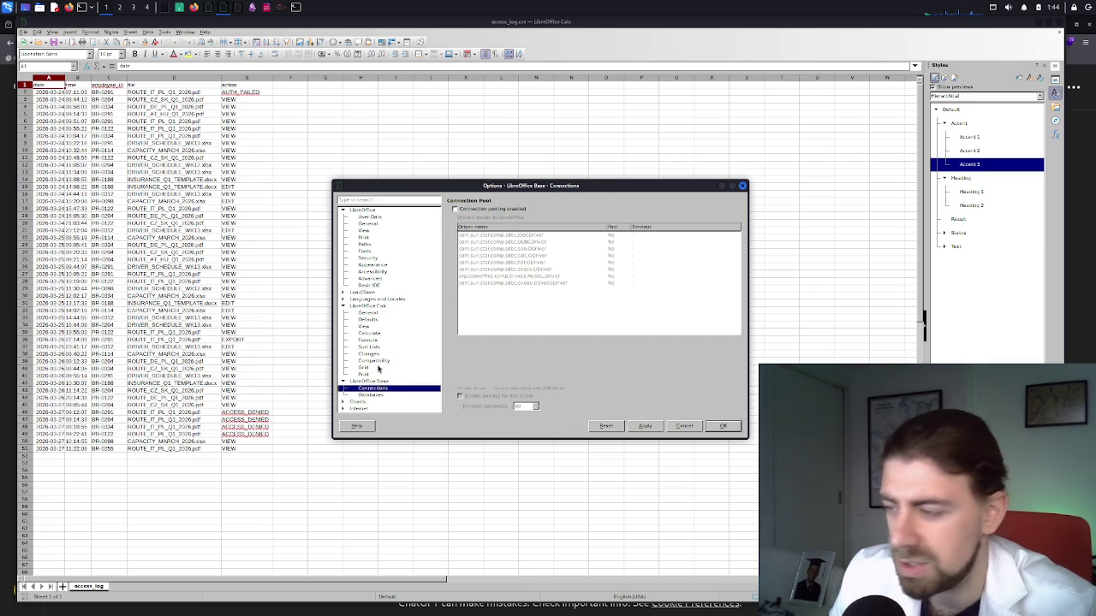
{"action": "left_click", "coordinate": [378, 347]}
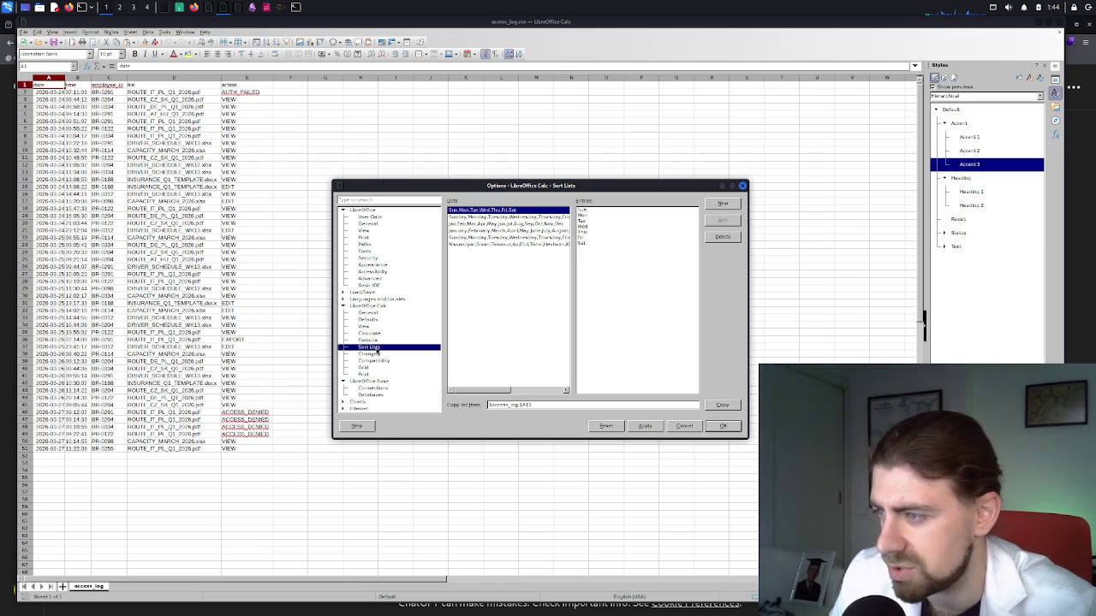
{"action": "left_click", "coordinate": [378, 334]}
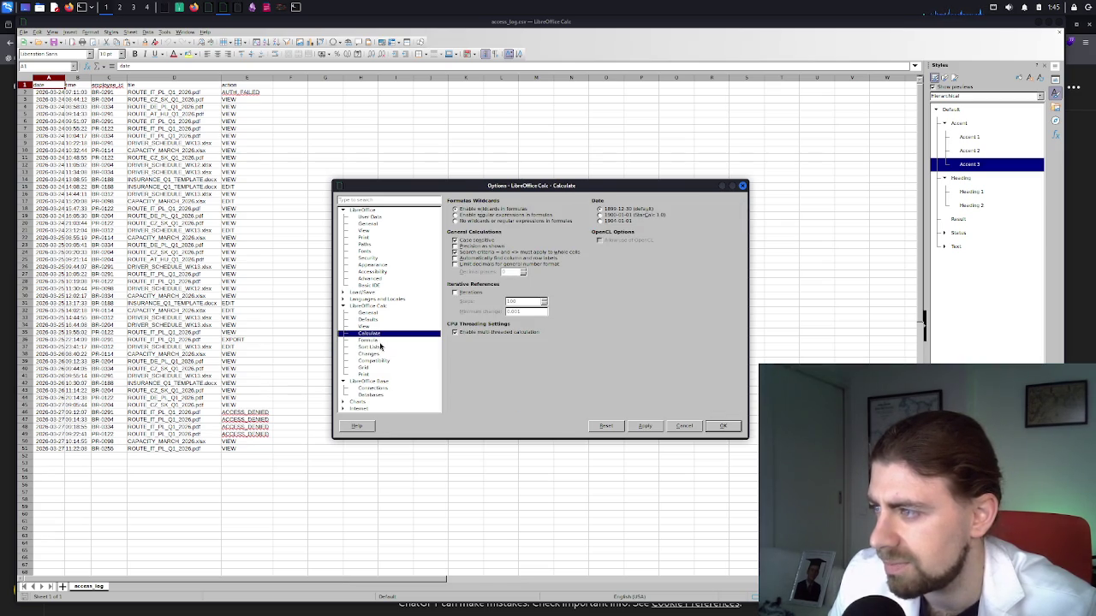
{"action": "left_click", "coordinate": [380, 341]}
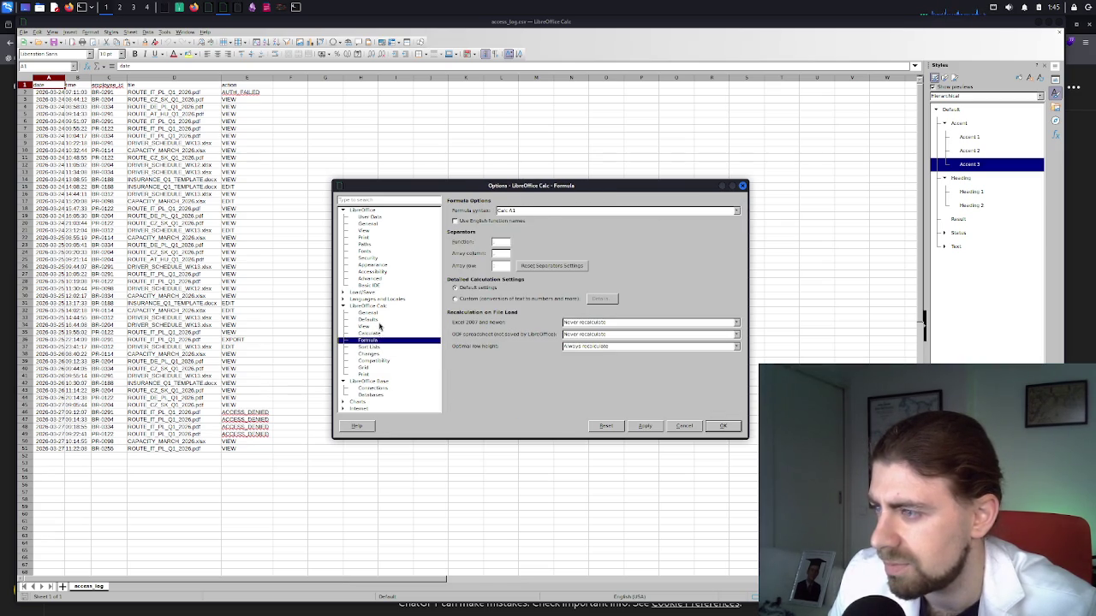
{"action": "left_click", "coordinate": [379, 314]}
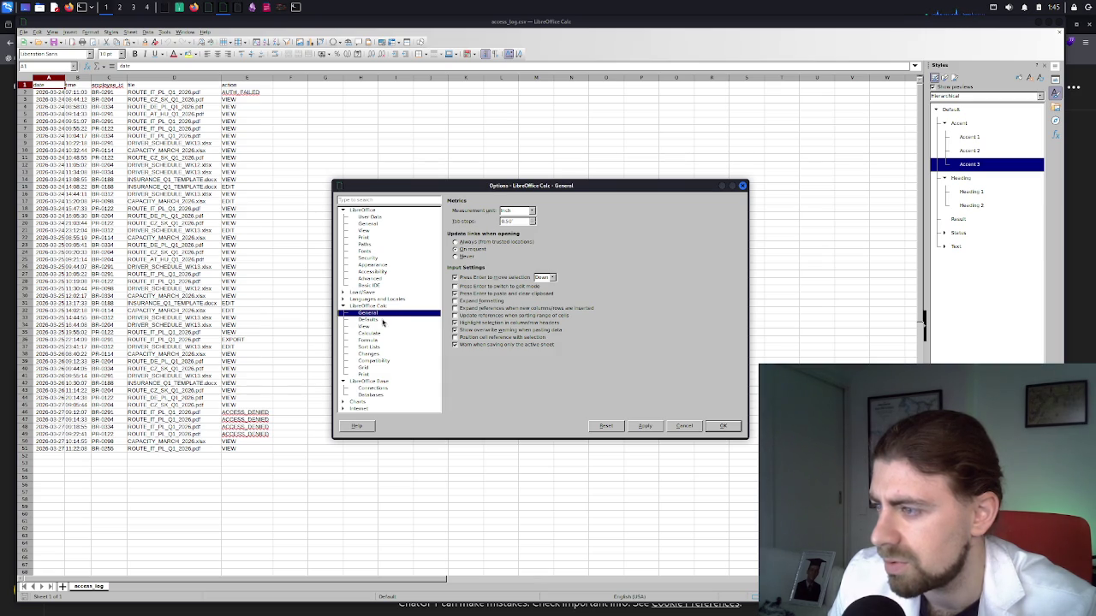
Step through the Calc Defaults, View, Calculate, Formula, Sort Lists, Changes and Compatibility pages
{"action": "left_click", "coordinate": [383, 320]}
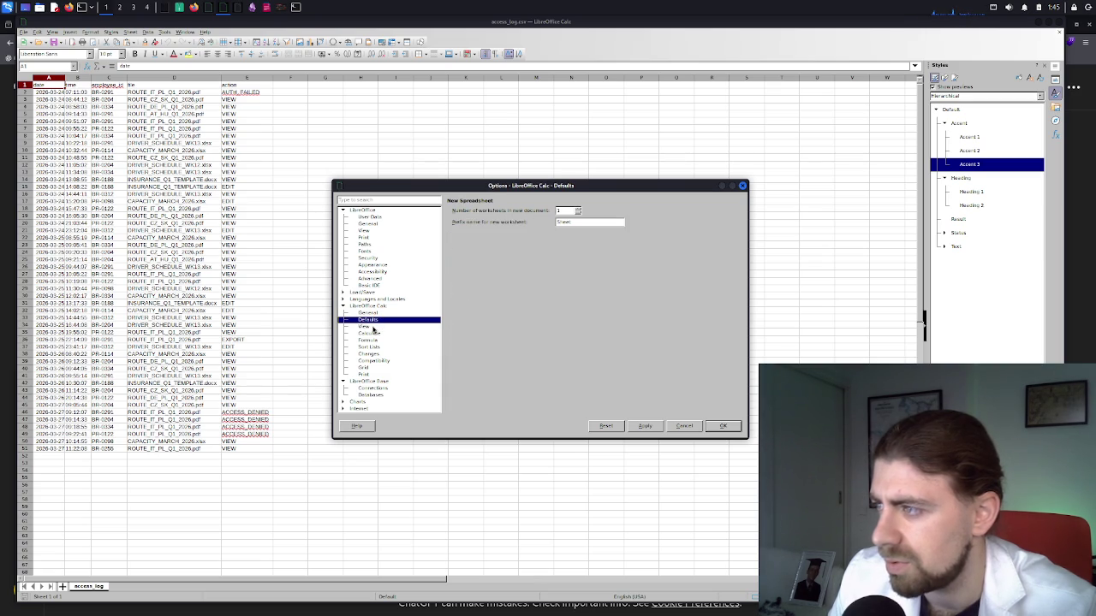
{"action": "left_click", "coordinate": [371, 331]}
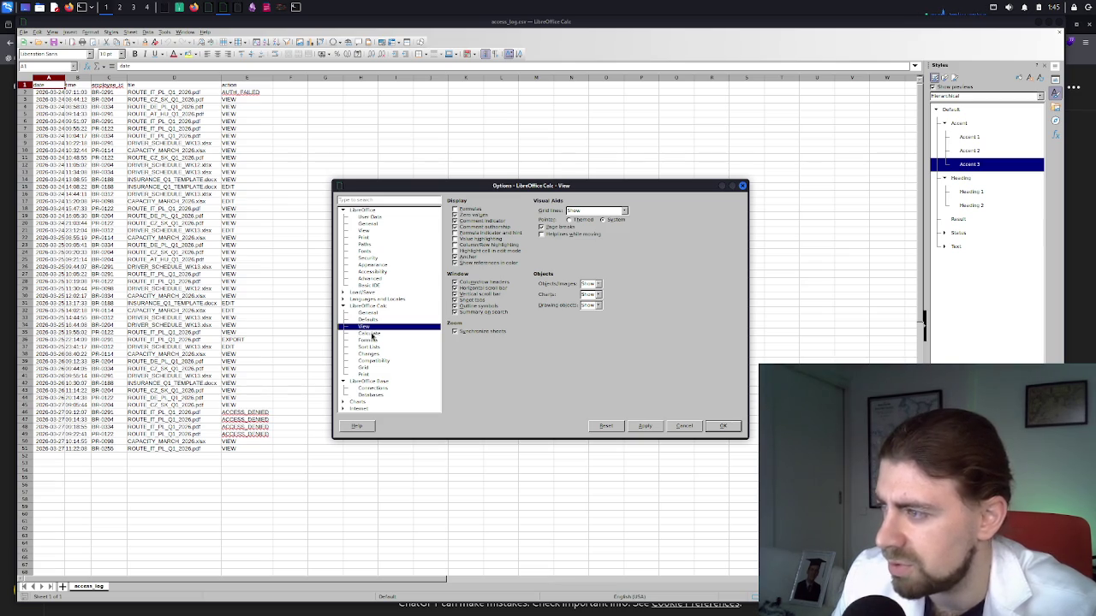
{"action": "left_click", "coordinate": [369, 333]}
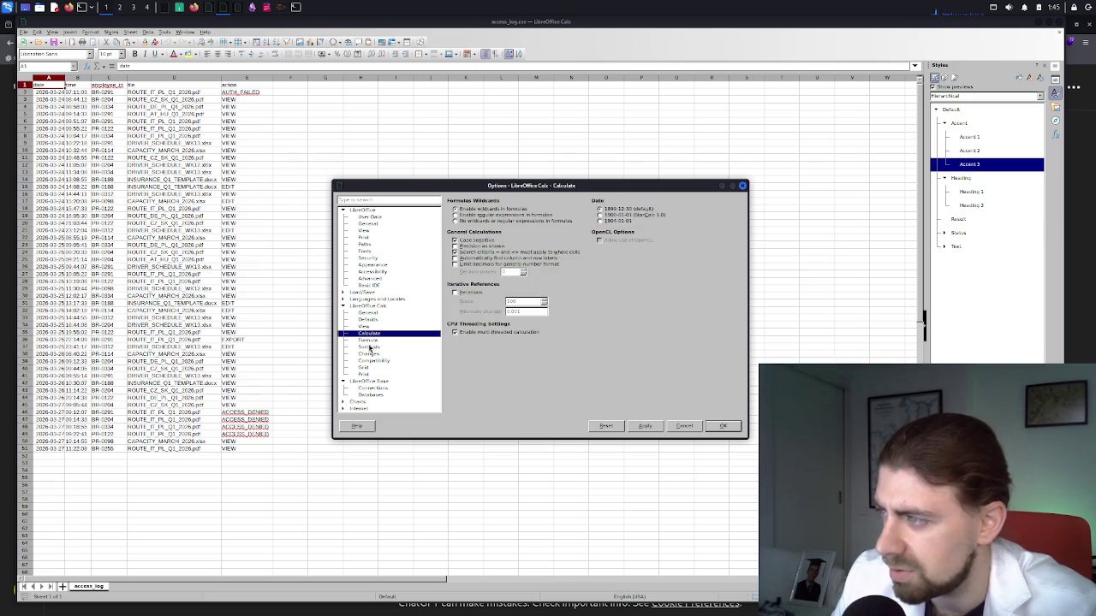
{"action": "left_click", "coordinate": [368, 342]}
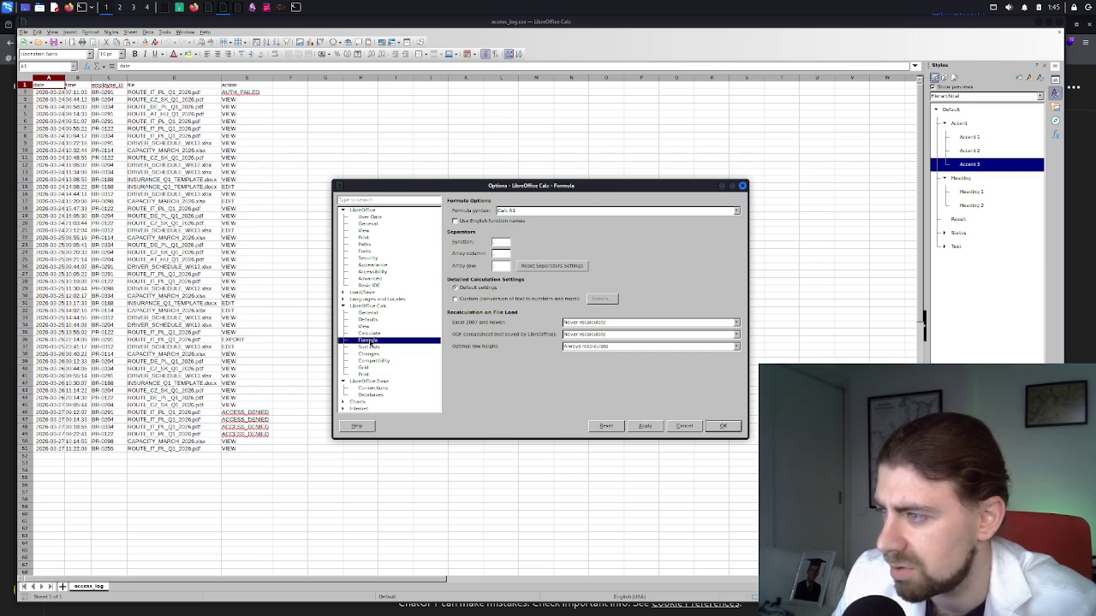
{"action": "left_click", "coordinate": [369, 347]}
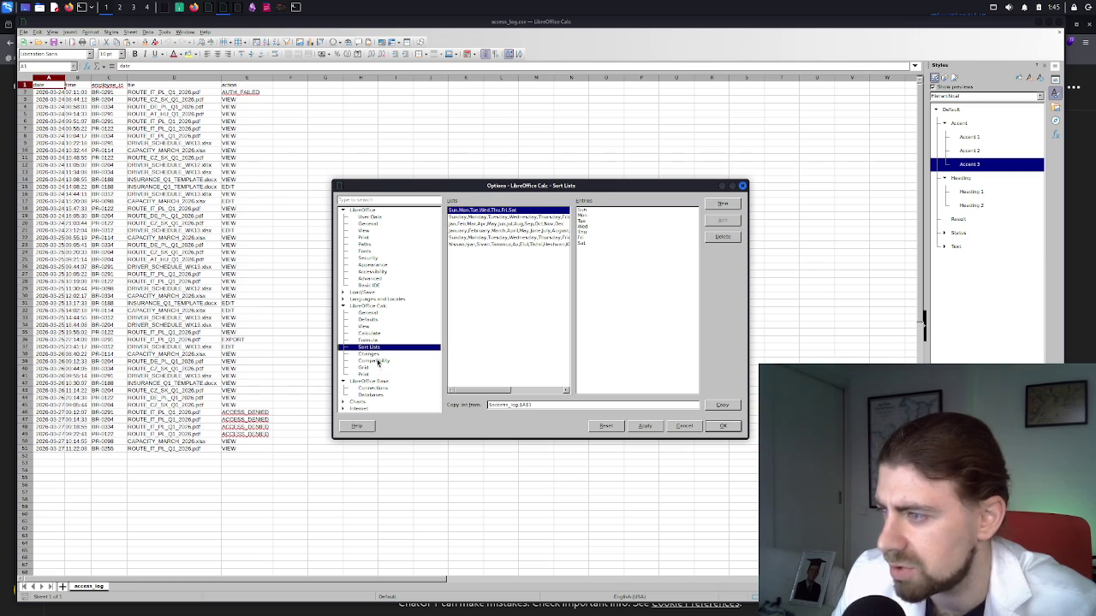
{"action": "left_click", "coordinate": [369, 354]}
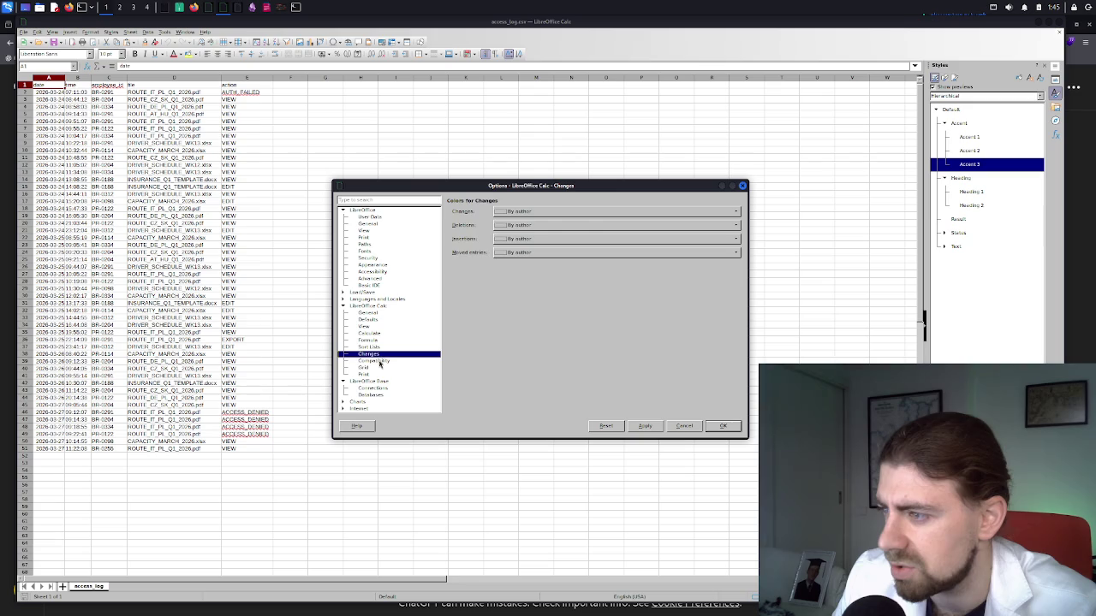
{"action": "left_click", "coordinate": [380, 363]}
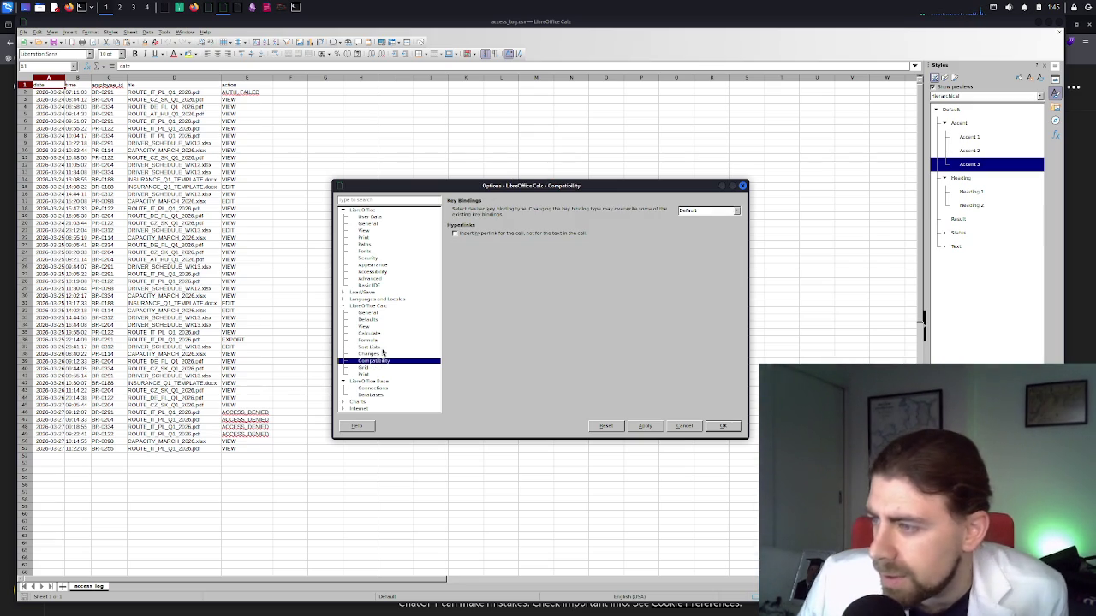
Leave the key binding scheme on Default, pass Grid and Print, and show LibreOffice > Appearance
{"action": "left_click", "coordinate": [718, 212]}
{"action": "left_click", "coordinate": [717, 212]}
{"action": "left_click", "coordinate": [406, 369]}
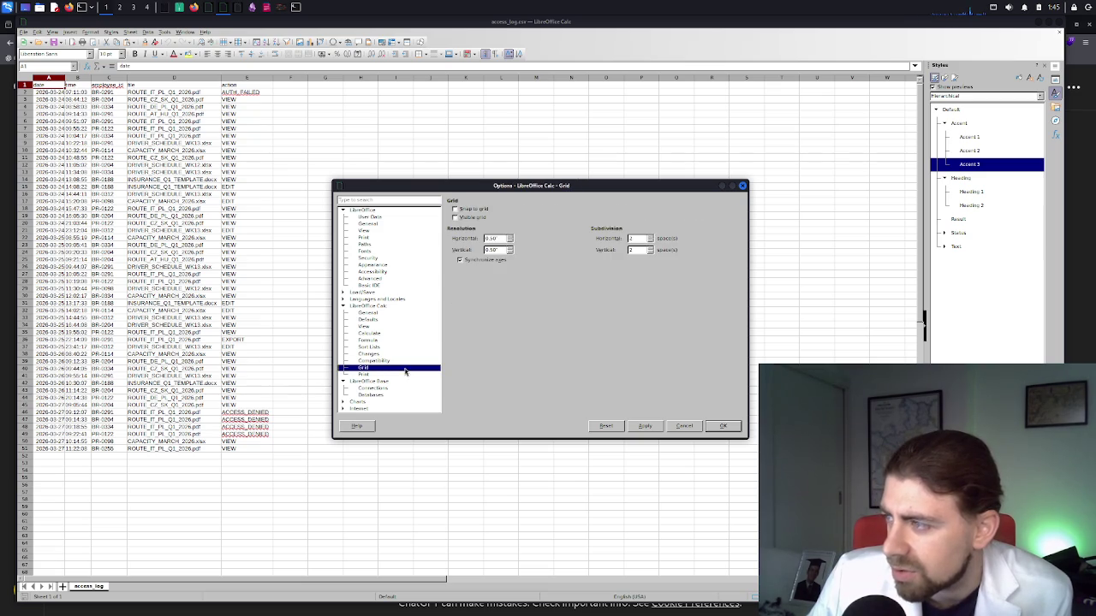
{"action": "left_click", "coordinate": [399, 375]}
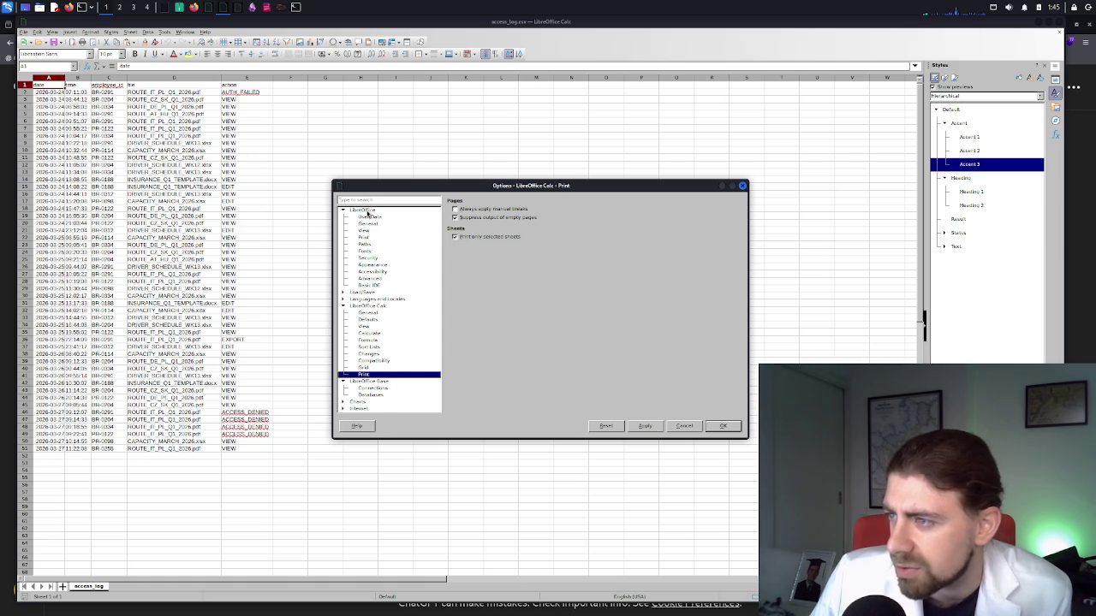
{"action": "left_click", "coordinate": [379, 265]}
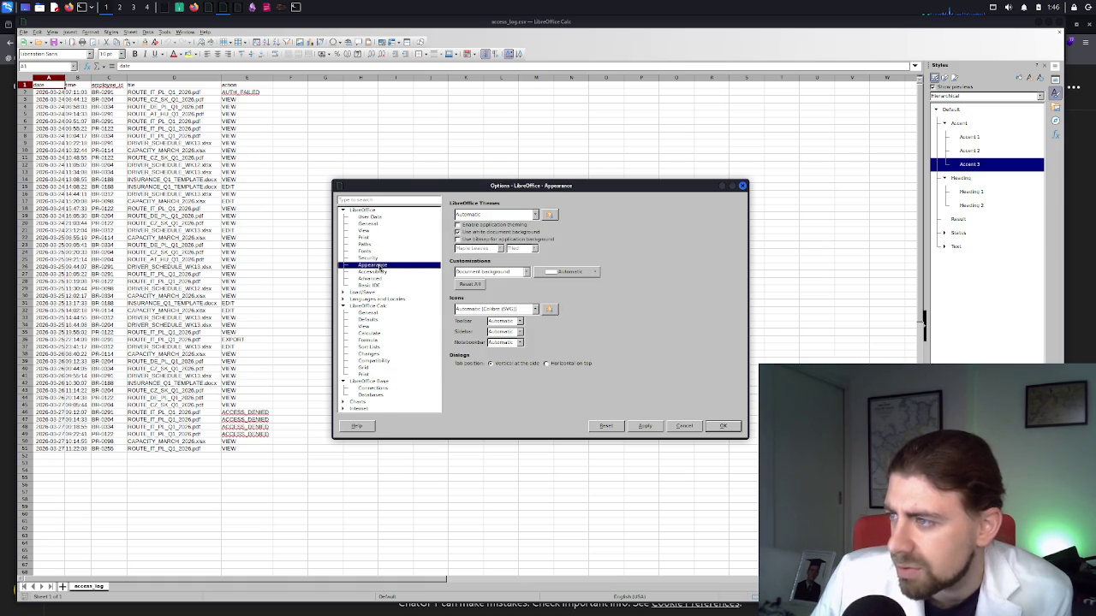
Select the Dark theme, enable application theming, apply it, and confirm Options with OK
{"action": "left_click", "coordinate": [518, 216]}
{"action": "left_click", "coordinate": [511, 241]}
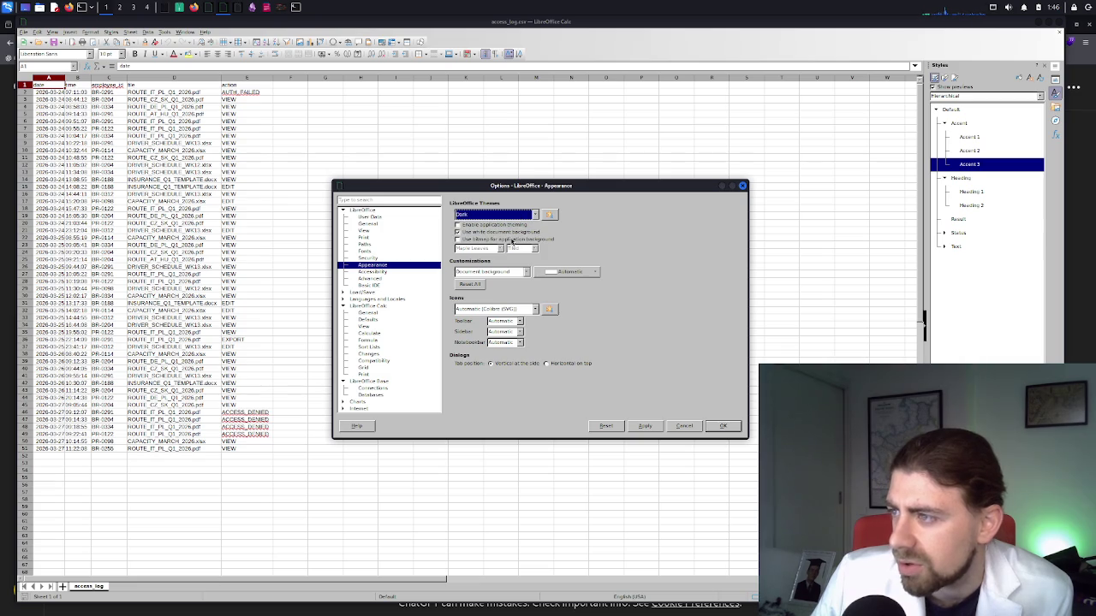
{"action": "left_click", "coordinate": [646, 427]}
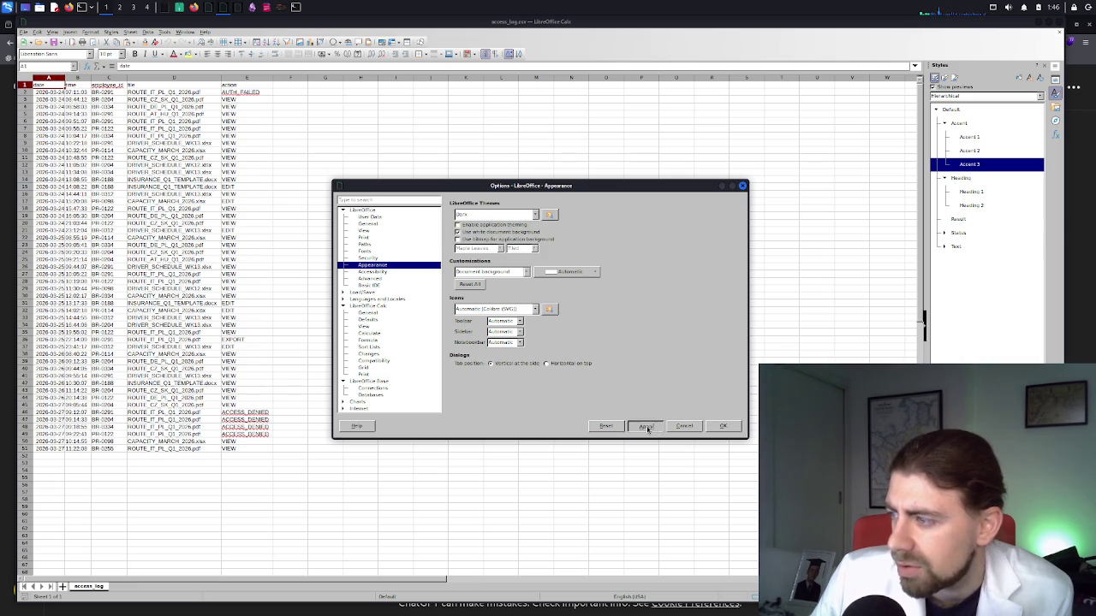
{"action": "left_click", "coordinate": [522, 216]}
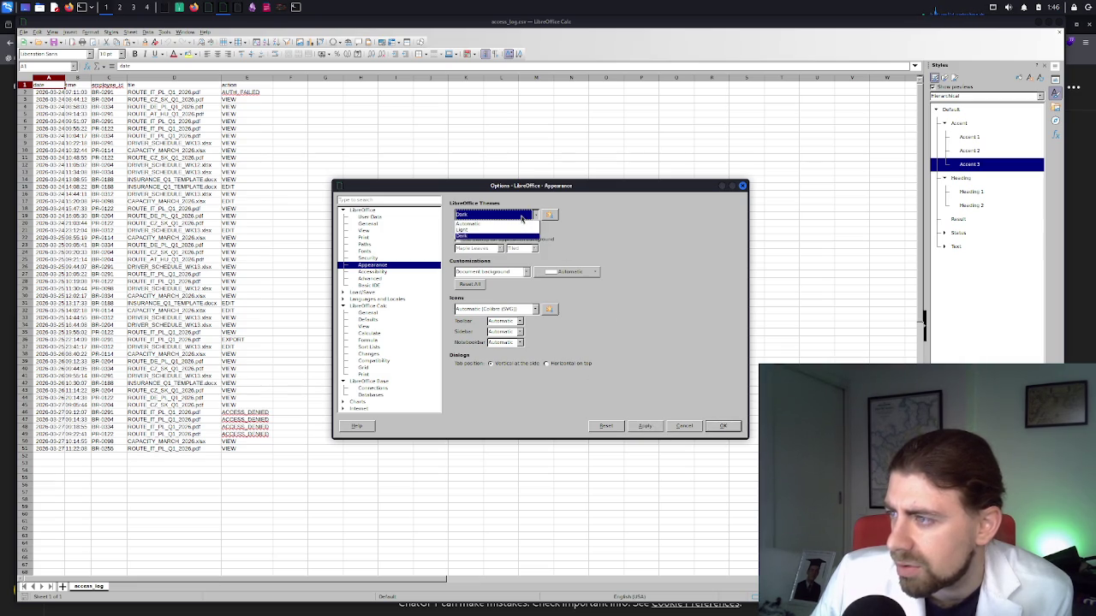
{"action": "left_click", "coordinate": [522, 216]}
{"action": "left_click", "coordinate": [522, 226]}
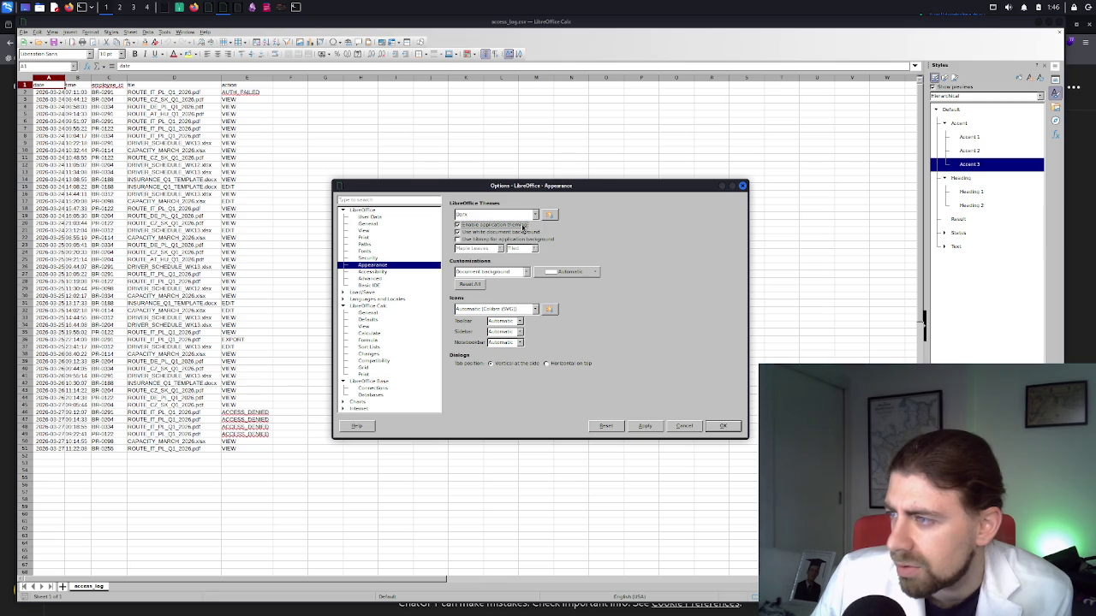
{"action": "left_click", "coordinate": [650, 428]}
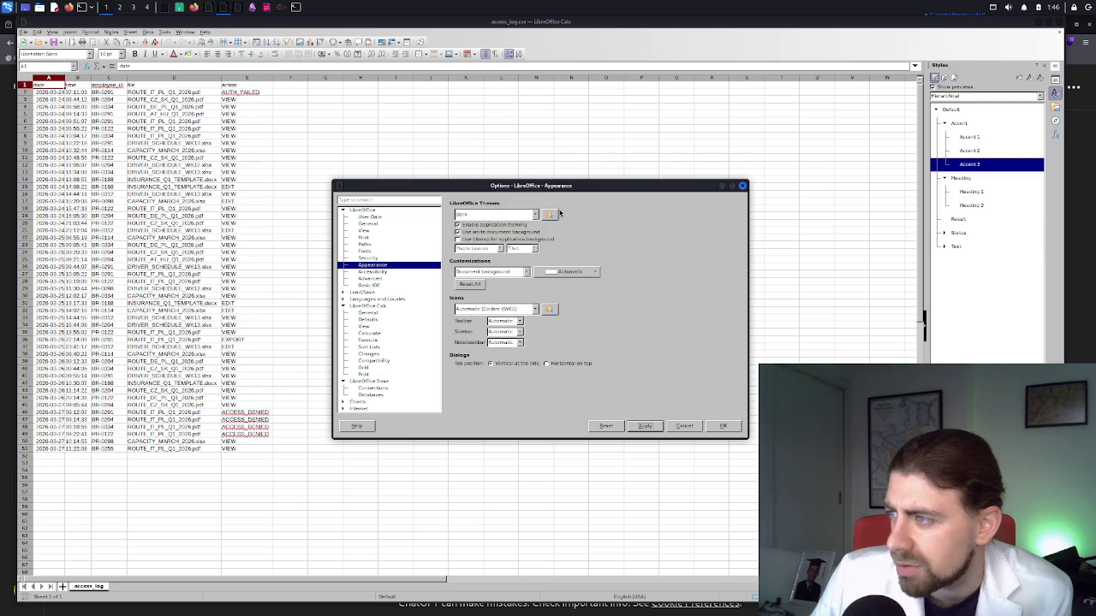
{"action": "left_click", "coordinate": [534, 215]}
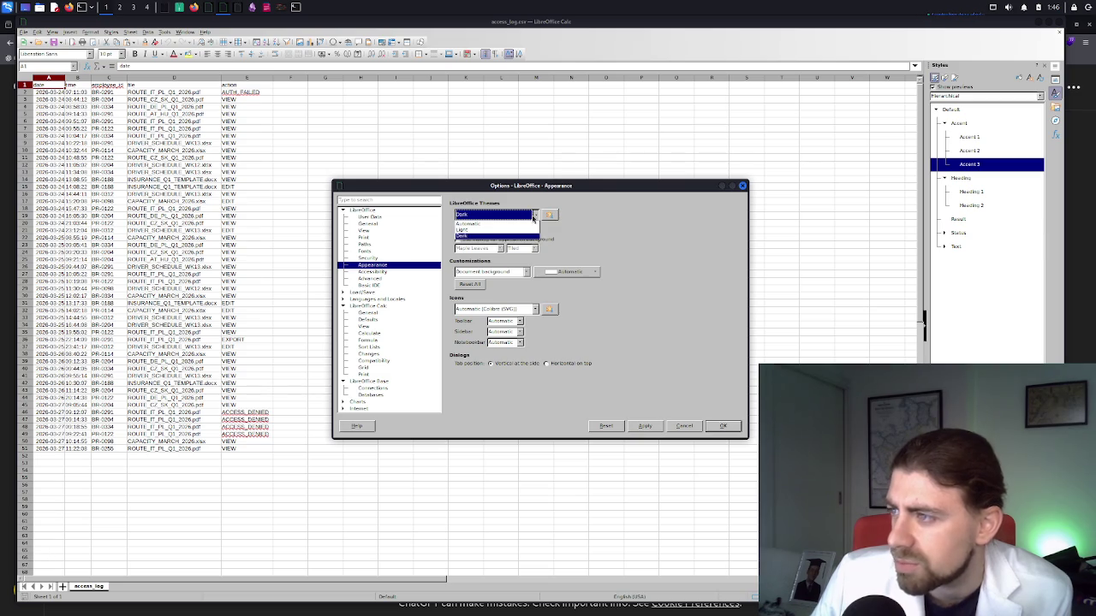
{"action": "left_click", "coordinate": [534, 217]}
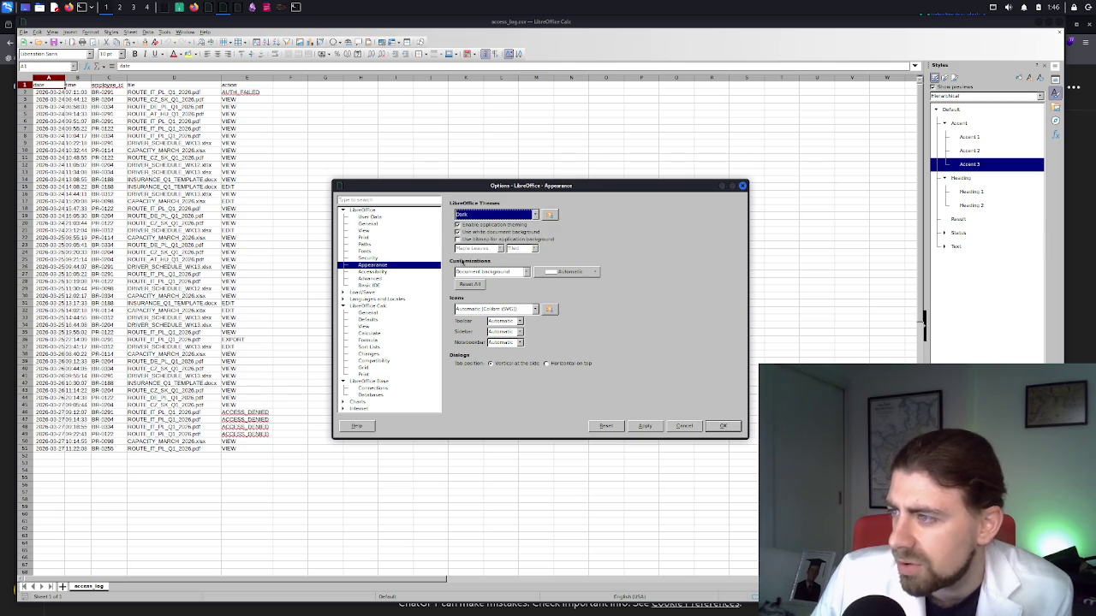
{"action": "left_click", "coordinate": [487, 216]}
{"action": "left_click", "coordinate": [487, 219]}
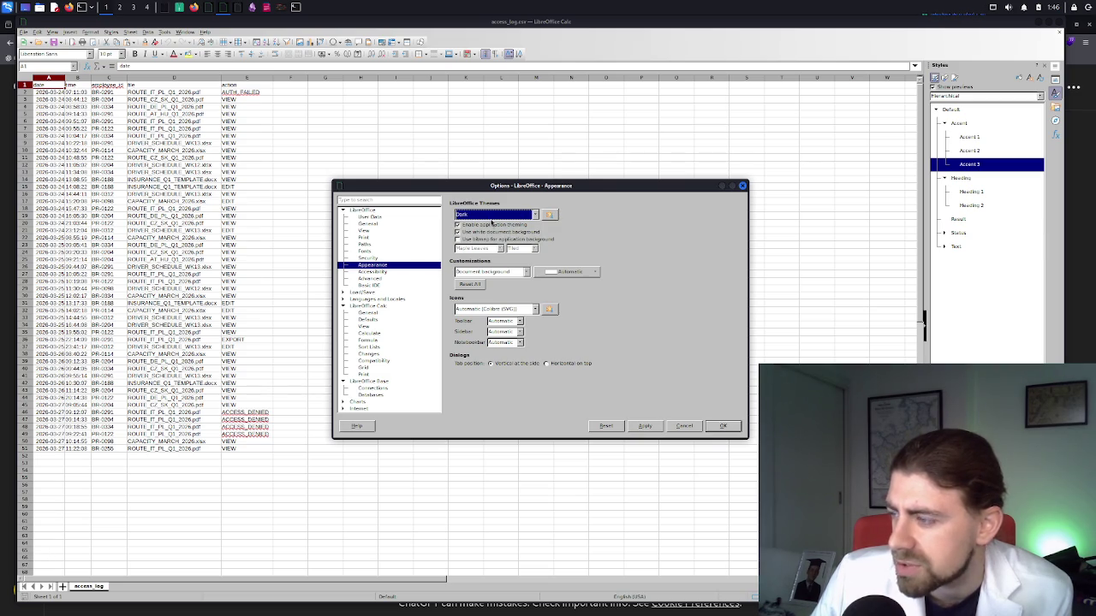
{"action": "left_click", "coordinate": [714, 426]}
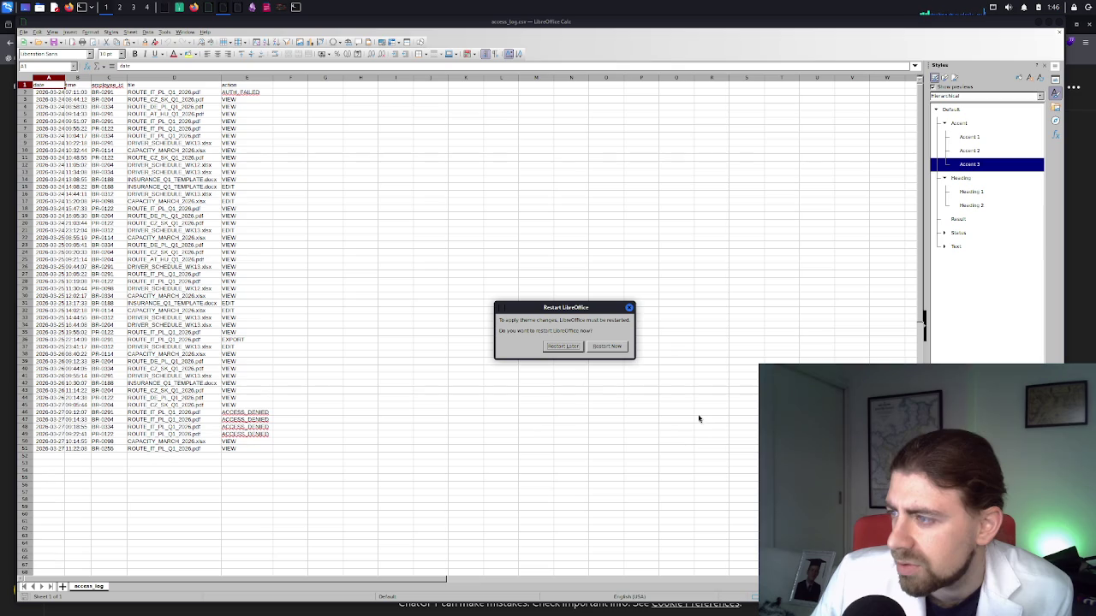
Restart LibreOffice now, accept employees.csv's Text Import settings, and dismiss the Tip of the Day
{"action": "left_click", "coordinate": [594, 346]}
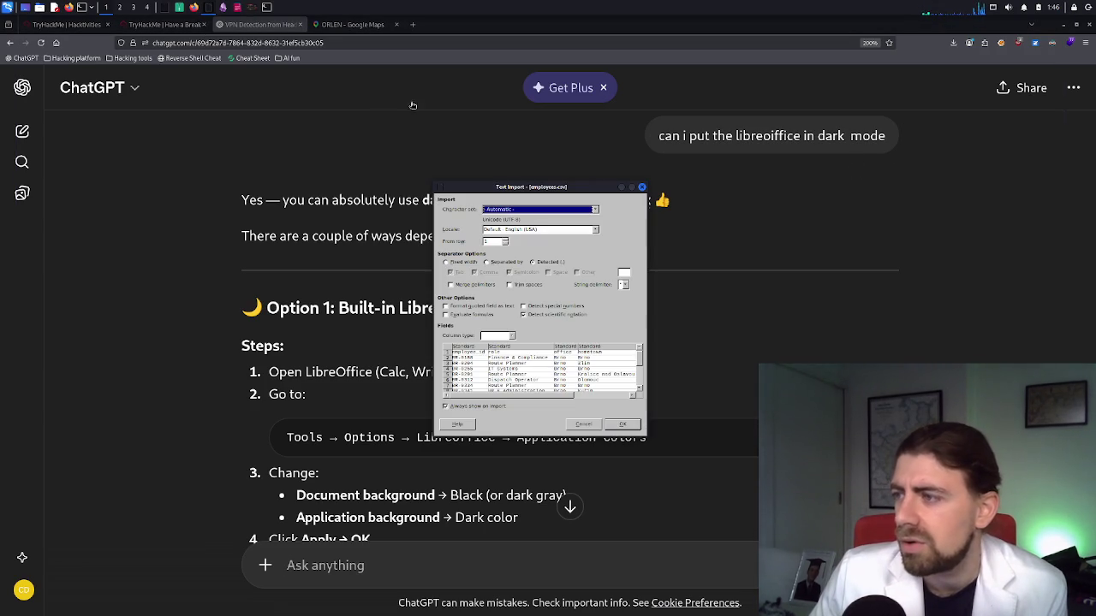
{"action": "left_click", "coordinate": [616, 423]}
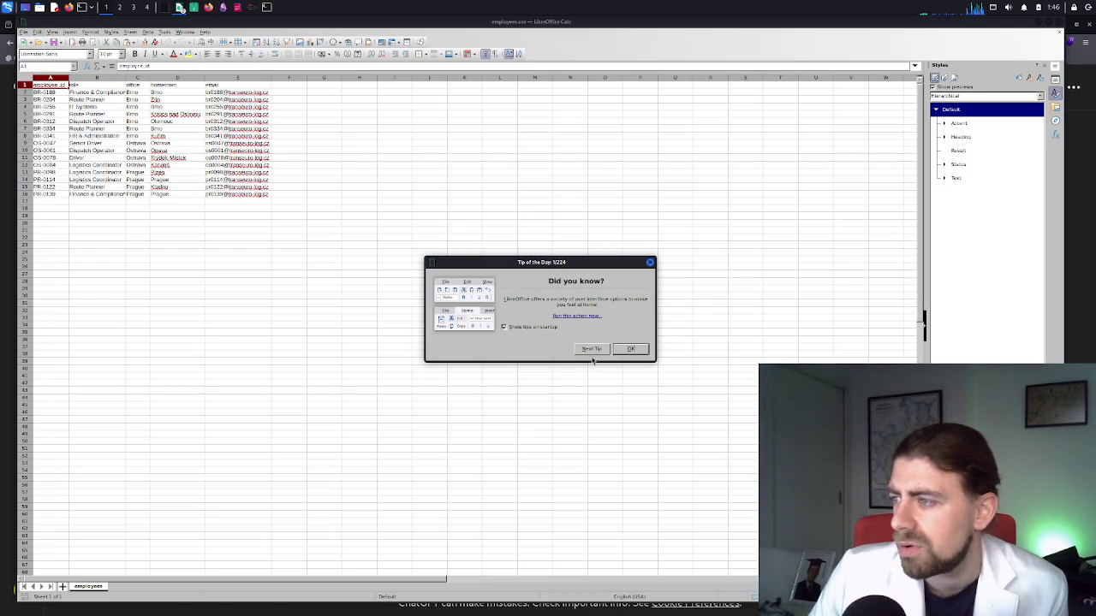
{"action": "left_click", "coordinate": [629, 349]}
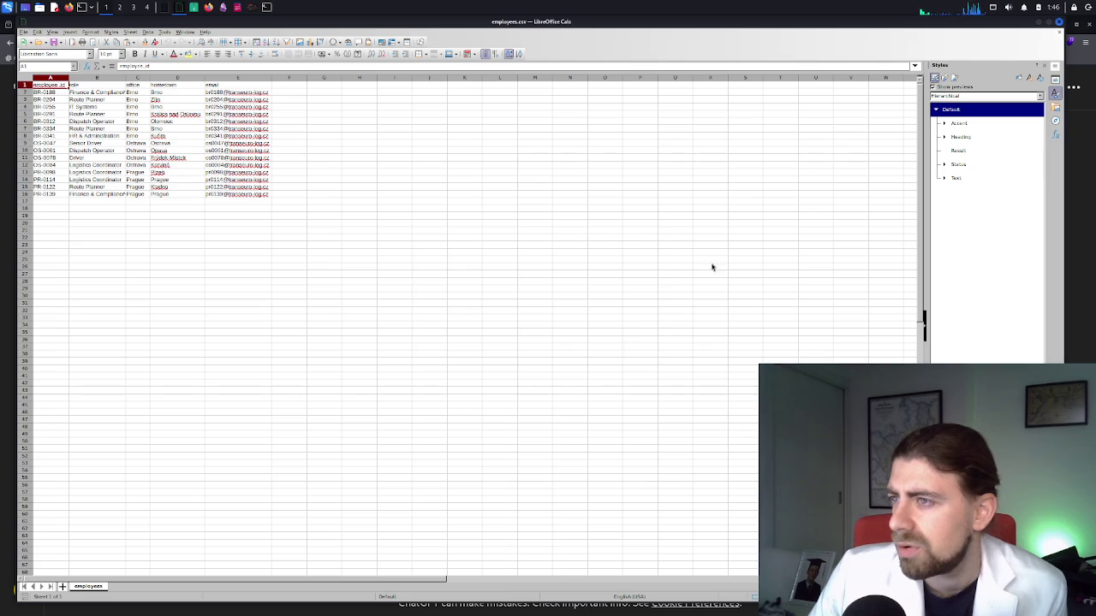
Minimize the employees spreadsheet and bring back the memo PDF and transeuro_data archive
{"action": "left_click", "coordinate": [1051, 24]}
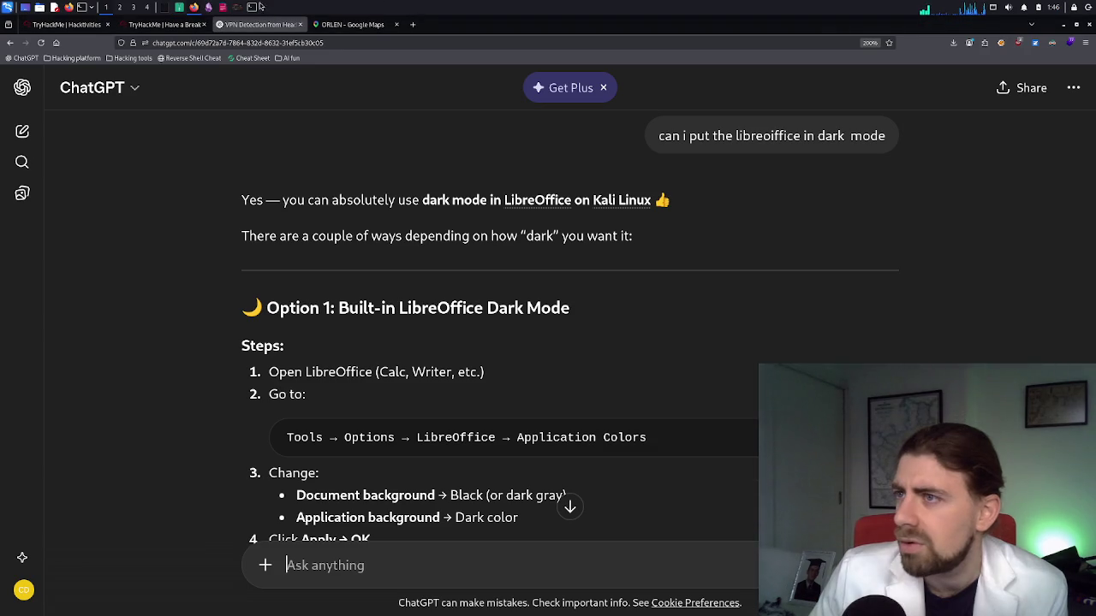
{"action": "left_click", "coordinate": [166, 8]}
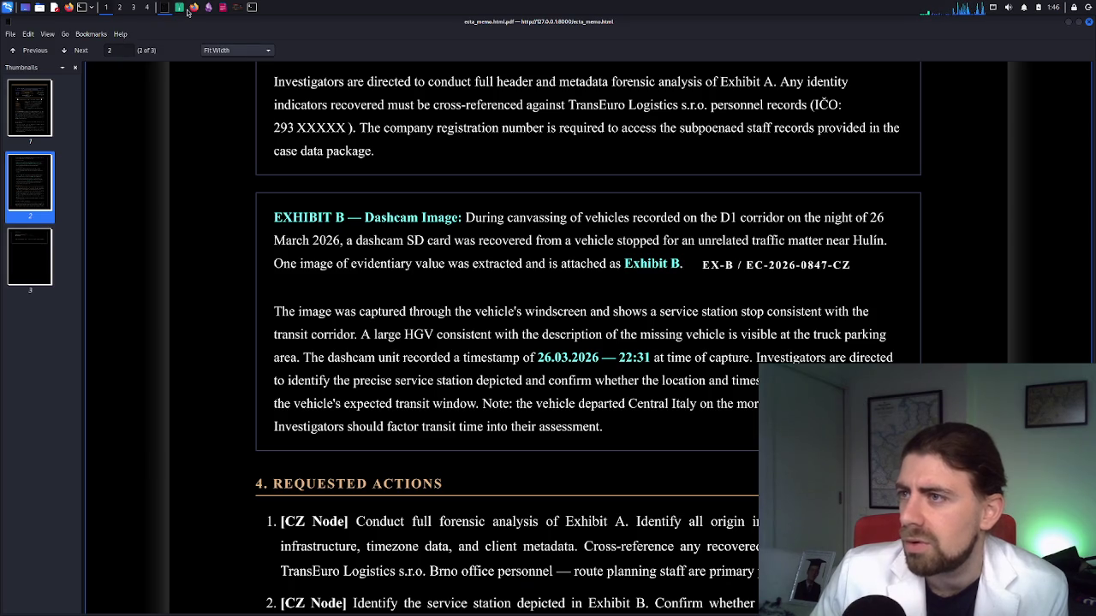
{"action": "left_click", "coordinate": [189, 9]}
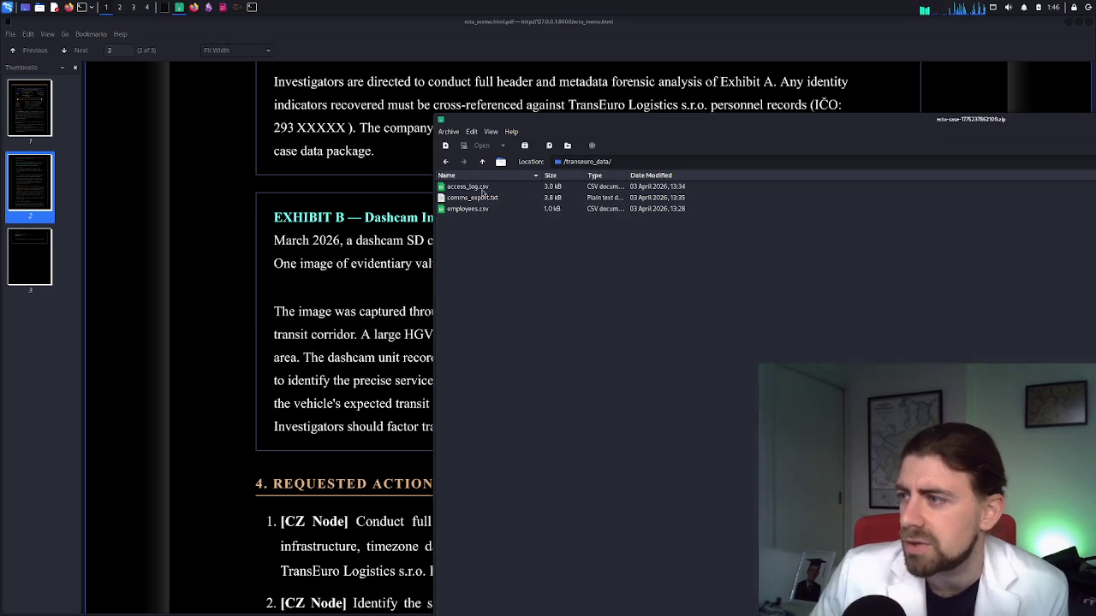
Open access_log.csv from transeuro_data with LibreOffice Calc, accepting the Text Import defaults
{"action": "left_click", "coordinate": [481, 190]}
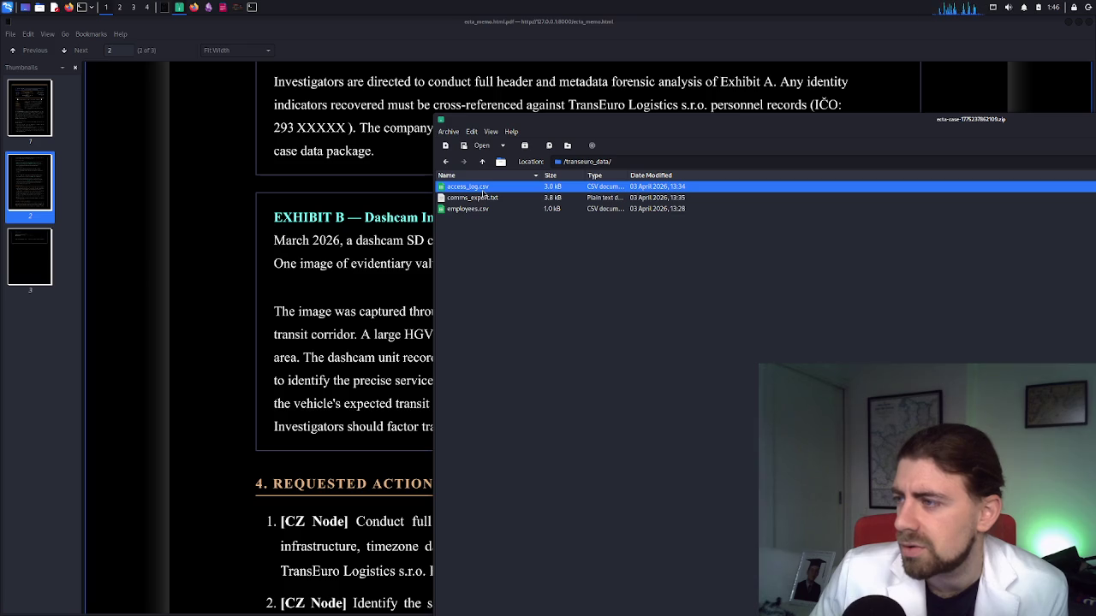
{"action": "right_click", "coordinate": [484, 194]}
{"action": "left_click", "coordinate": [506, 211]}
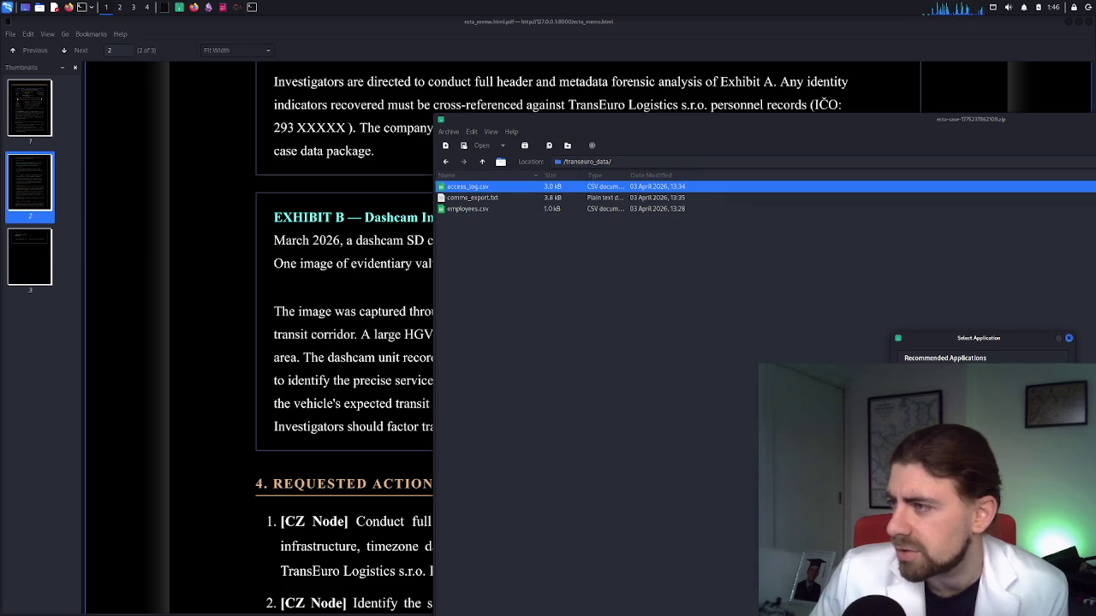
{"action": "key", "text": "Return"}
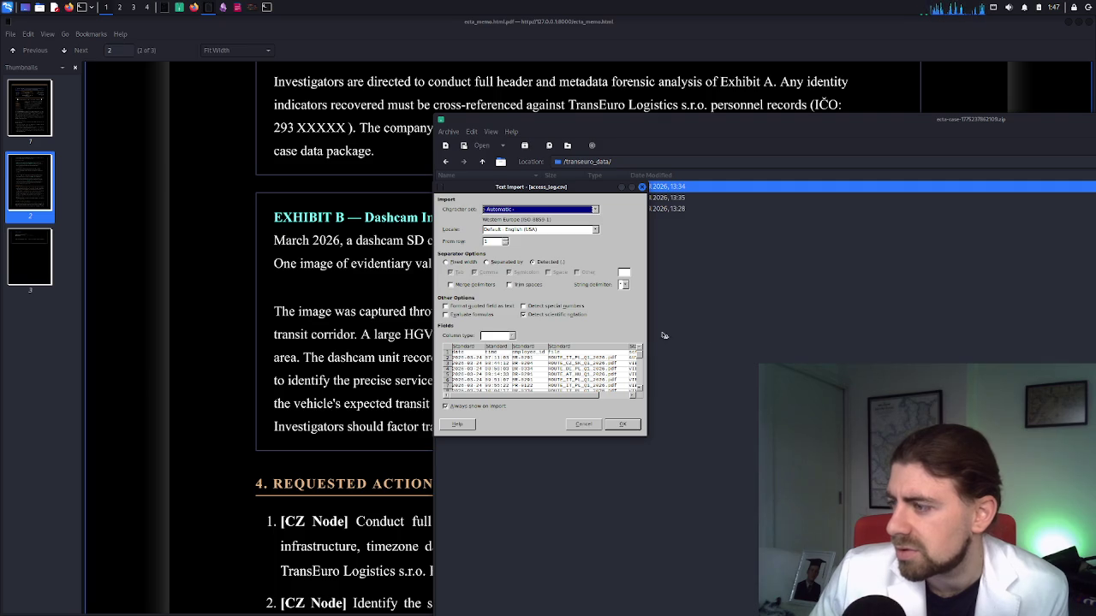
{"action": "left_click", "coordinate": [627, 423]}
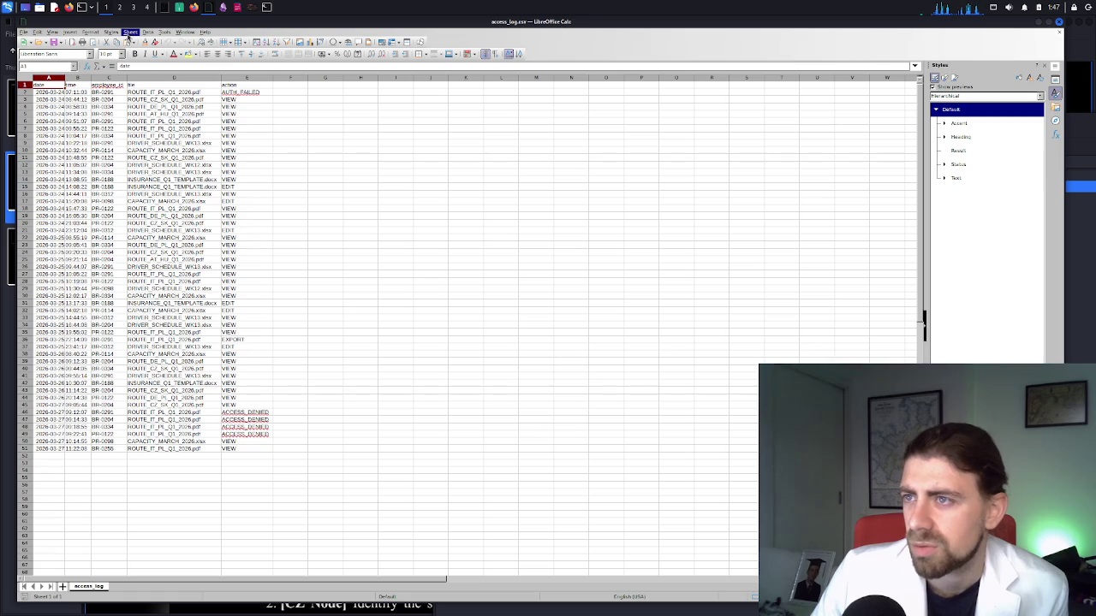
Return to Tools > Options > Appearance, leaving the theme set to Dark
{"action": "left_click", "coordinate": [131, 32]}
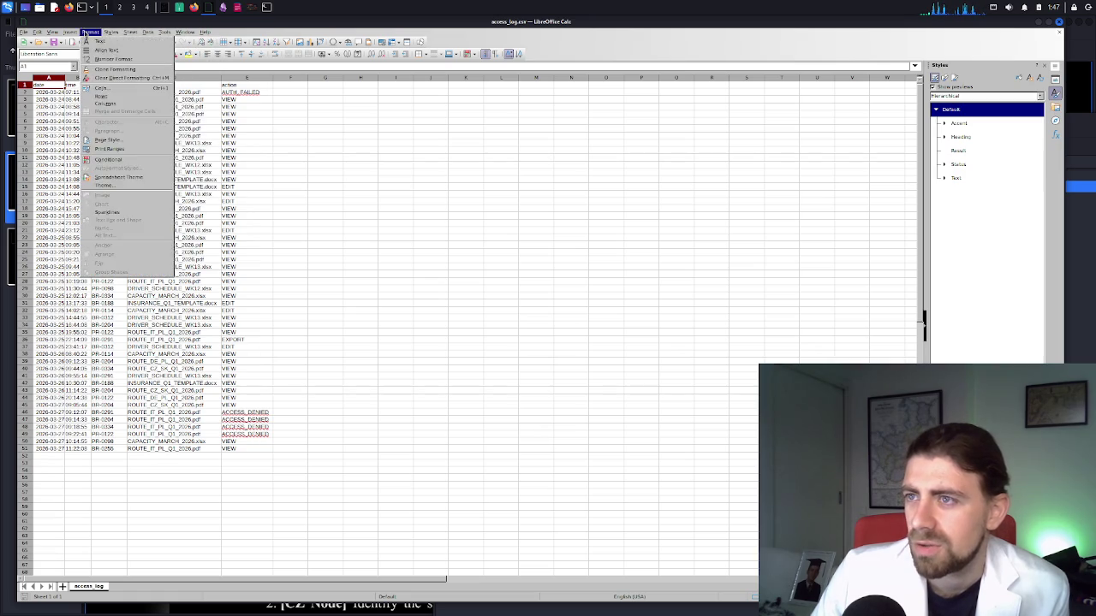
{"action": "mouse_move", "coordinate": [52, 32]}
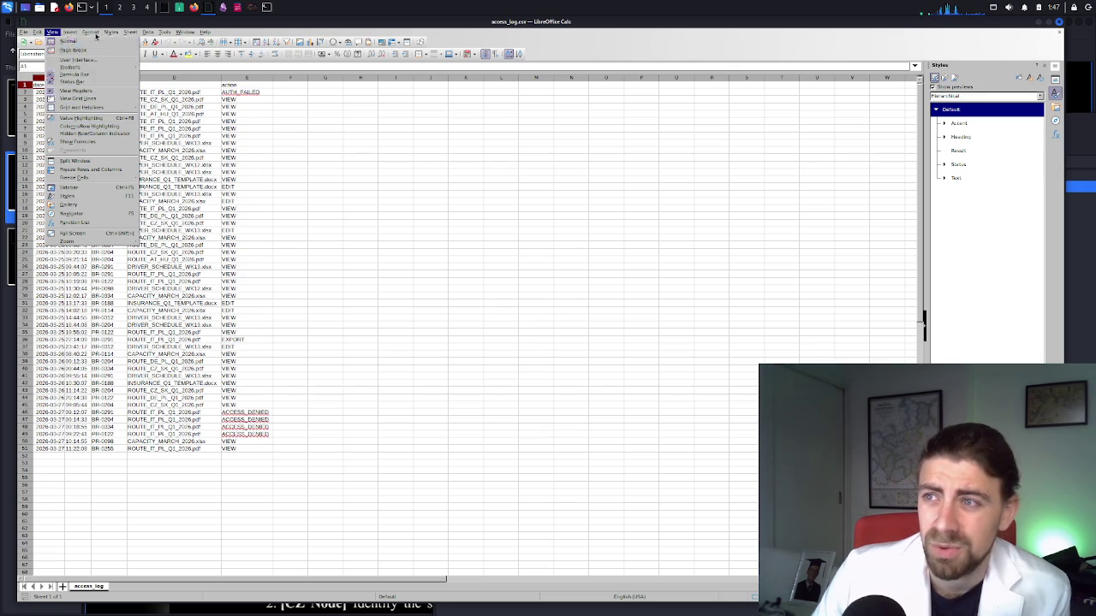
{"action": "mouse_move", "coordinate": [165, 33]}
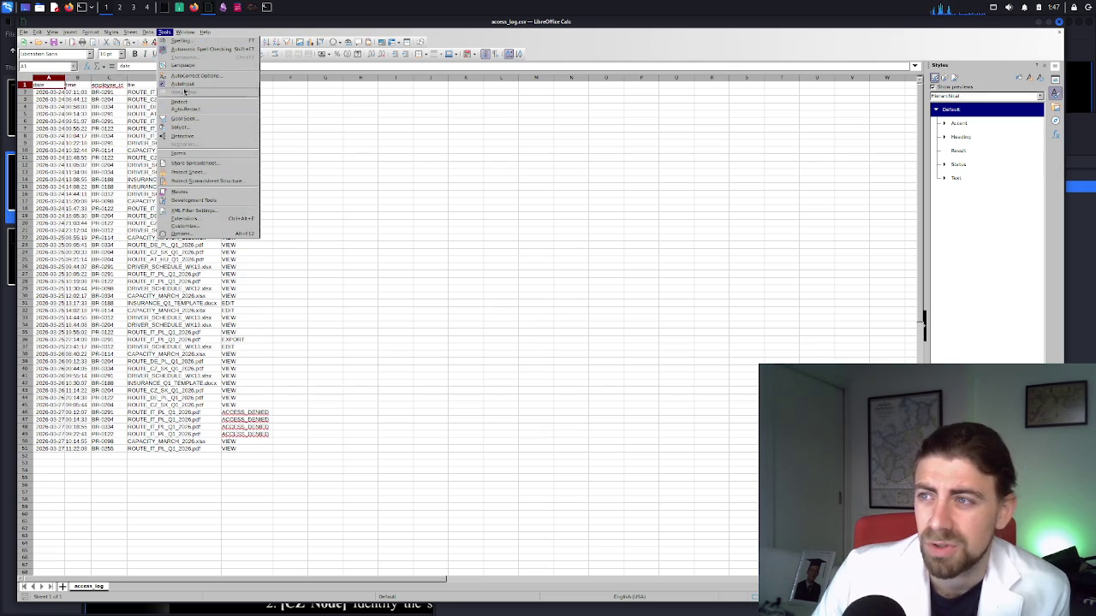
{"action": "mouse_move", "coordinate": [186, 67]}
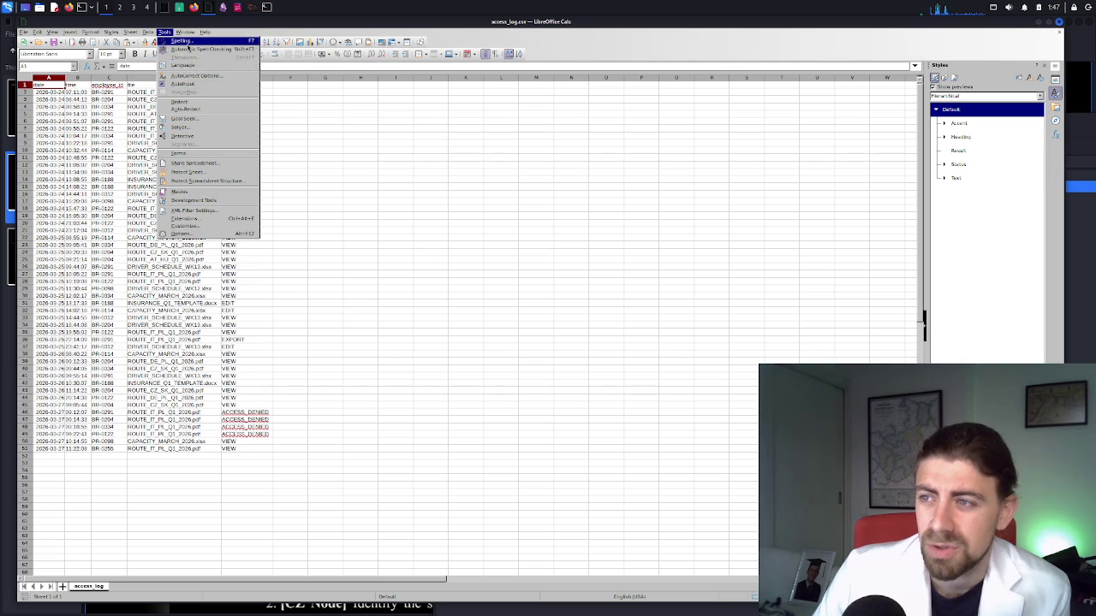
{"action": "left_click", "coordinate": [190, 236]}
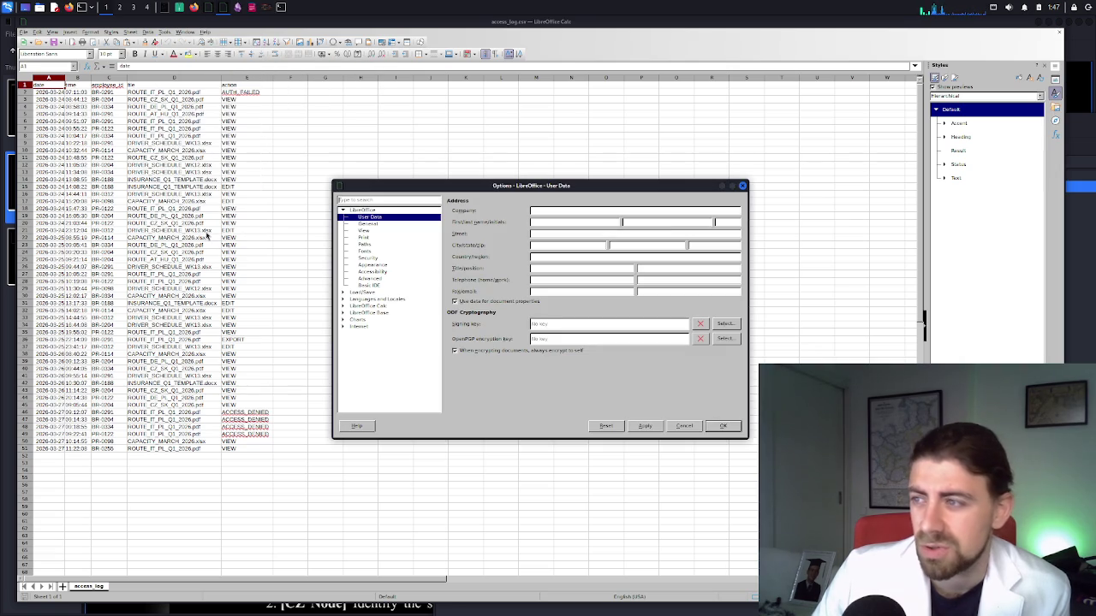
{"action": "left_click", "coordinate": [372, 231]}
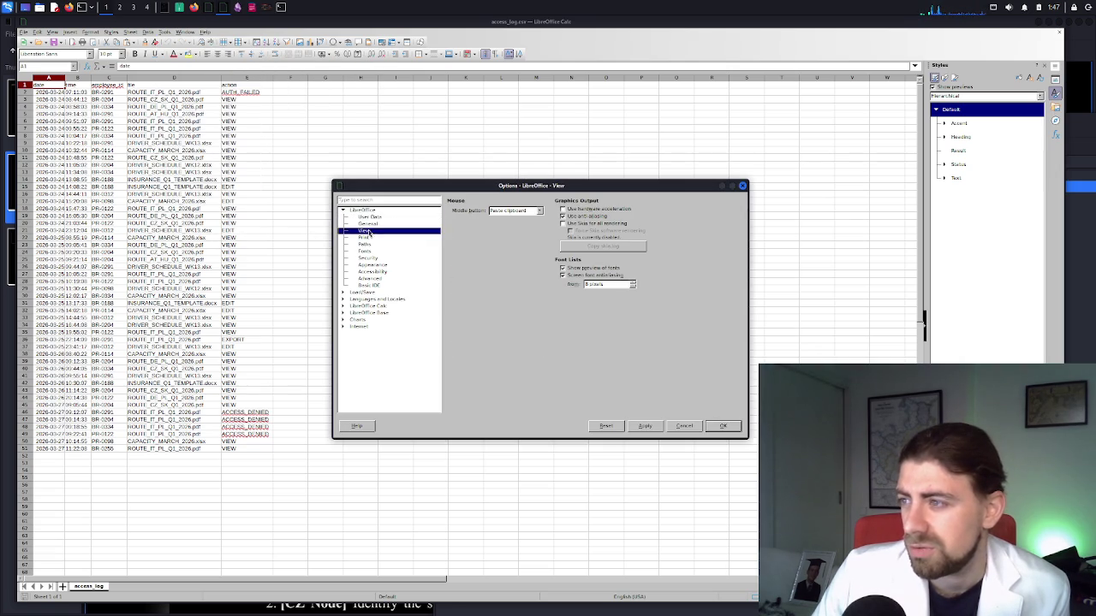
{"action": "left_click", "coordinate": [381, 266]}
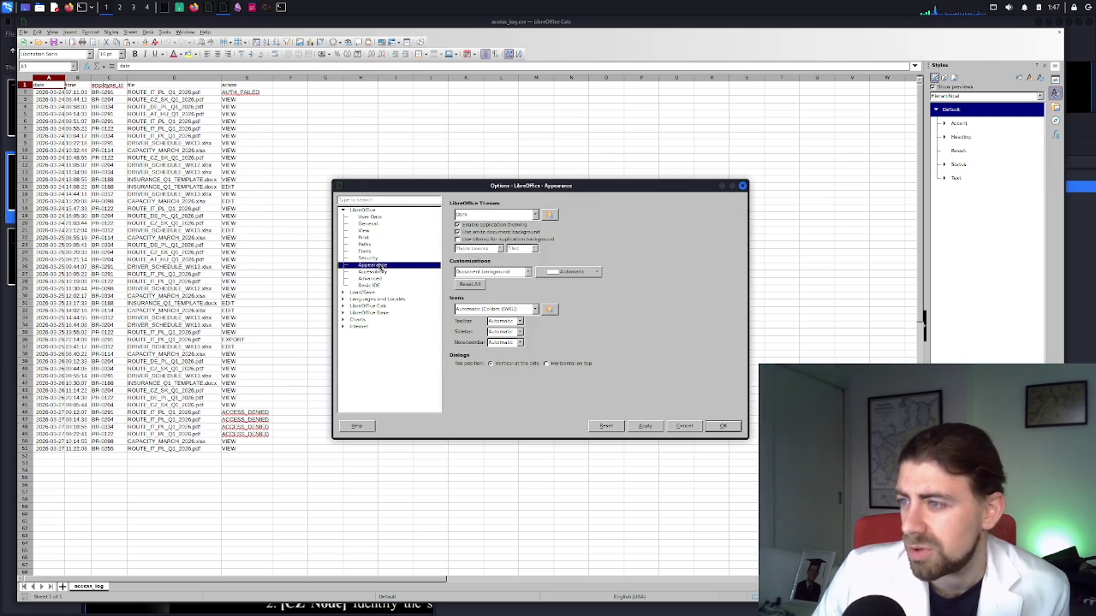
{"action": "left_click", "coordinate": [488, 214]}
{"action": "left_click", "coordinate": [496, 215]}
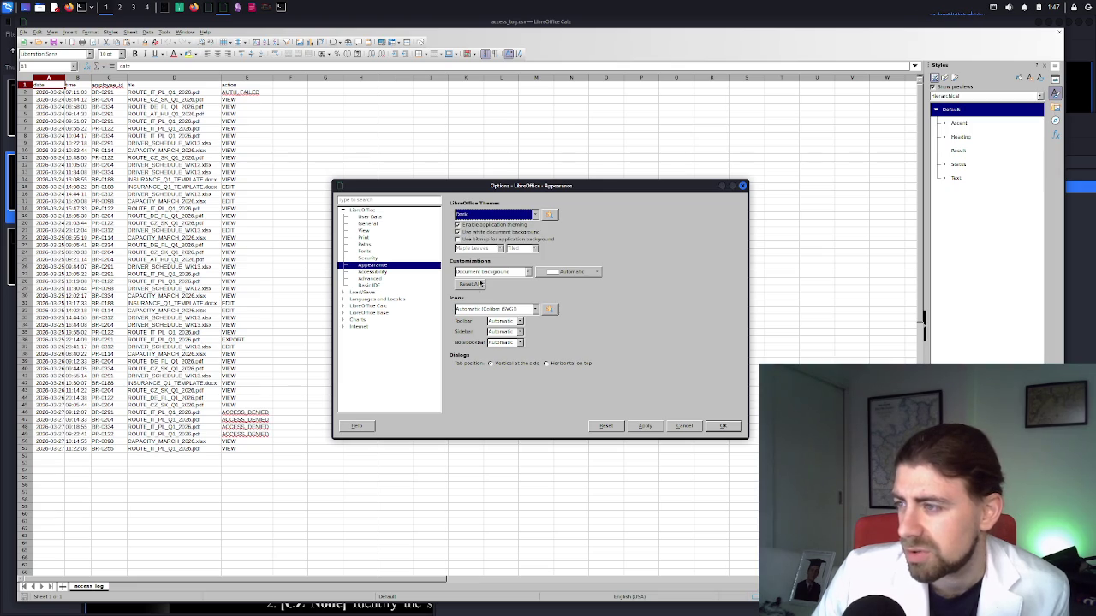
Set the document background to Dark Gray 3, apply it, and close with OK
{"action": "left_click", "coordinate": [589, 272]}
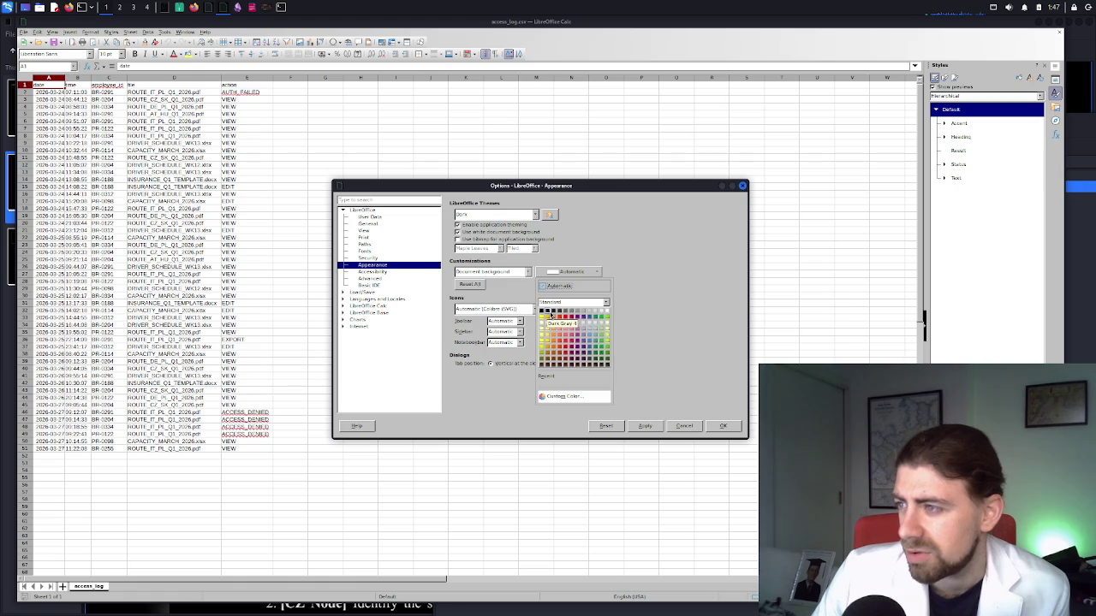
{"action": "left_click", "coordinate": [579, 239]}
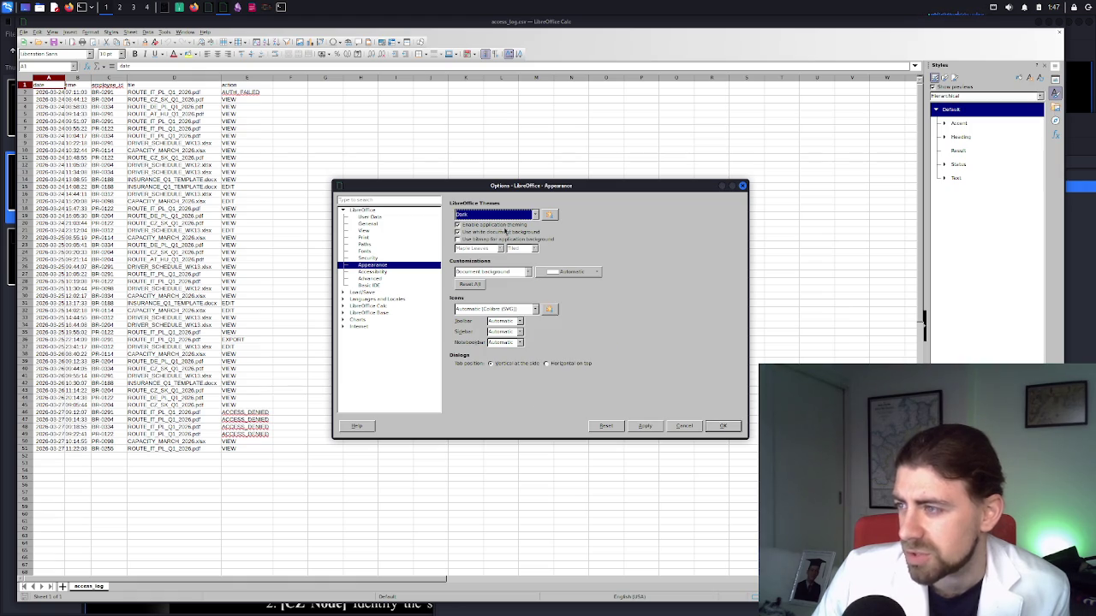
{"action": "left_click", "coordinate": [556, 274]}
{"action": "left_click", "coordinate": [552, 312]}
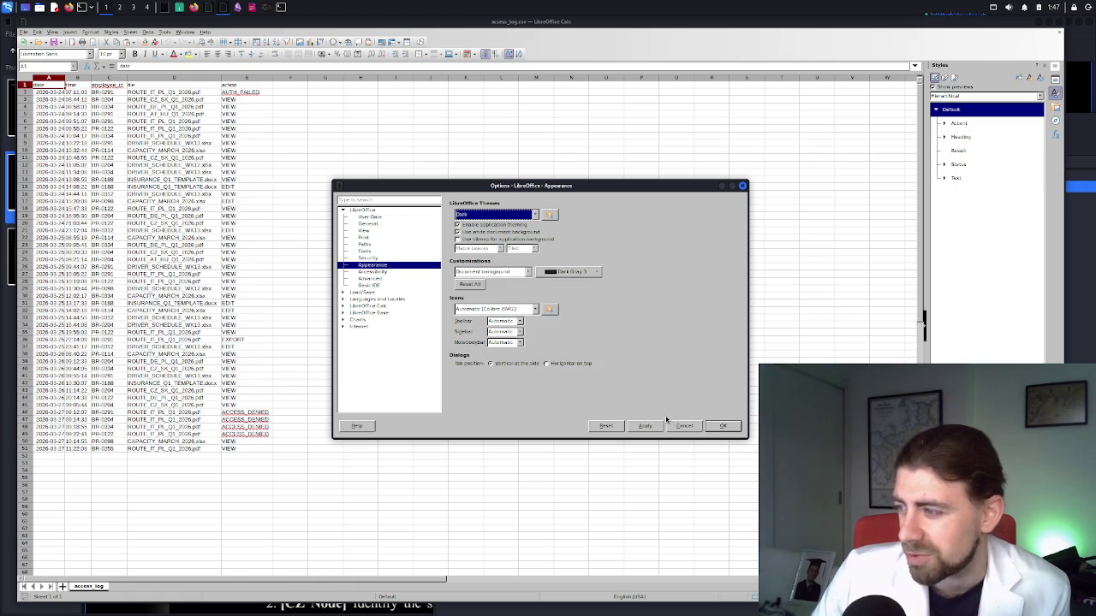
{"action": "left_click", "coordinate": [656, 428]}
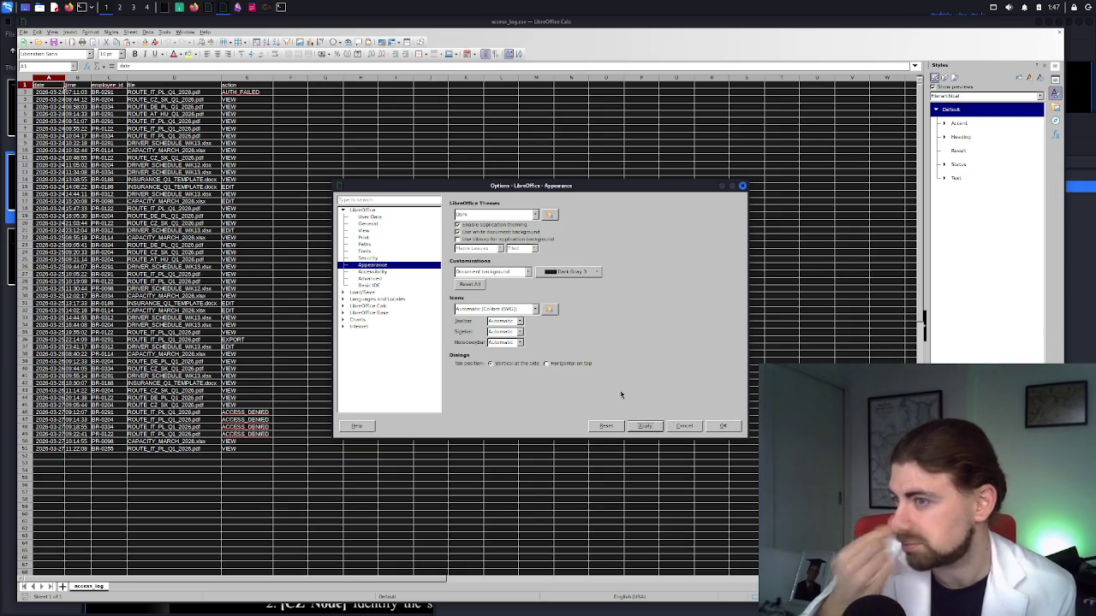
{"action": "left_click", "coordinate": [723, 427]}
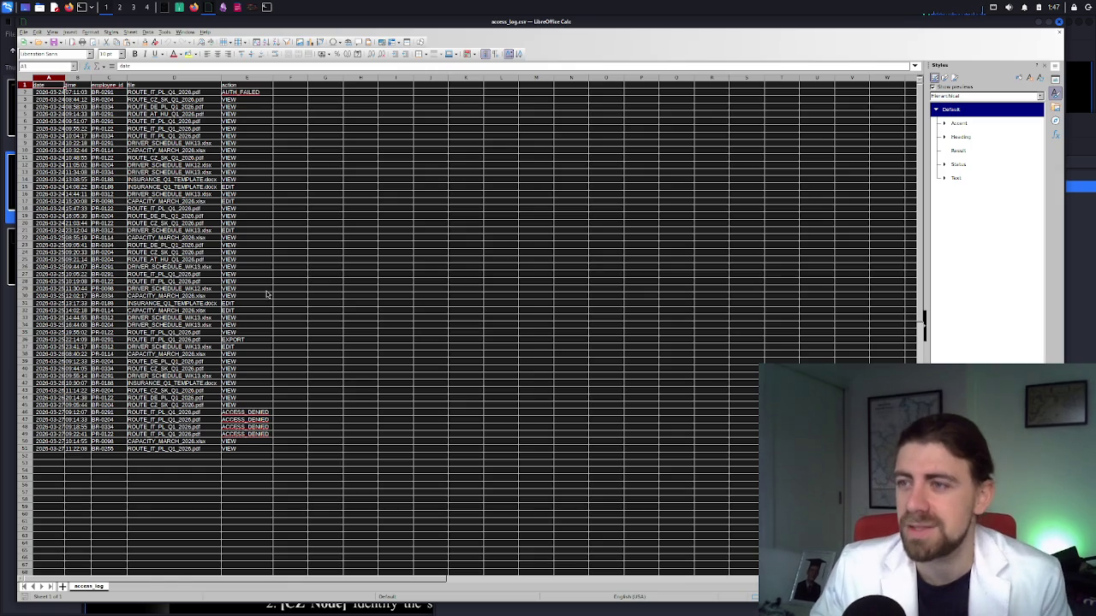
Zoom in, check BR-0291 in C2, scroll to row 51 and back, then select the header row
{"action": "scroll", "coordinate": [266, 294], "scroll_direction": "up", "scroll_amount": 5}
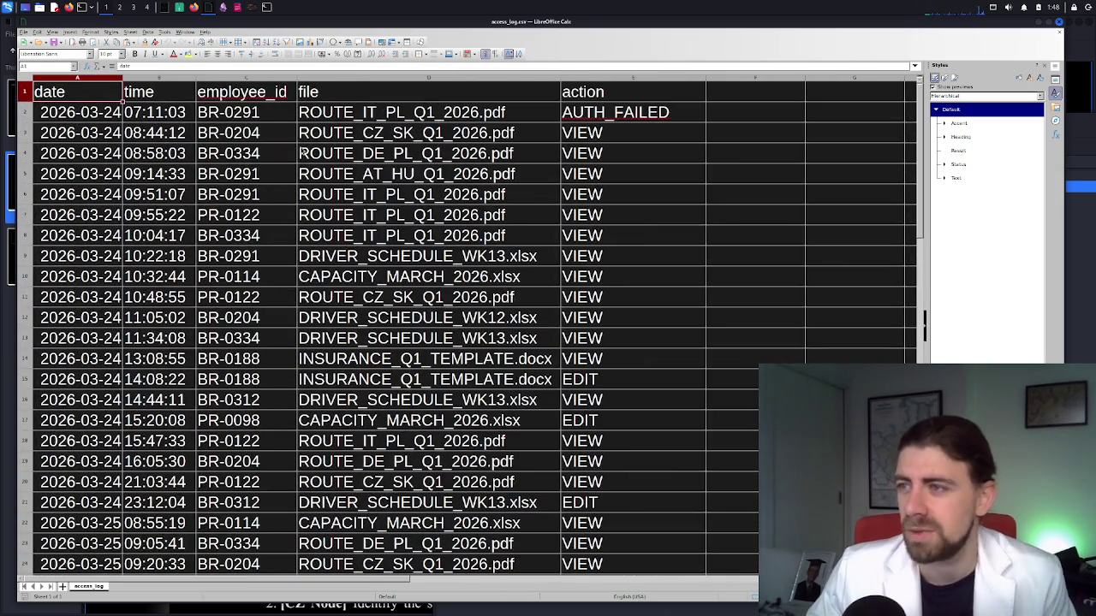
{"action": "left_click", "coordinate": [279, 116]}
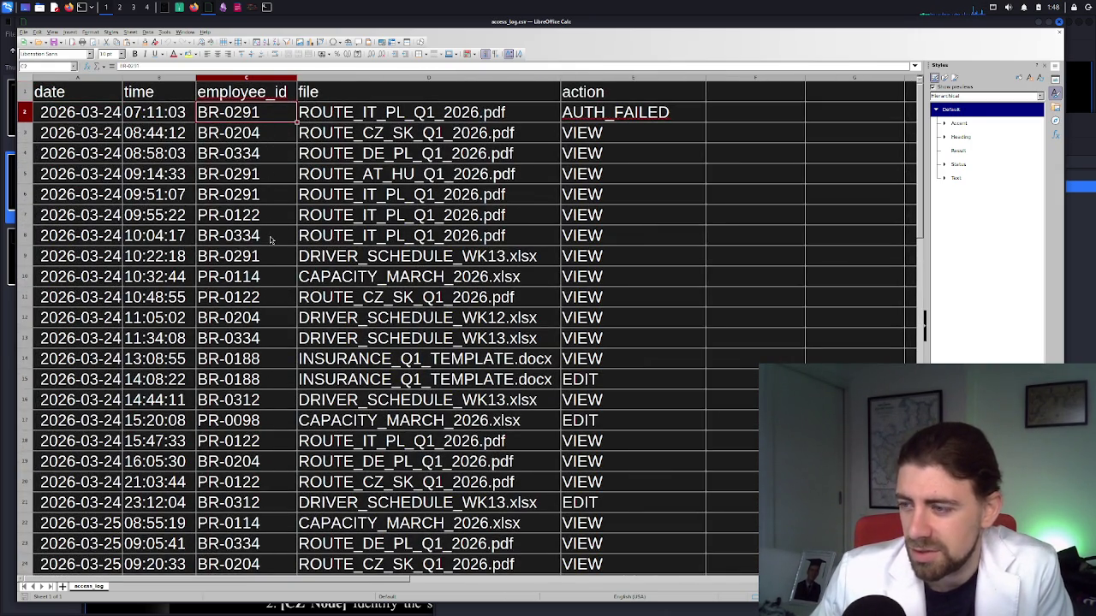
{"action": "scroll", "coordinate": [271, 232], "scroll_direction": "down", "scroll_amount": 5}
{"action": "scroll", "coordinate": [270, 232], "scroll_direction": "down", "scroll_amount": 7}
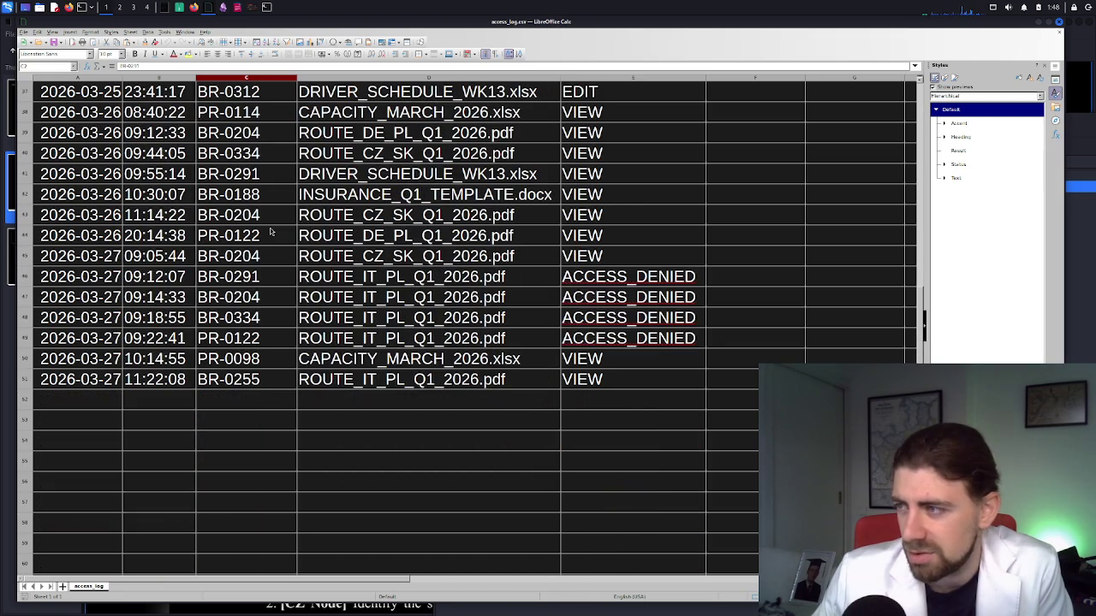
{"action": "scroll", "coordinate": [271, 232], "scroll_direction": "up", "scroll_amount": 5}
{"action": "scroll", "coordinate": [270, 232], "scroll_direction": "down", "scroll_amount": 3}
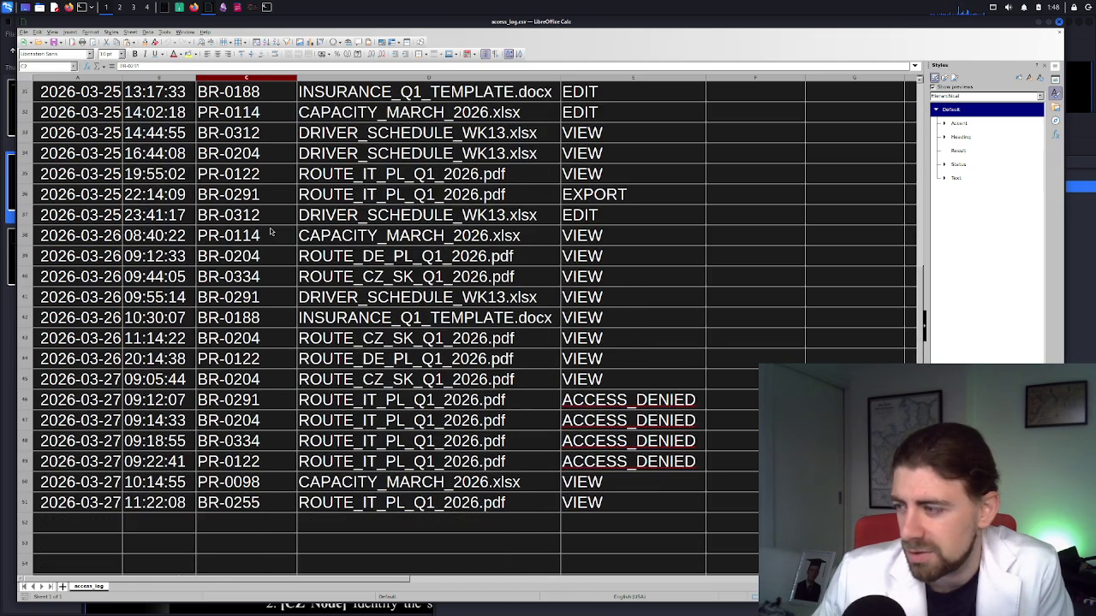
{"action": "scroll", "coordinate": [578, 425], "scroll_direction": "up", "scroll_amount": 7}
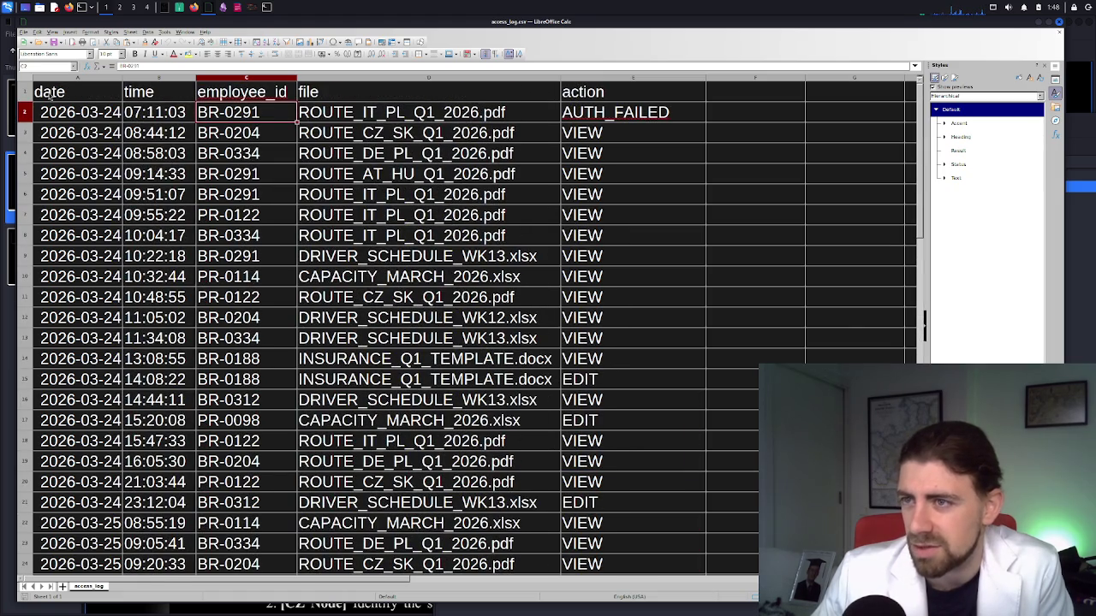
{"action": "left_click", "coordinate": [26, 94]}
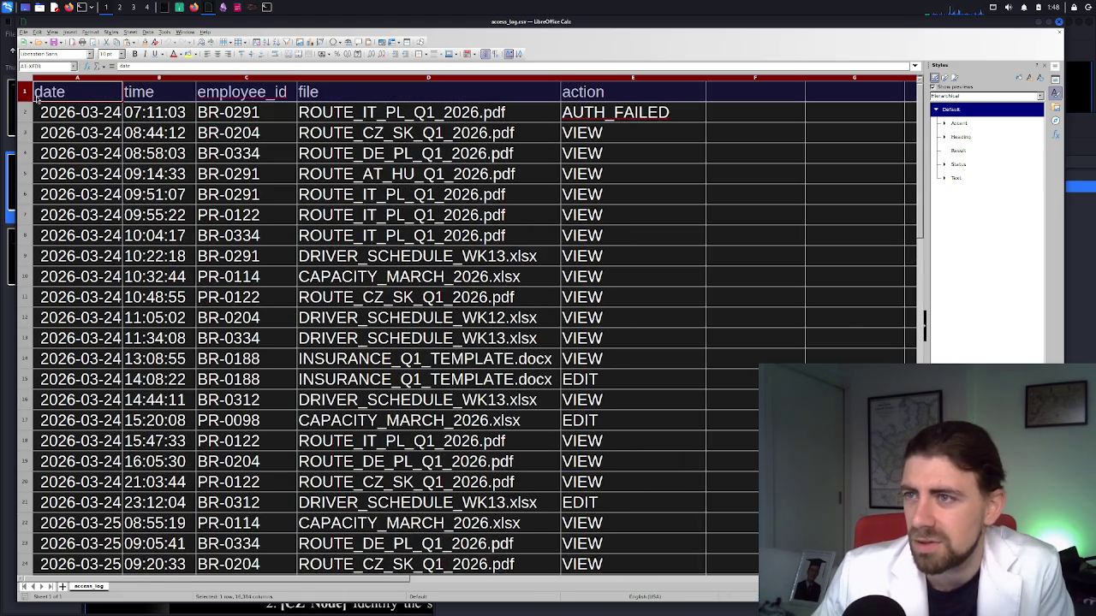
Add AutoFilter to the header row and filter action to AUTH_FAILED and ACCESS_DENIED only
{"action": "left_click", "coordinate": [147, 32]}
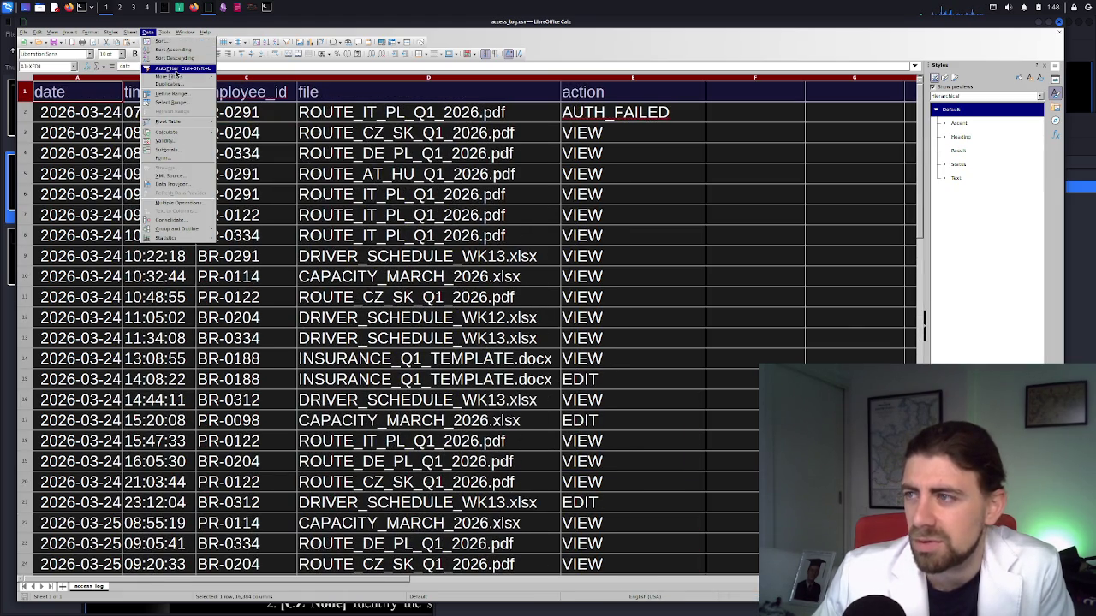
{"action": "key", "text": "Escape"}
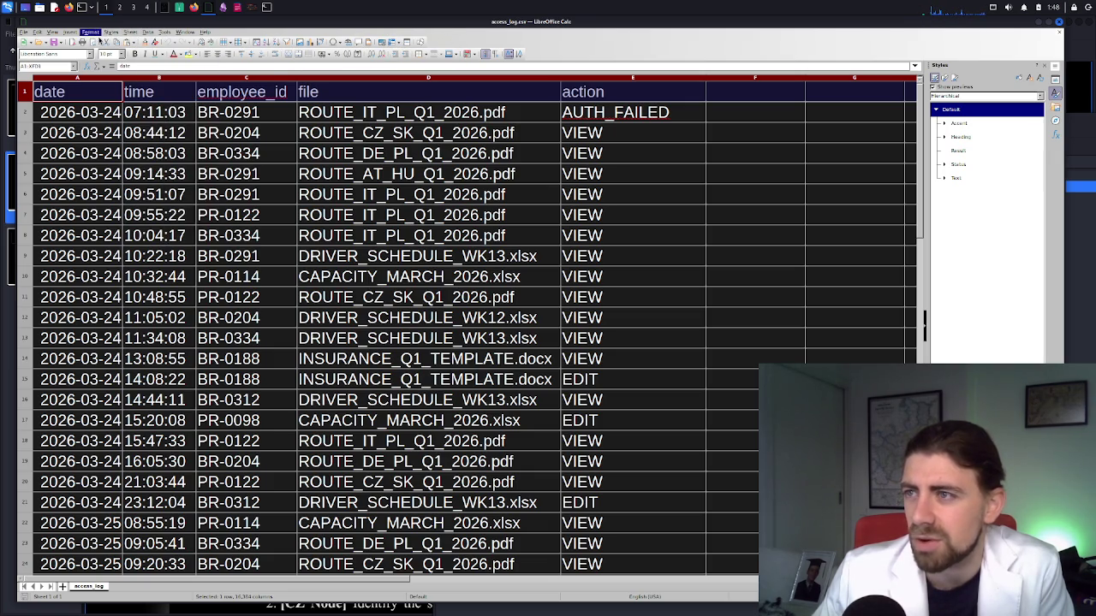
{"action": "left_click", "coordinate": [286, 41]}
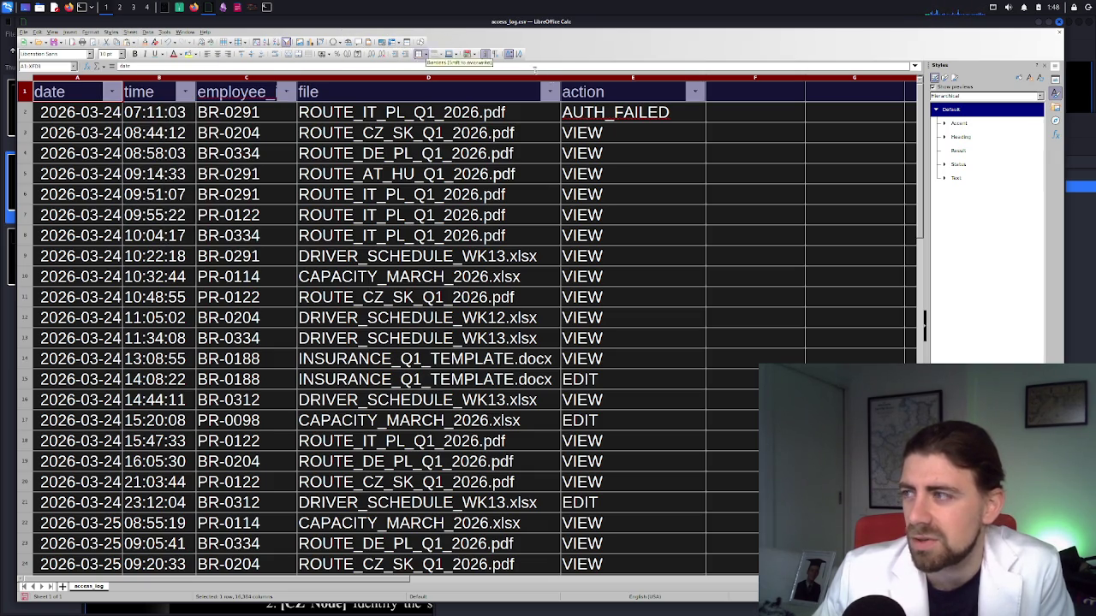
{"action": "left_click", "coordinate": [694, 92]}
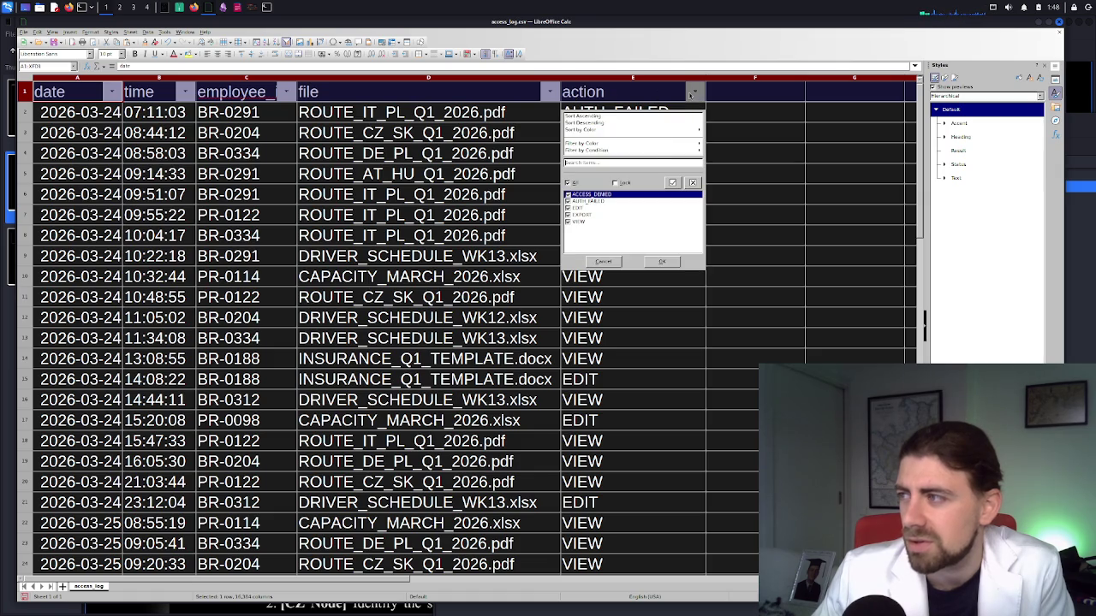
{"action": "left_click", "coordinate": [587, 208]}
{"action": "left_click", "coordinate": [582, 215]}
{"action": "left_click", "coordinate": [579, 223]}
{"action": "left_click", "coordinate": [583, 196]}
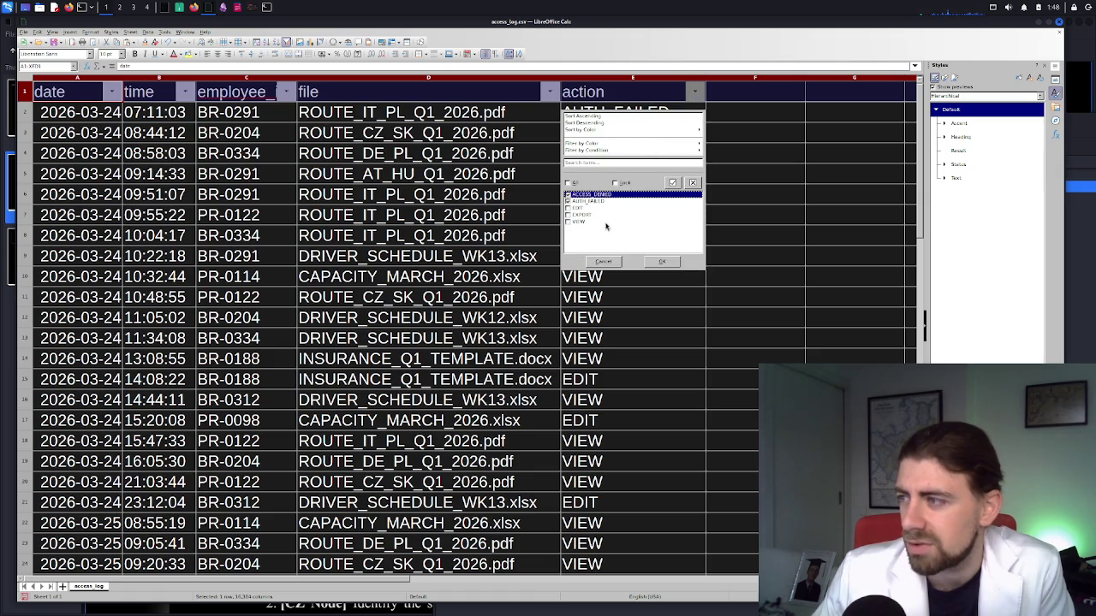
{"action": "left_click", "coordinate": [661, 261]}
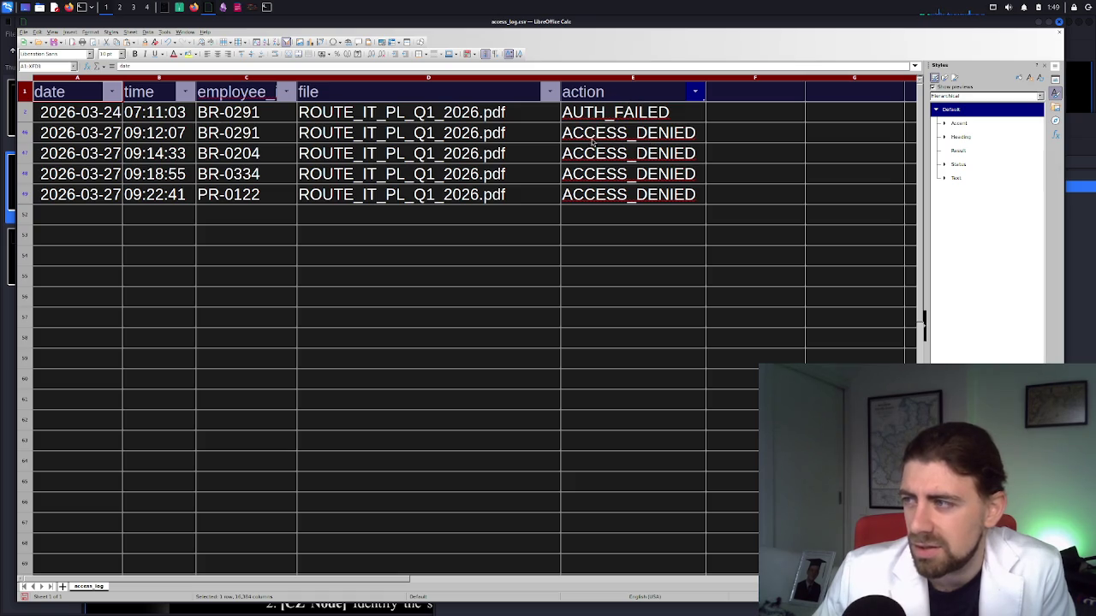
Review the filtered AUTH_FAILED and ACCESS_DENIED entries, including rows 48 and 49
{"action": "left_click", "coordinate": [622, 119]}
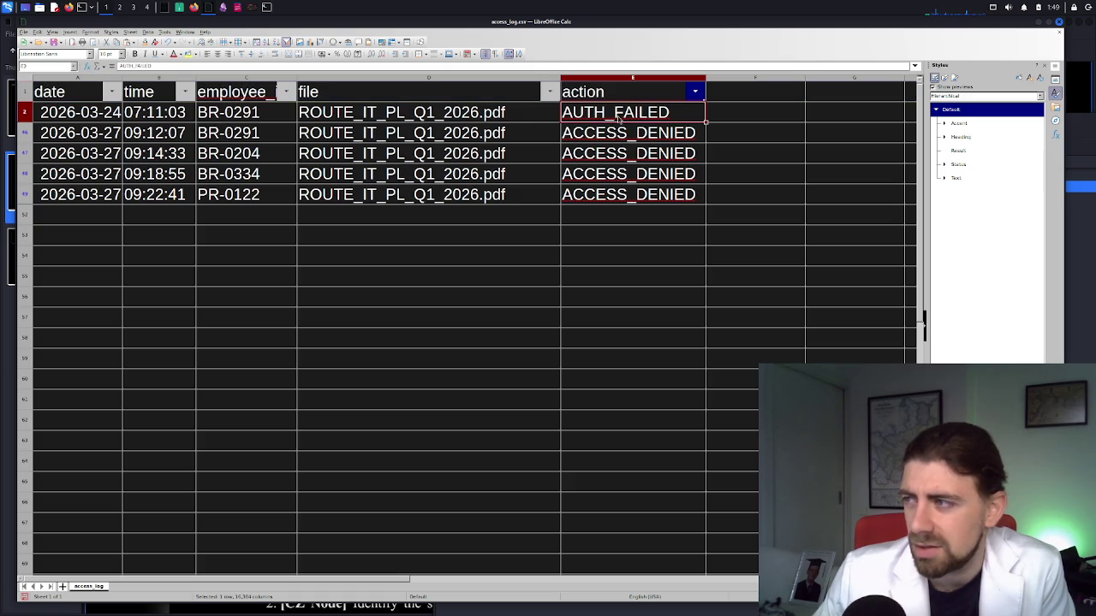
{"action": "left_click", "coordinate": [614, 133]}
{"action": "left_click", "coordinate": [612, 155]}
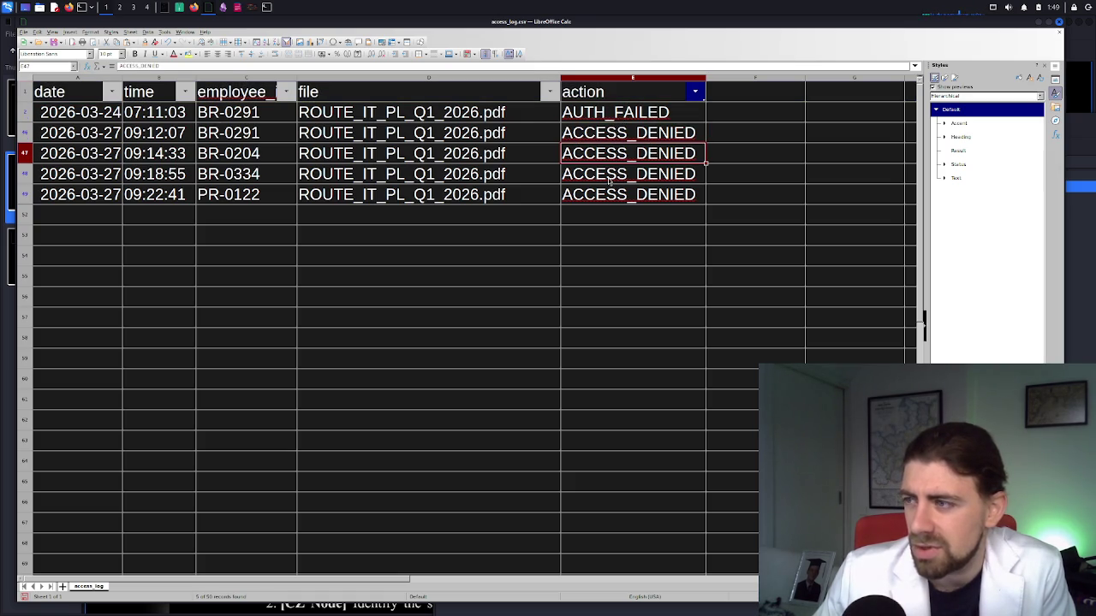
{"action": "left_click", "coordinate": [609, 178]}
{"action": "left_click", "coordinate": [610, 197]}
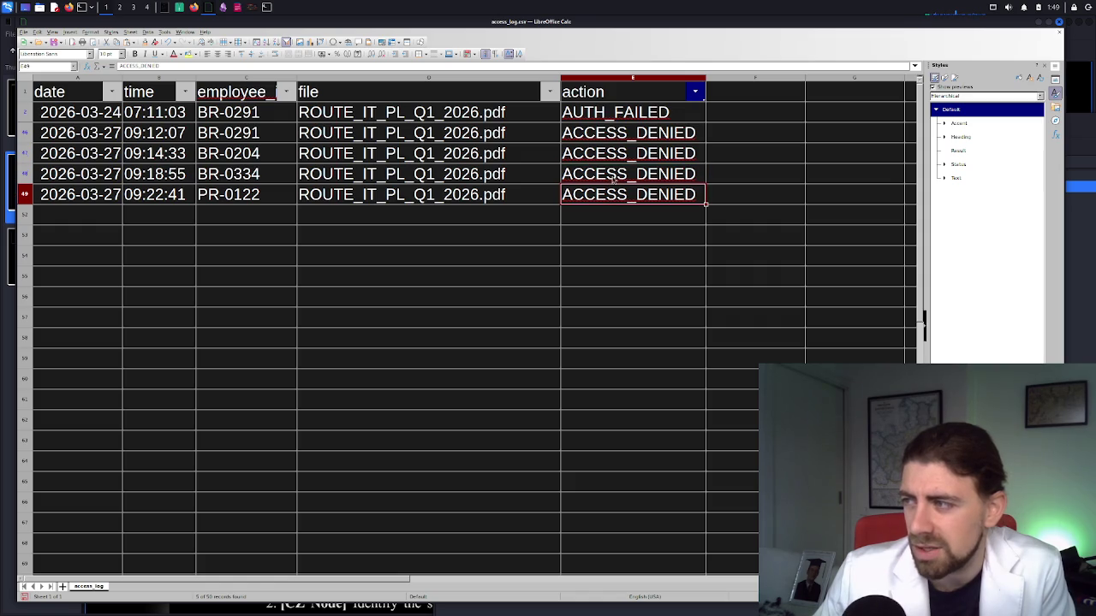
{"action": "left_click", "coordinate": [614, 176]}
{"action": "left_click", "coordinate": [605, 194]}
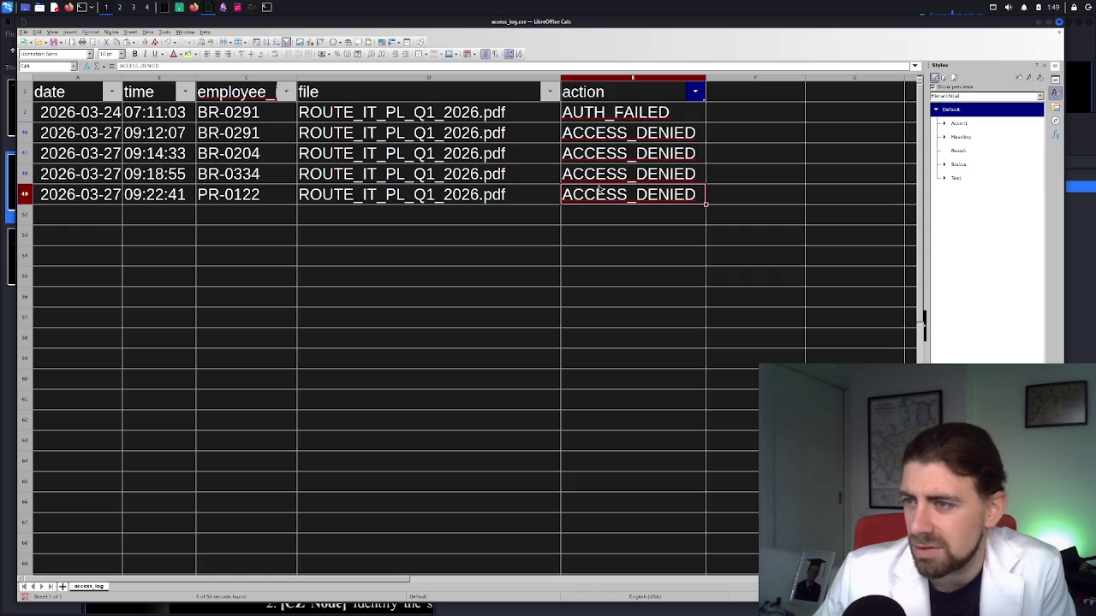
Re-include EDIT, EXPORT and VIEW in the action filter so all 50 rows show
{"action": "left_click", "coordinate": [695, 93]}
{"action": "left_click", "coordinate": [585, 215]}
{"action": "left_click", "coordinate": [584, 222]}
{"action": "left_click", "coordinate": [584, 229]}
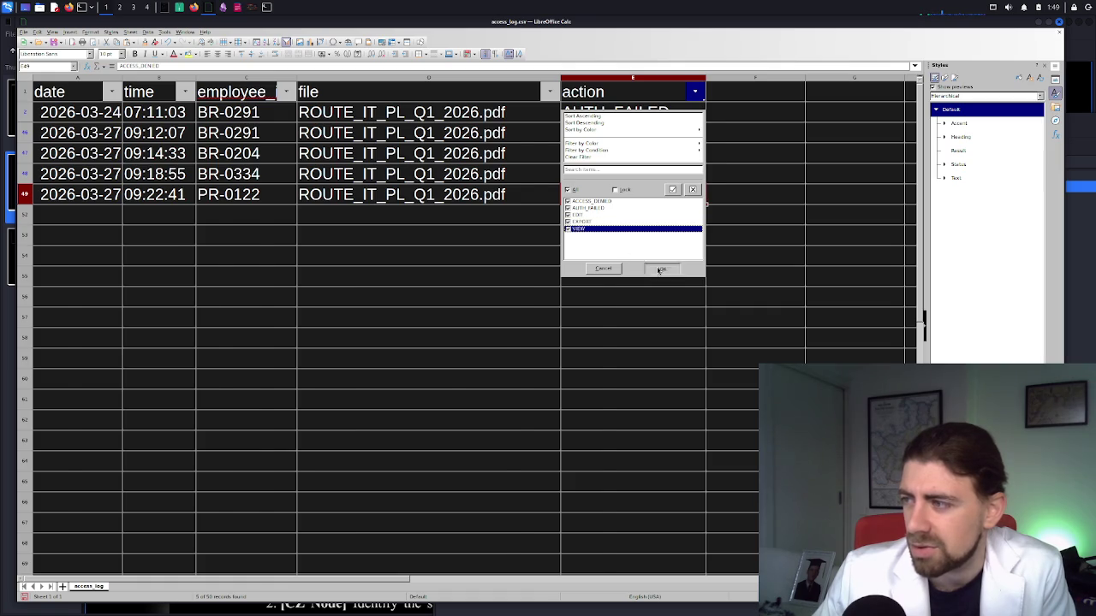
{"action": "left_click", "coordinate": [659, 270]}
{"action": "scroll", "coordinate": [638, 314], "scroll_direction": "down", "scroll_amount": 10}
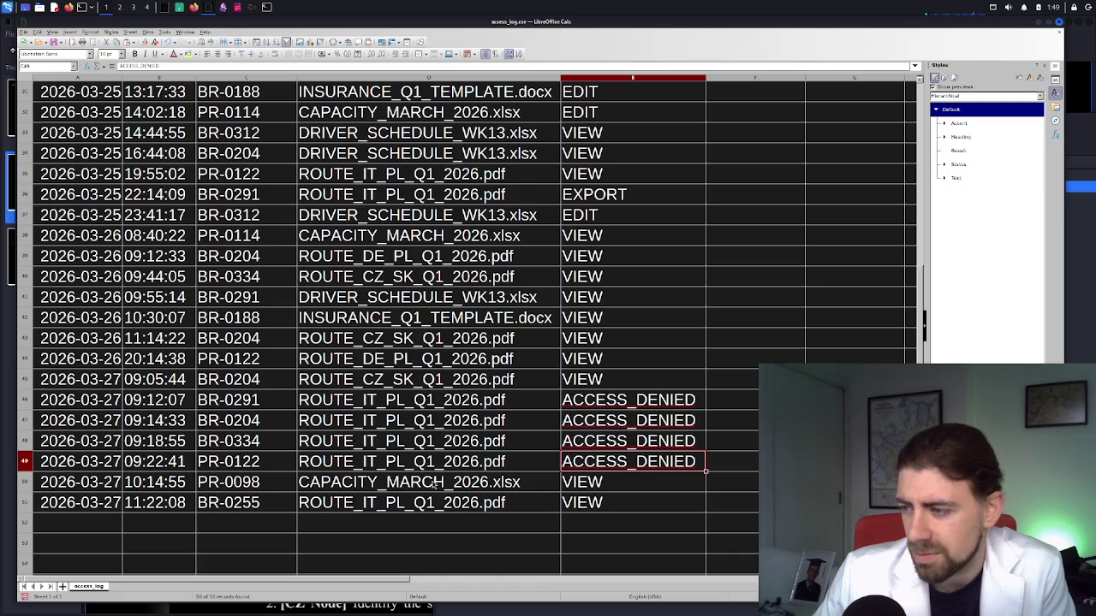
{"action": "left_click", "coordinate": [387, 463]}
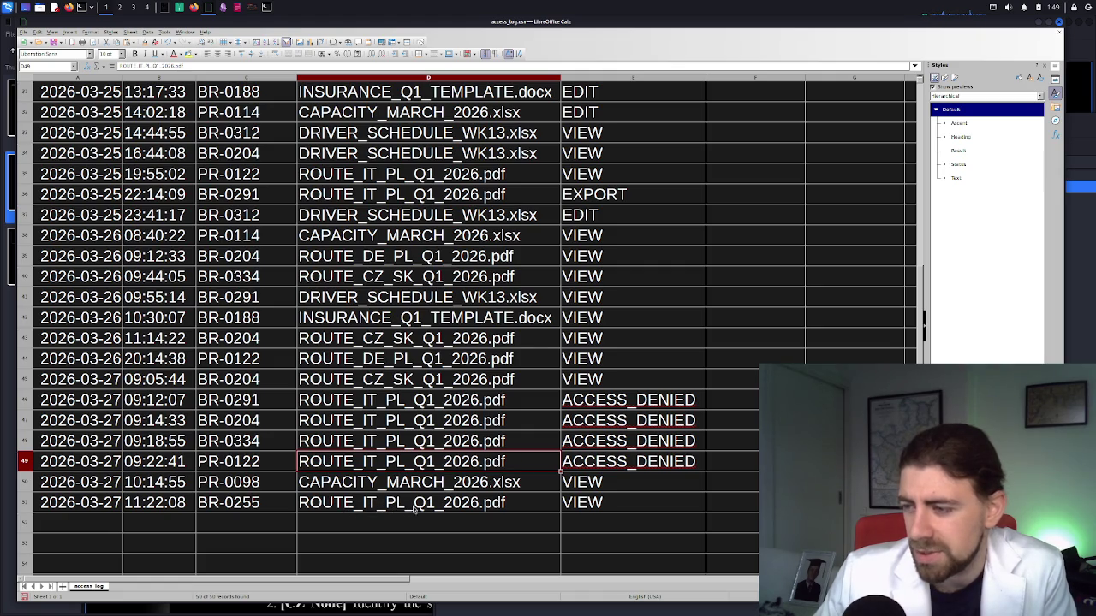
{"action": "left_click", "coordinate": [470, 509]}
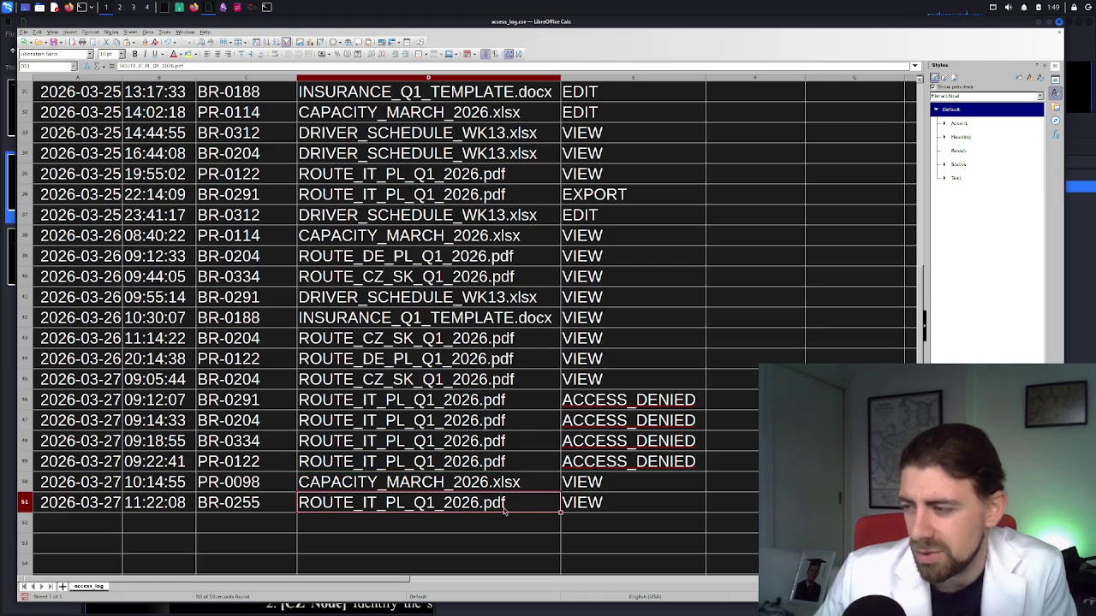
{"action": "left_click", "coordinate": [586, 505]}
{"action": "left_click", "coordinate": [597, 488]}
{"action": "left_click", "coordinate": [586, 505]}
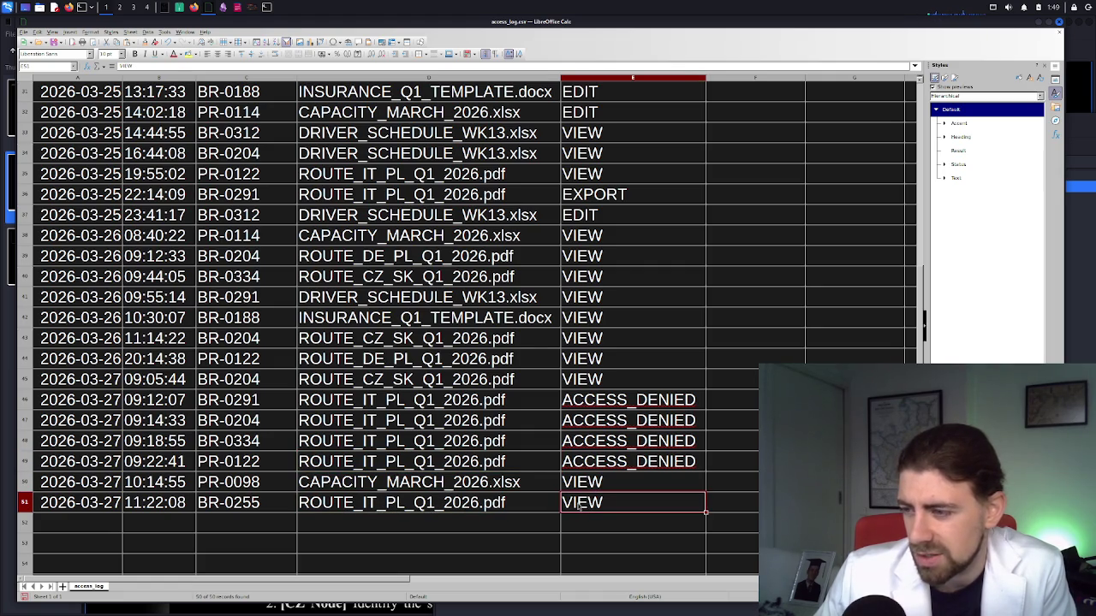
{"action": "left_click", "coordinate": [456, 508]}
{"action": "left_click", "coordinate": [263, 505]}
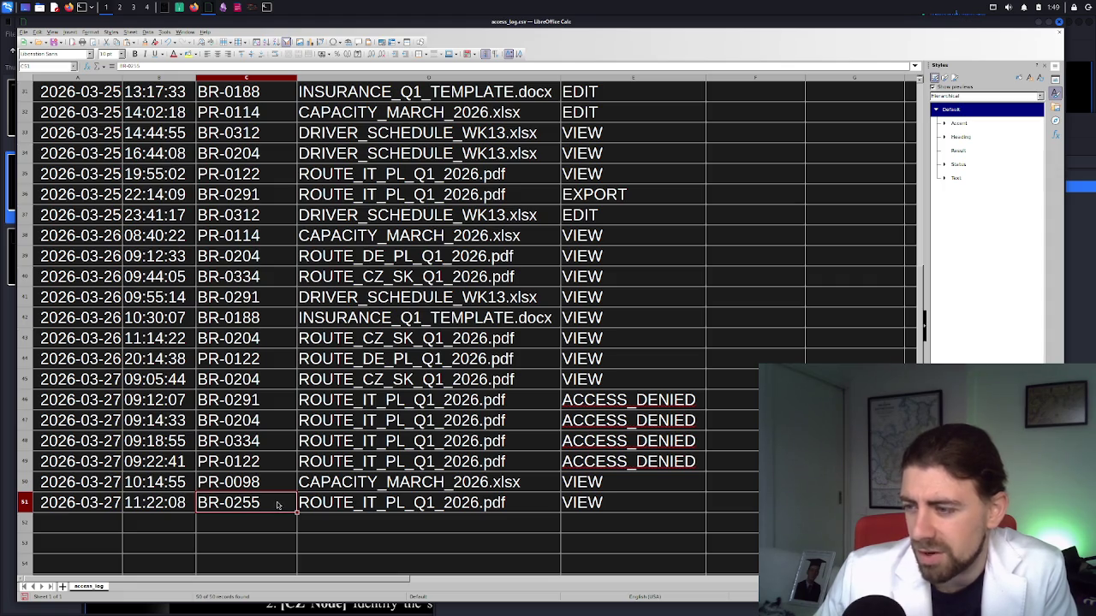
{"action": "double_click", "coordinate": [268, 504]}
{"action": "left_click_drag", "start_coordinate": [262, 503], "coordinate": [198, 503]}
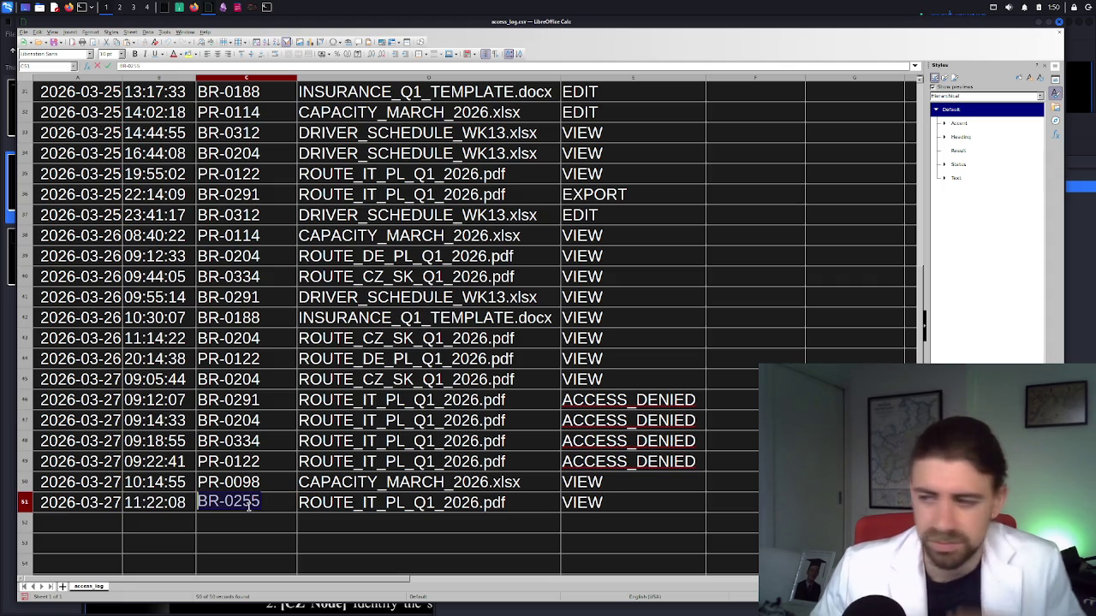
{"action": "scroll", "coordinate": [259, 505], "scroll_direction": "up", "scroll_amount": 7}
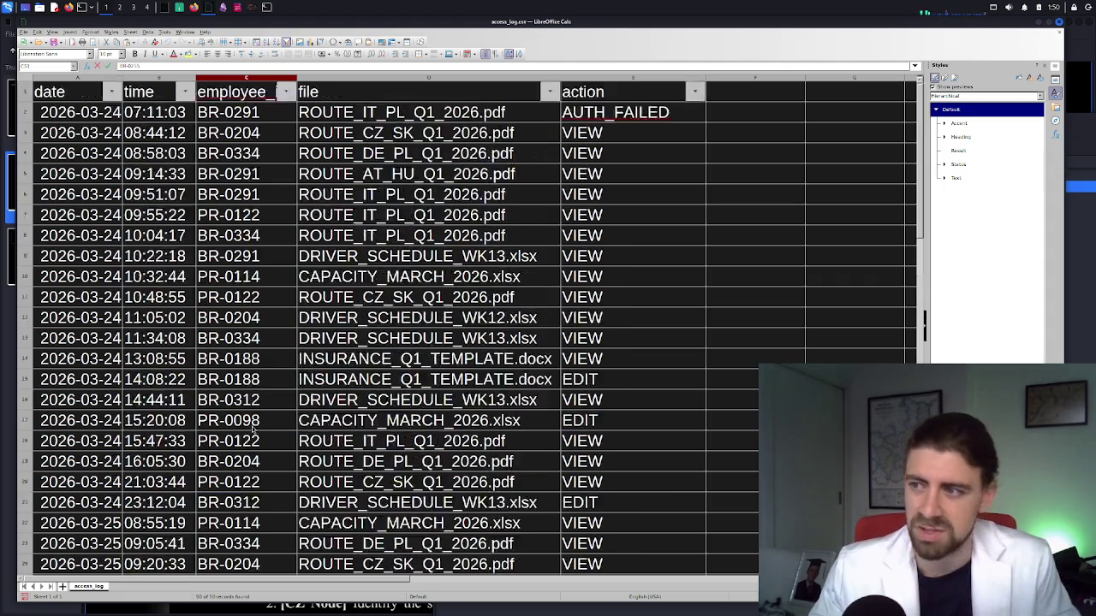
Briefly filter employee_id to BR-0255, then restore all employee IDs
{"action": "left_click", "coordinate": [286, 92]}
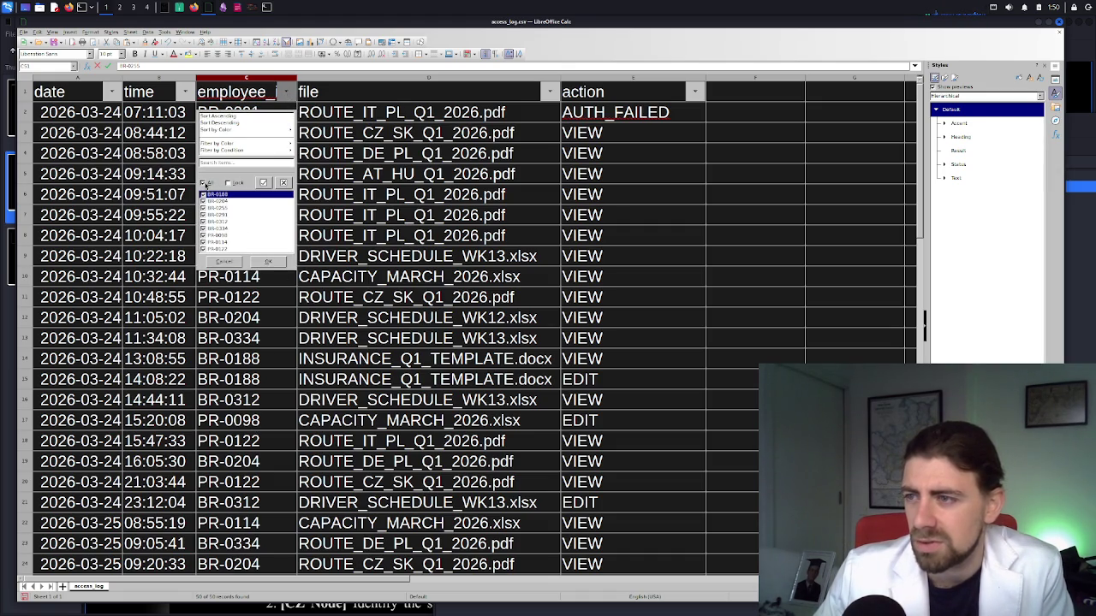
{"action": "left_click", "coordinate": [203, 209]}
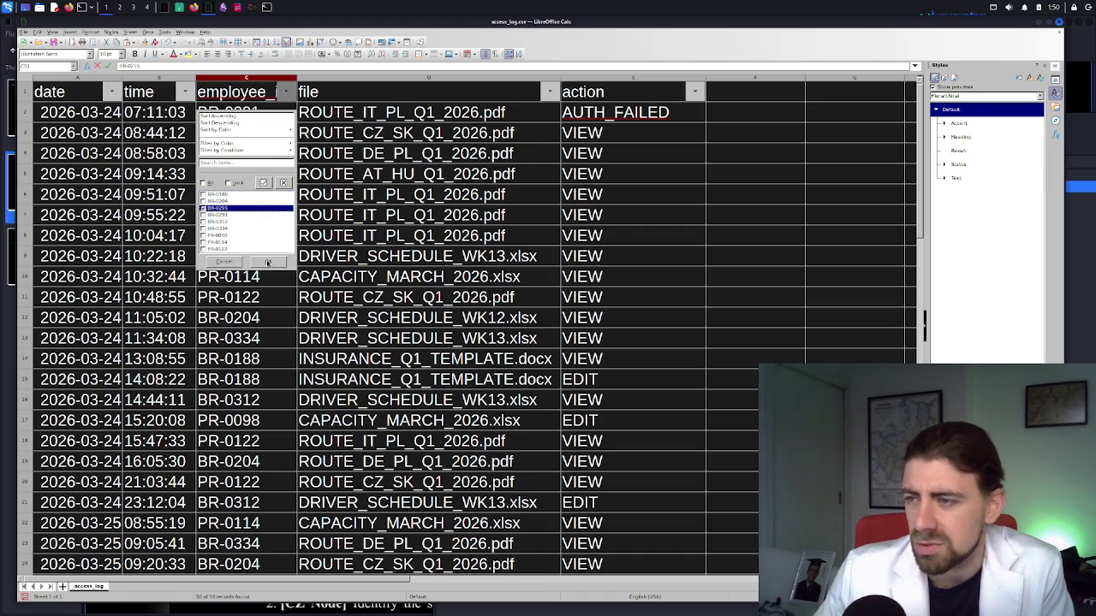
{"action": "left_click", "coordinate": [267, 263]}
{"action": "left_click", "coordinate": [286, 91]}
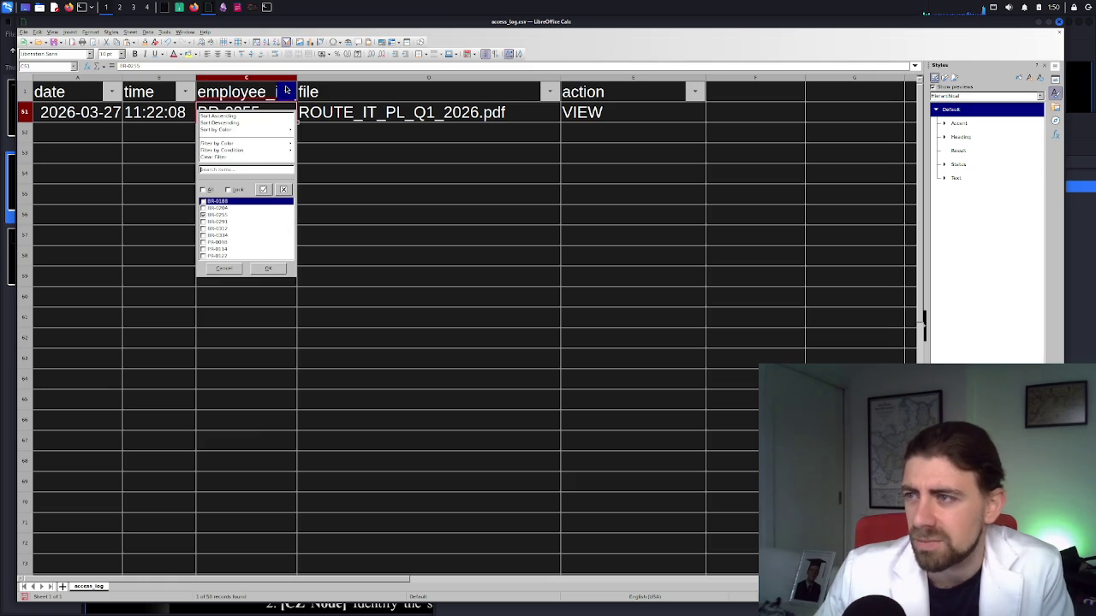
{"action": "left_click", "coordinate": [205, 216]}
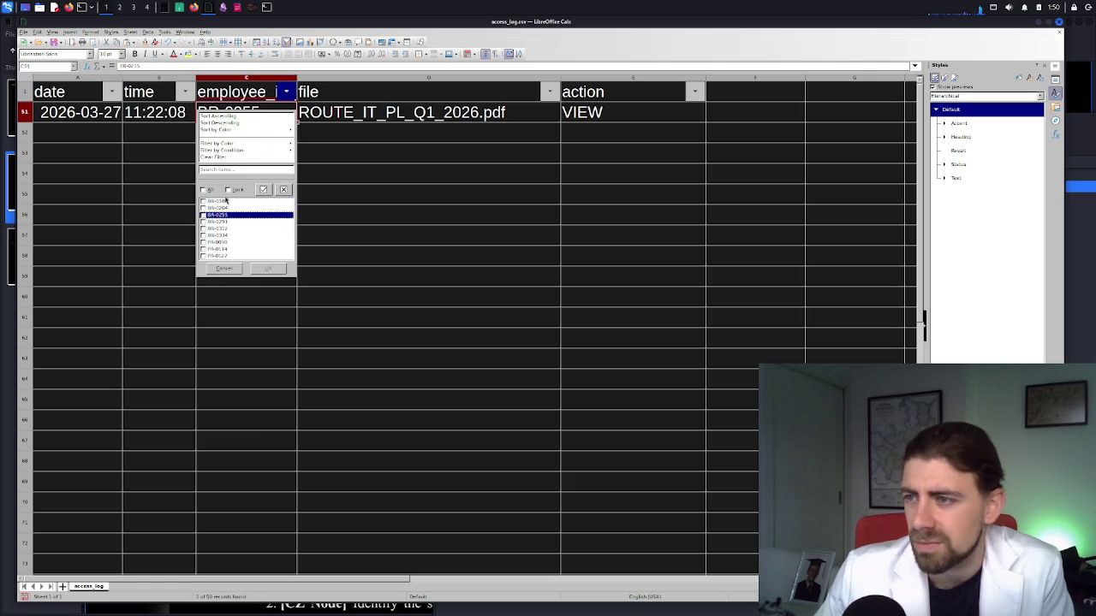
{"action": "left_click", "coordinate": [202, 190]}
{"action": "left_click", "coordinate": [252, 269]}
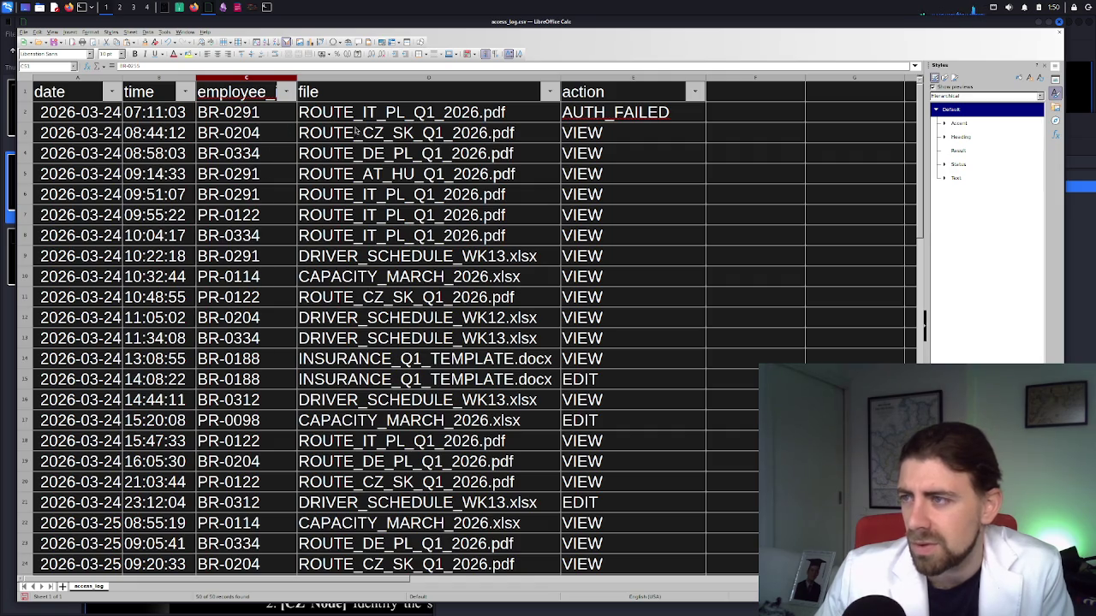
Filter the employee_id column to show only BR-0291's rows
{"action": "left_click", "coordinate": [247, 115]}
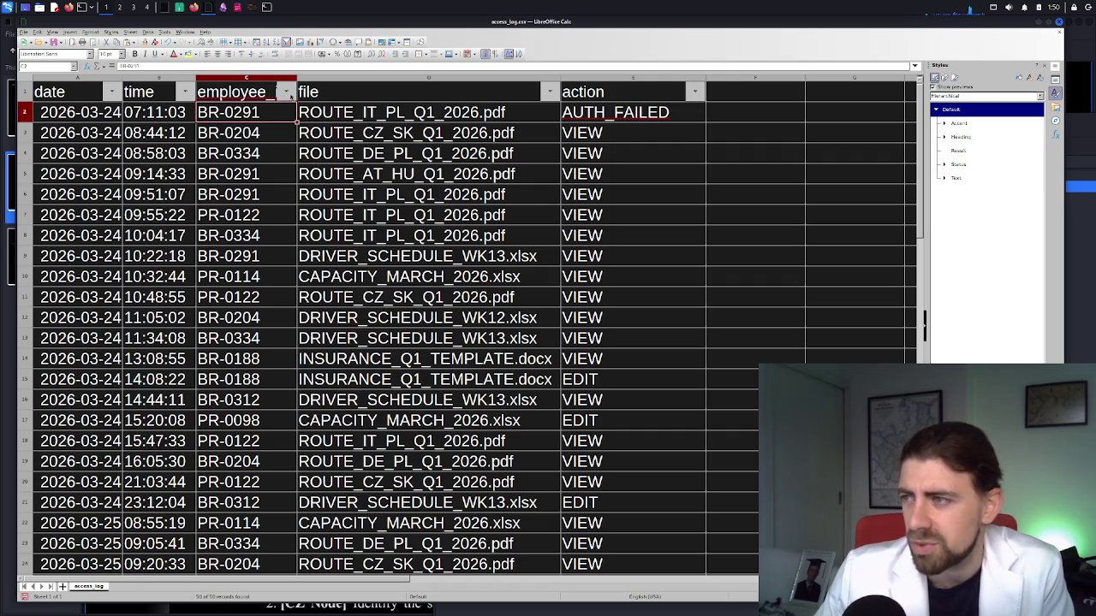
{"action": "left_click", "coordinate": [285, 92]}
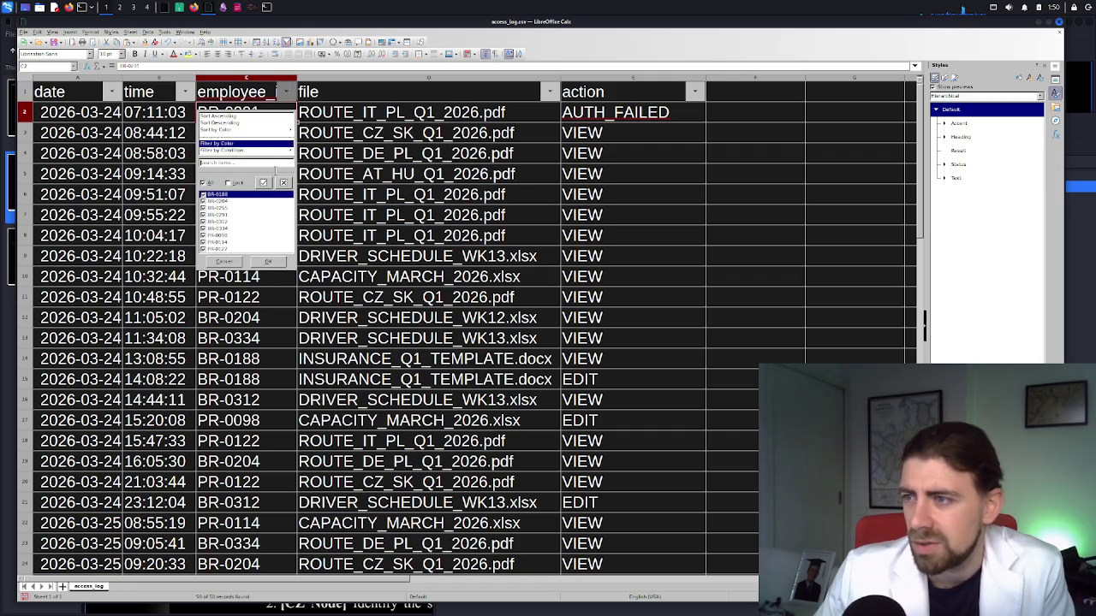
{"action": "left_click", "coordinate": [203, 214]}
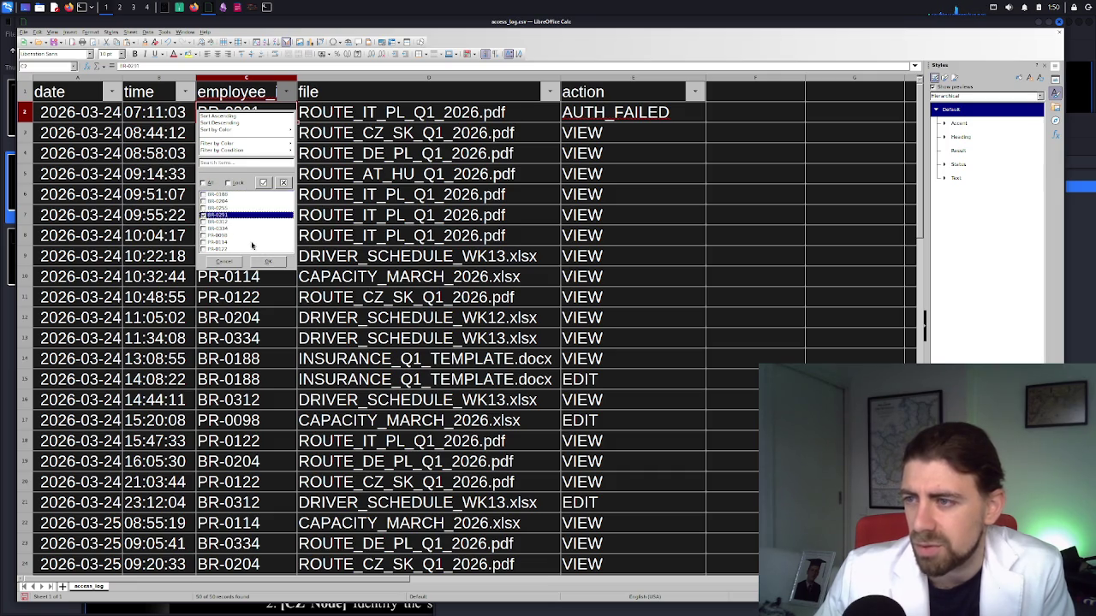
{"action": "left_click", "coordinate": [267, 261]}
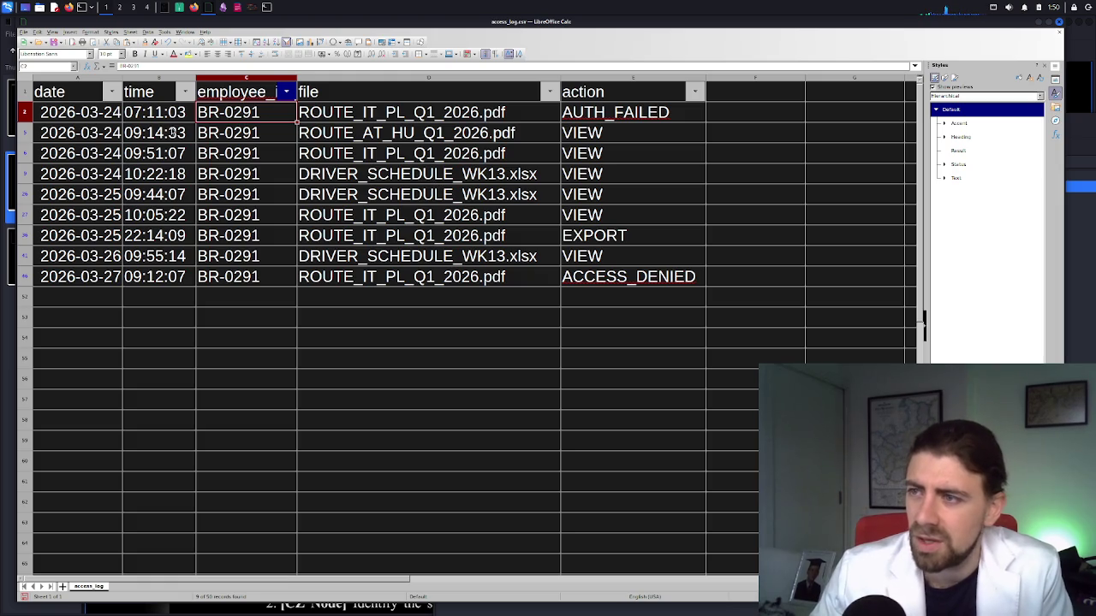
Review BR-0291's access times and files, such as ROUTE_AT_HU_Q1_2026.pdf and DRIVER_SCHEDULE_WK13.xlsx
{"action": "left_click", "coordinate": [156, 137]}
{"action": "left_click", "coordinate": [160, 161]}
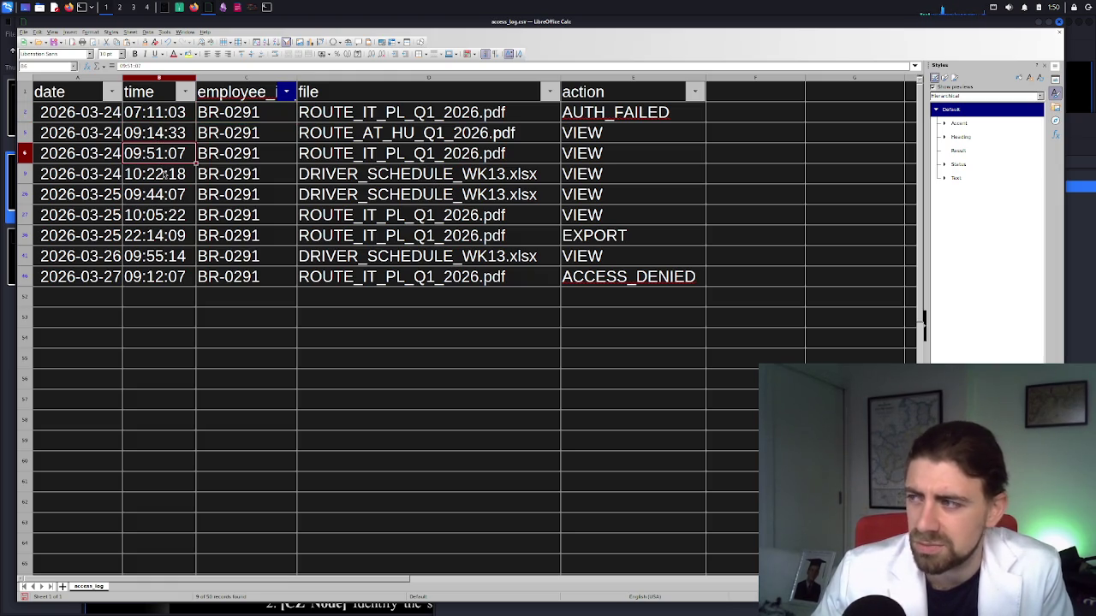
{"action": "left_click", "coordinate": [163, 174]}
{"action": "left_click", "coordinate": [392, 139]}
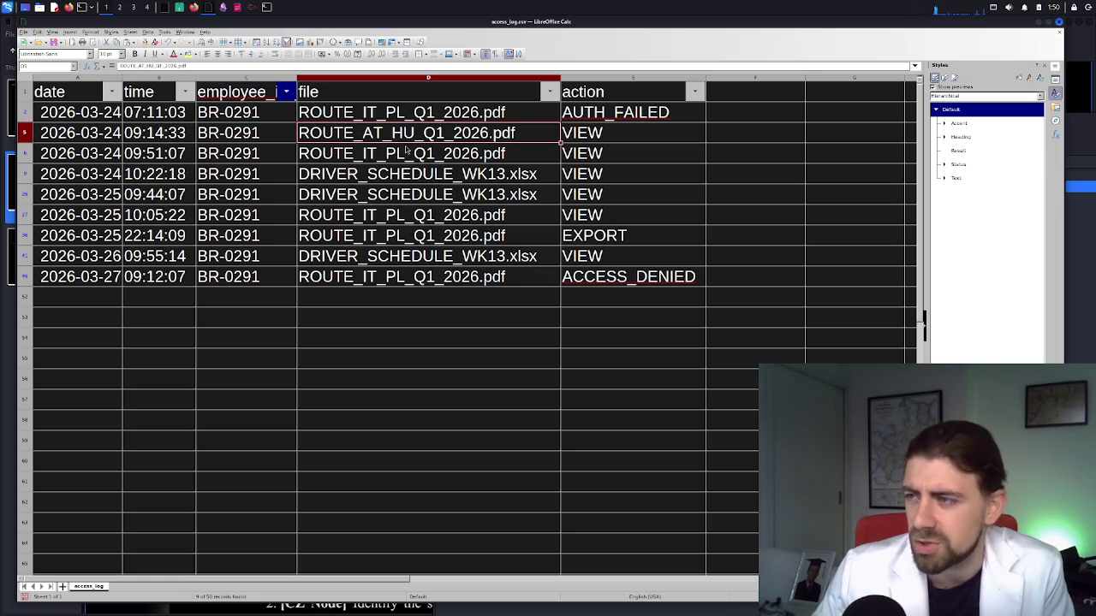
{"action": "left_click", "coordinate": [382, 155]}
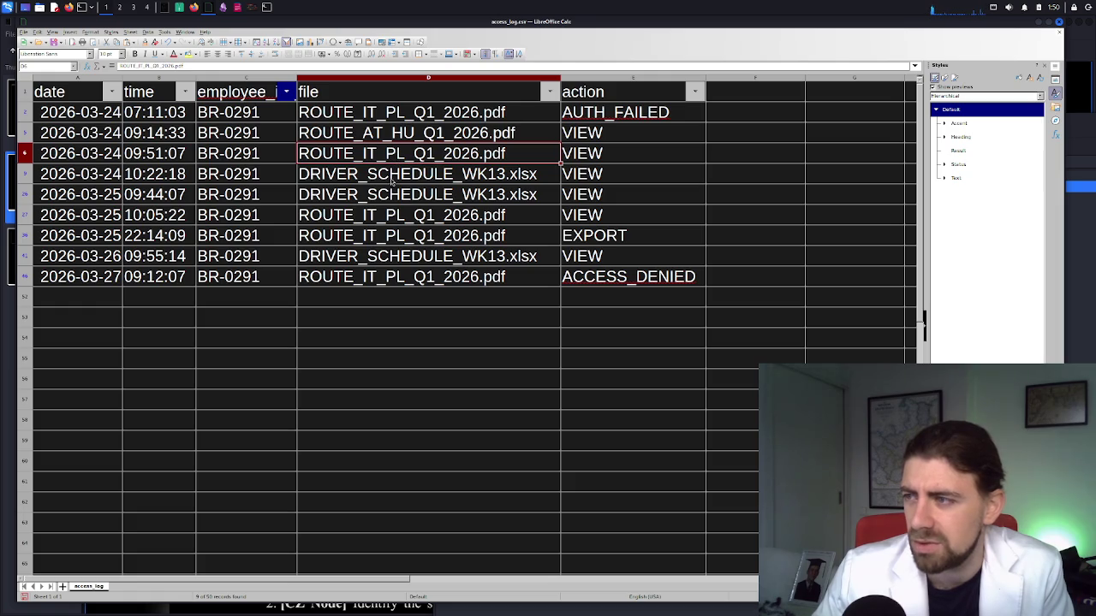
{"action": "left_click", "coordinate": [398, 176]}
{"action": "left_click", "coordinate": [416, 195]}
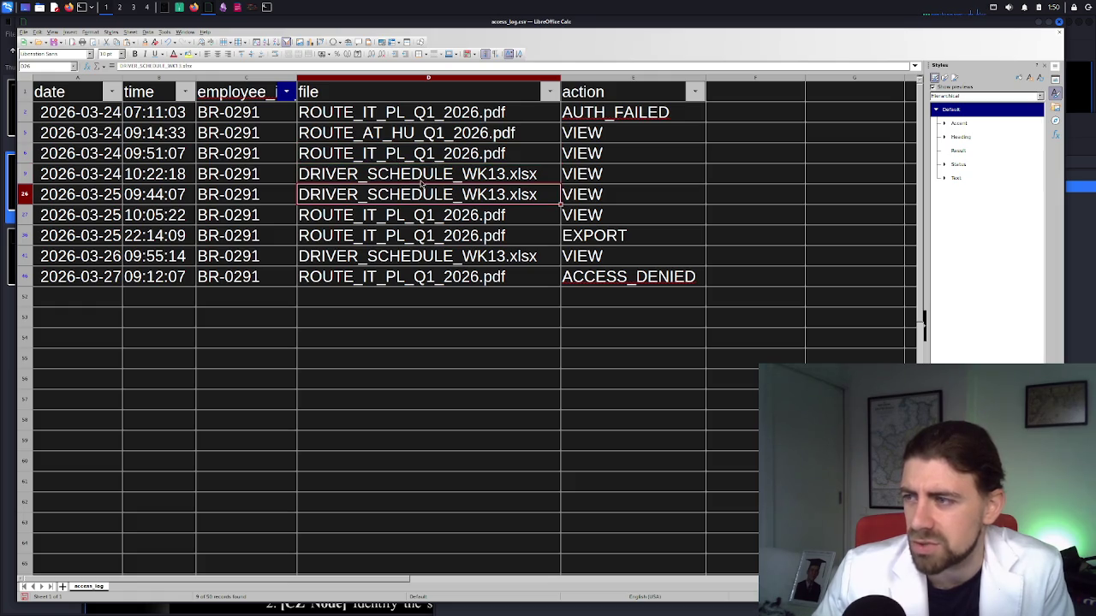
Select the text BR-0291 in cell C9 and switch to the web browser
{"action": "left_click", "coordinate": [239, 178]}
{"action": "double_click", "coordinate": [246, 183]}
{"action": "key", "text": "ctrl+c"}
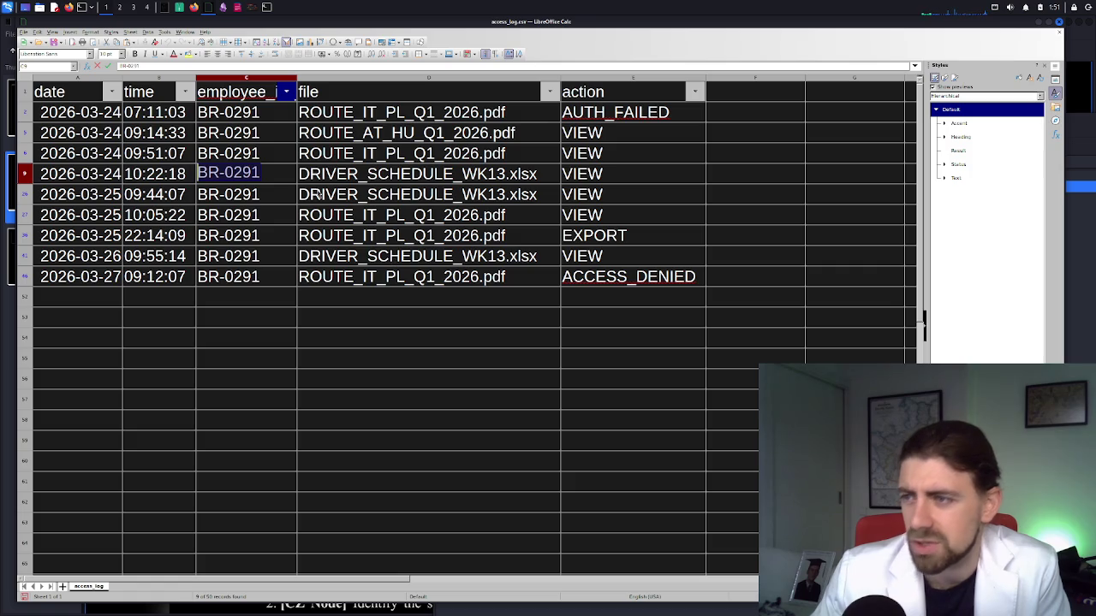
{"action": "left_click", "coordinate": [195, 8]}
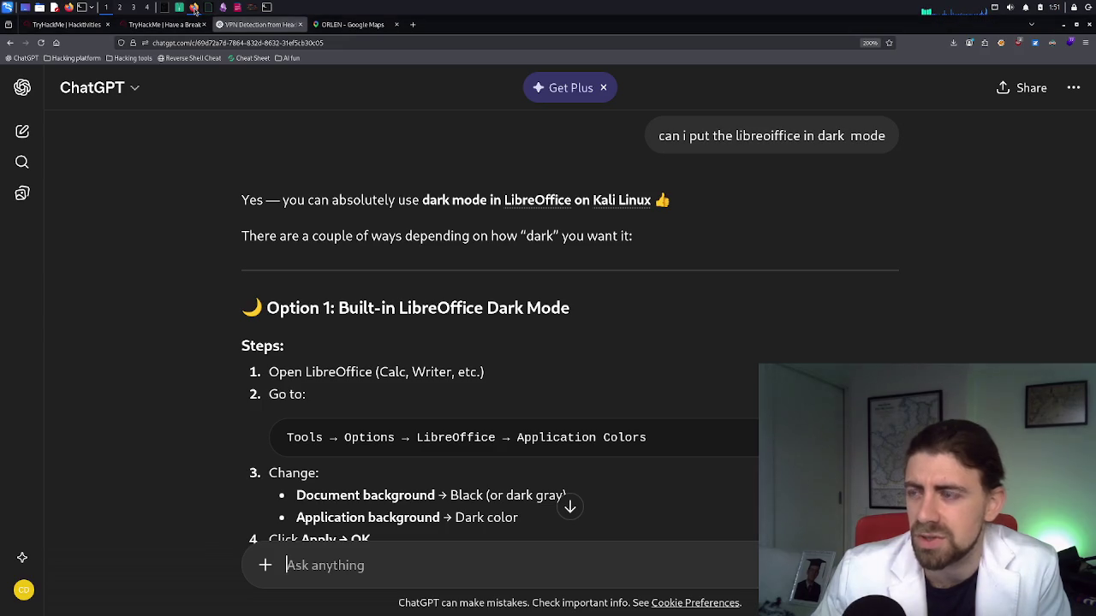
Paste BR-0291 as the anonymous email sender ID answer and submit it
{"action": "left_click", "coordinate": [154, 24]}
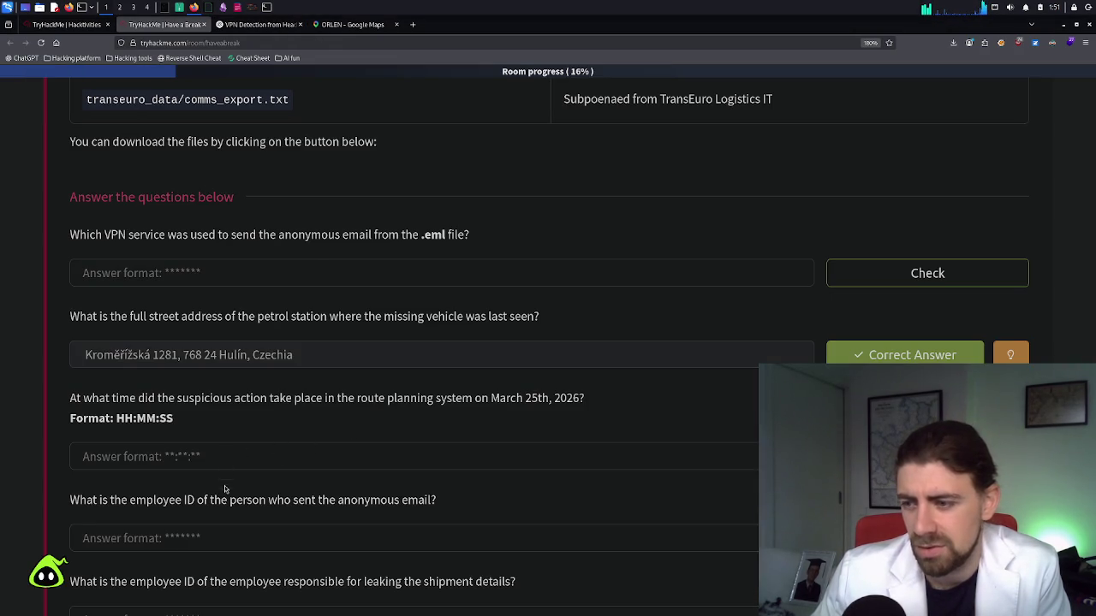
{"action": "left_click", "coordinate": [214, 538]}
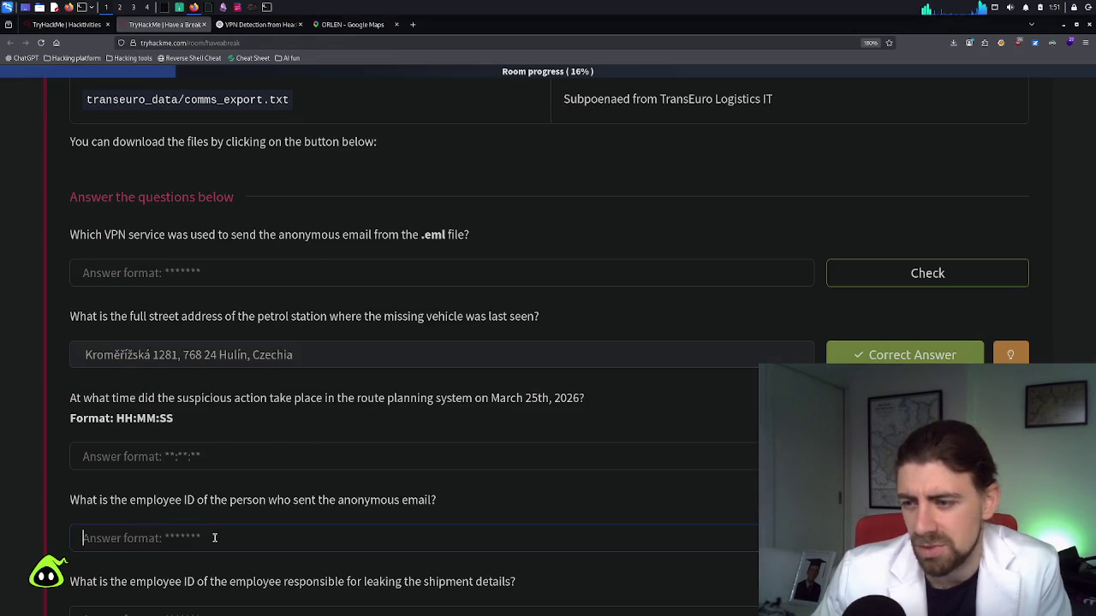
{"action": "key", "text": "ctrl+v"}
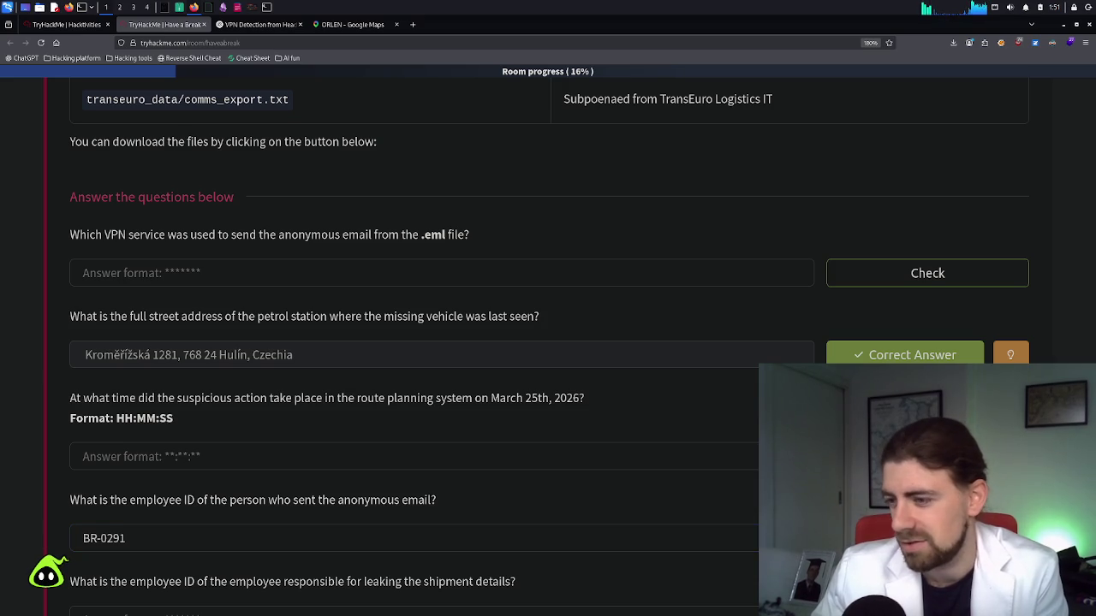
{"action": "key", "text": "Return"}
Enter BR-0291 as the shipment-leak employee ID answer and submit it
{"action": "scroll", "coordinate": [575, 485], "scroll_direction": "down", "scroll_amount": 2}
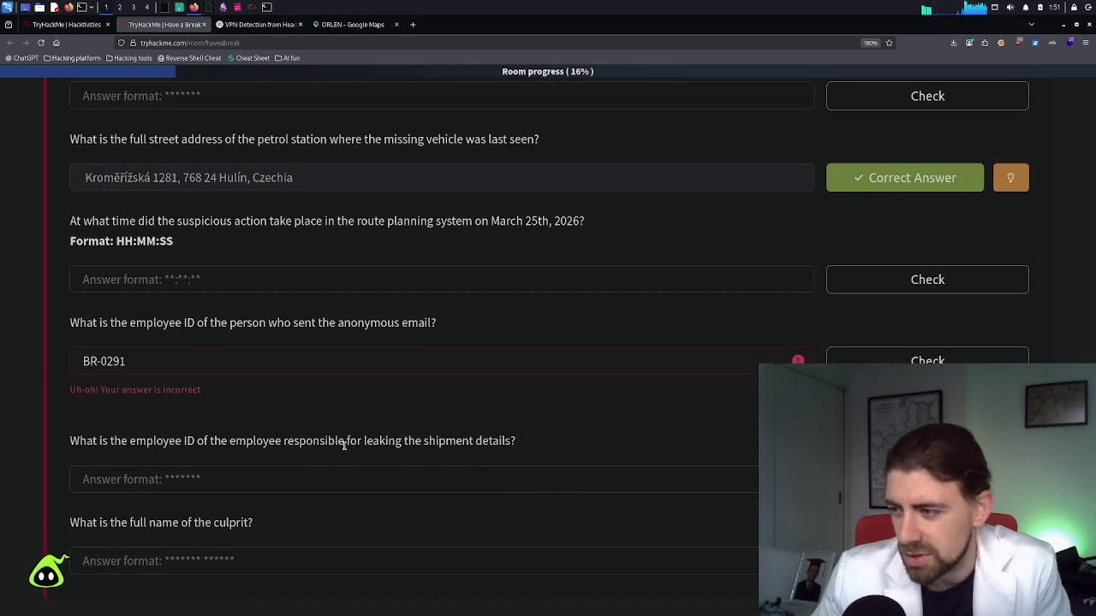
{"action": "left_click", "coordinate": [333, 479]}
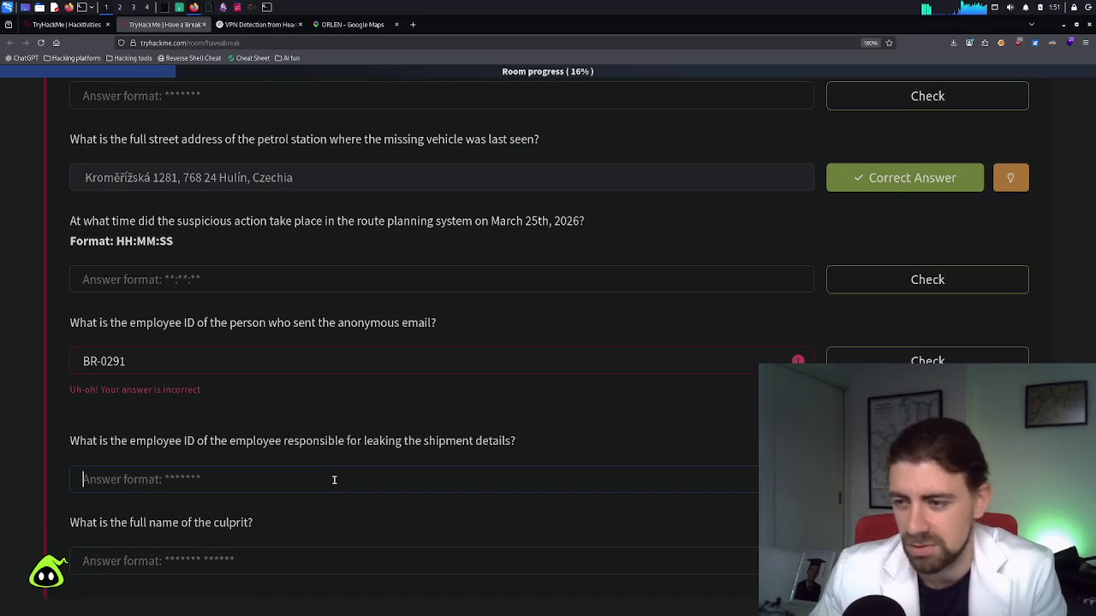
{"action": "type", "text": "BR-0291"}
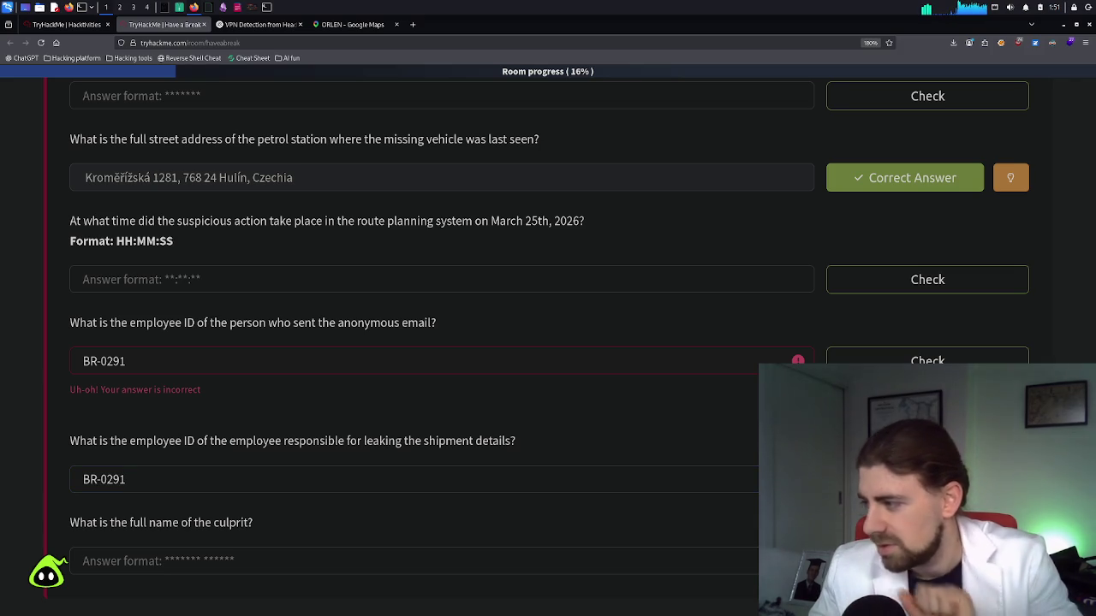
{"action": "key", "text": "Return"}
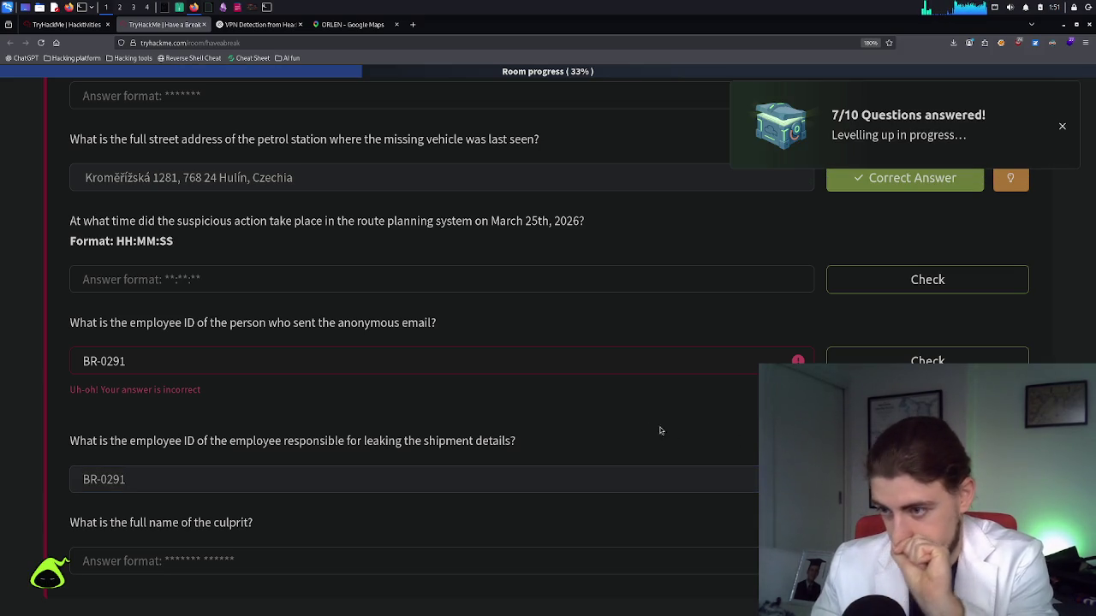
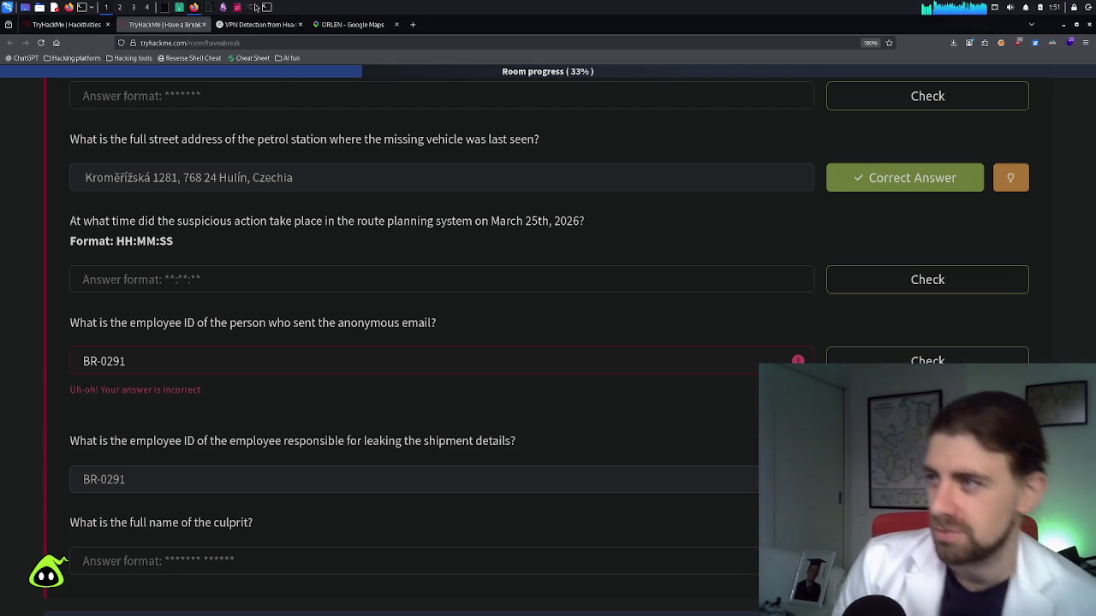
Close access_log.csv without saving its changes and bring the ecta_memo PDF forward
{"action": "left_click", "coordinate": [210, 8]}
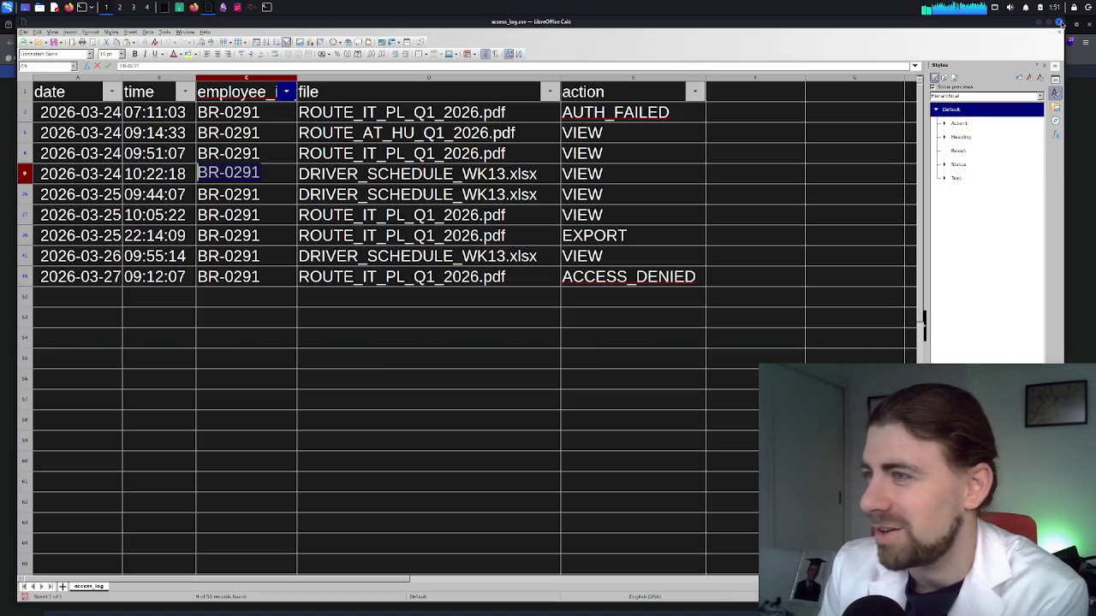
{"action": "left_click", "coordinate": [1059, 24]}
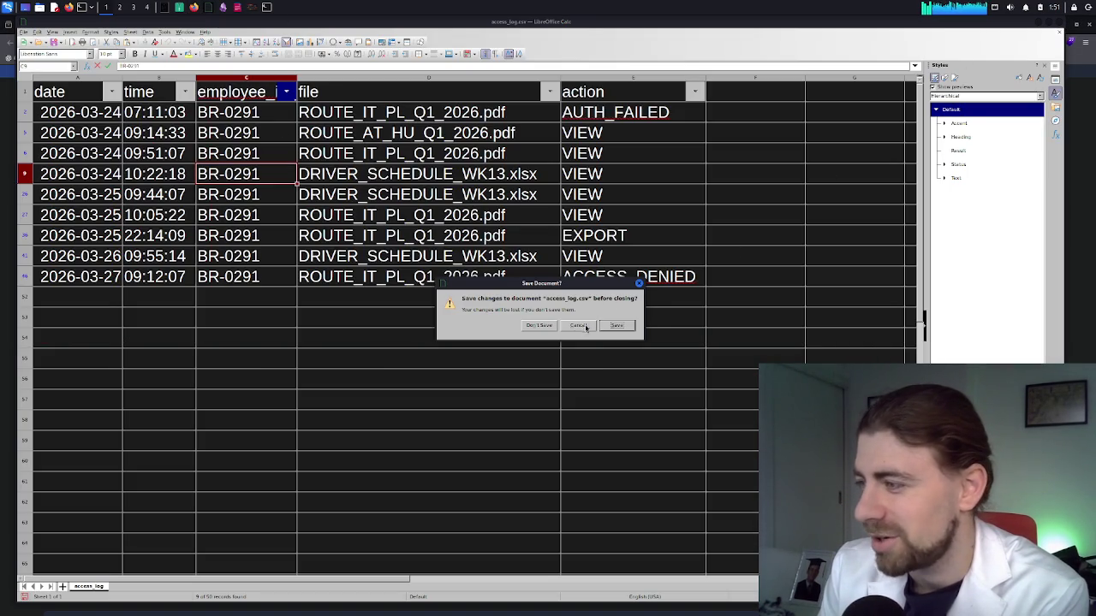
{"action": "left_click", "coordinate": [539, 326]}
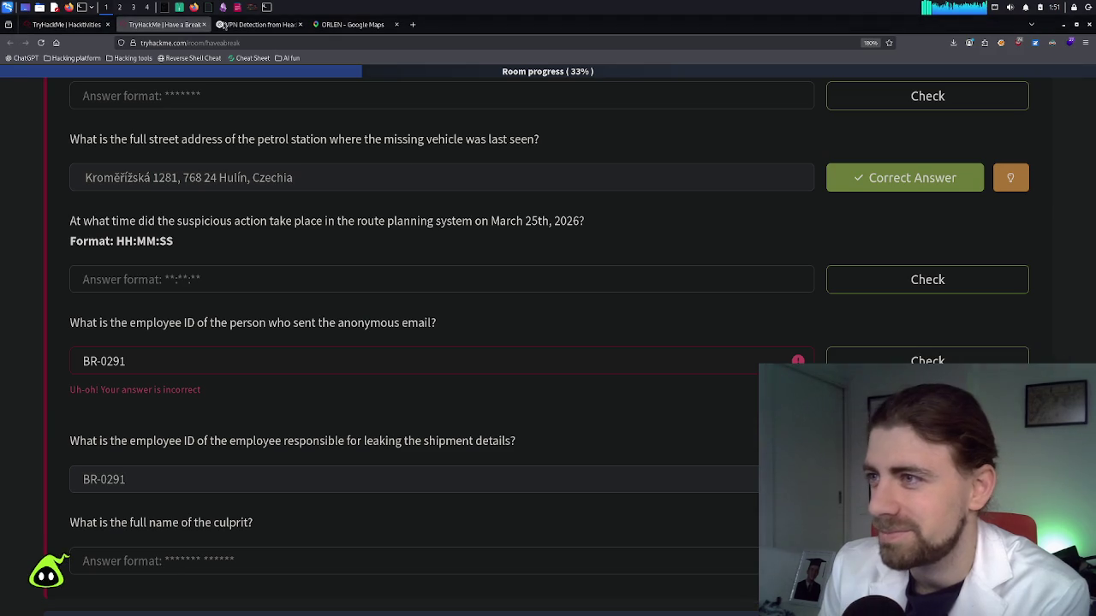
{"action": "left_click", "coordinate": [166, 9]}
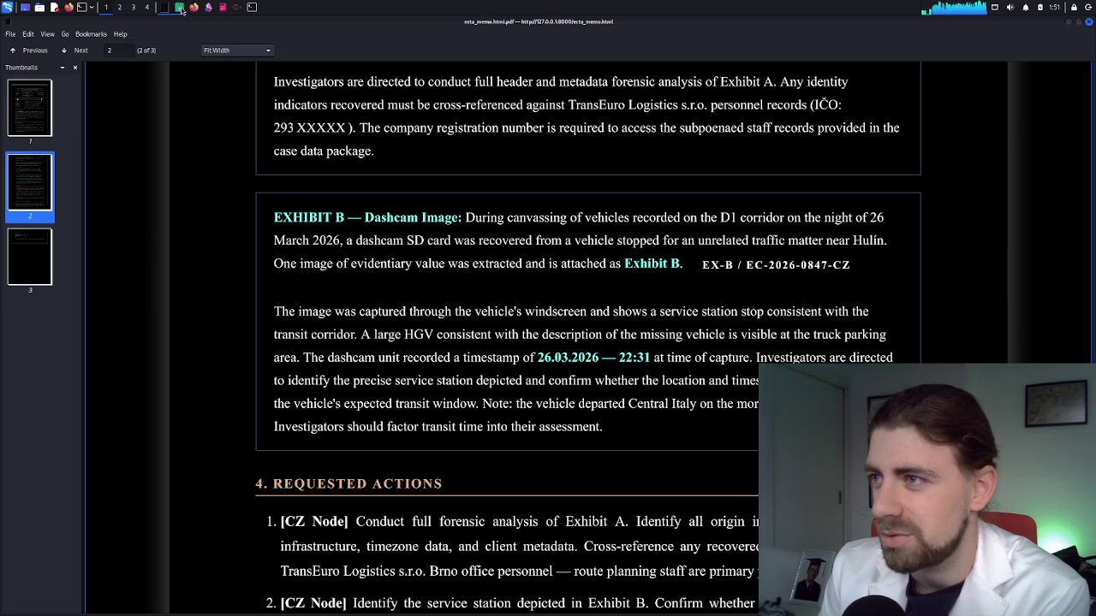
Open employees.csv from the case archive with the default text import settings
{"action": "left_click", "coordinate": [180, 7]}
{"action": "left_click", "coordinate": [492, 210]}
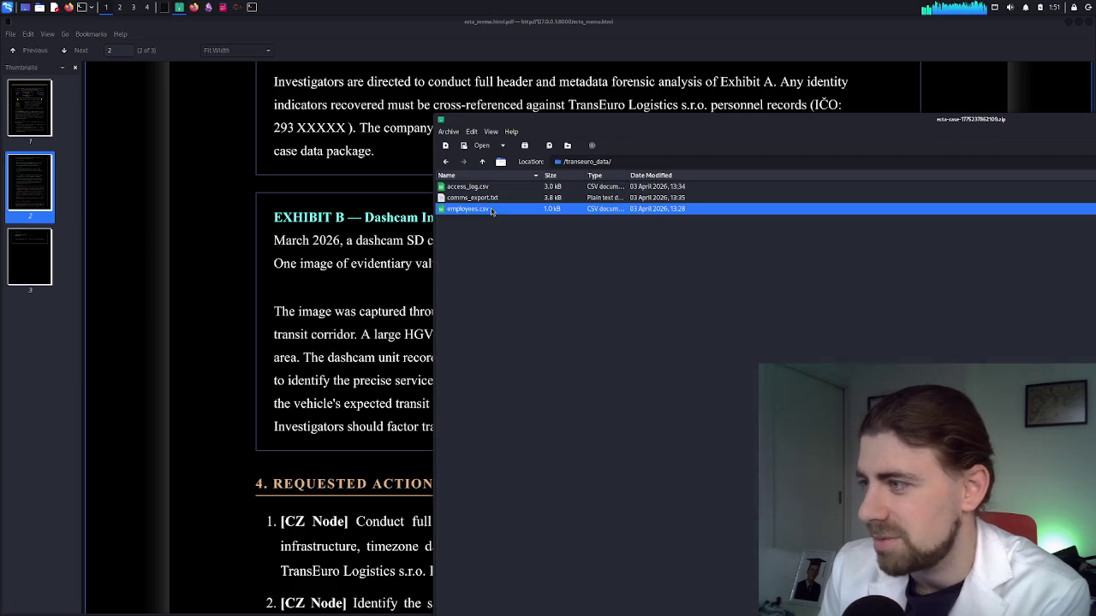
{"action": "double_click", "coordinate": [492, 210]}
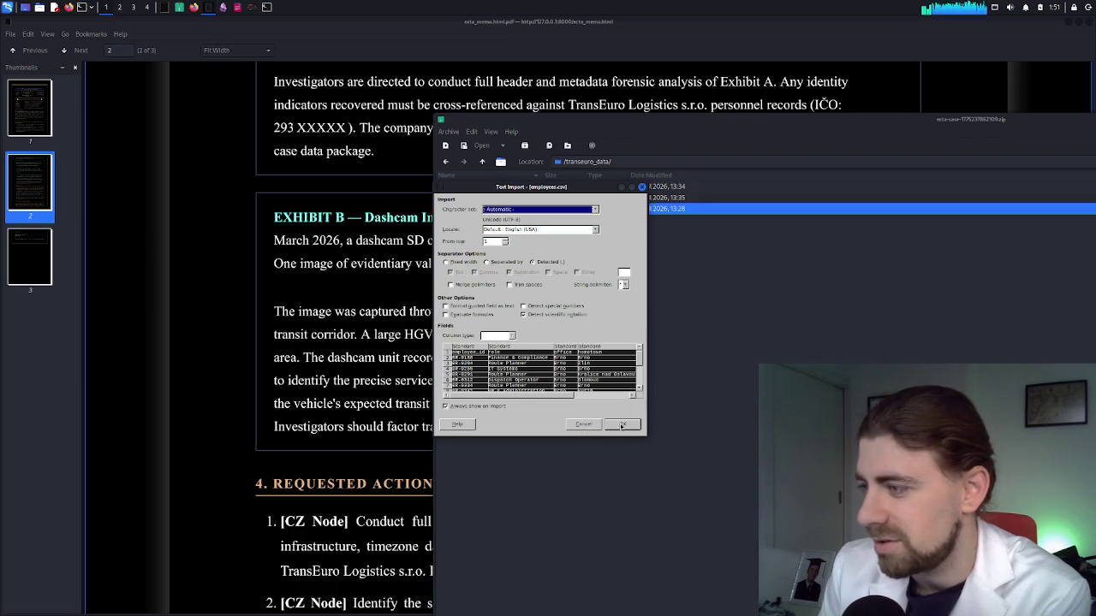
{"action": "left_click", "coordinate": [622, 425]}
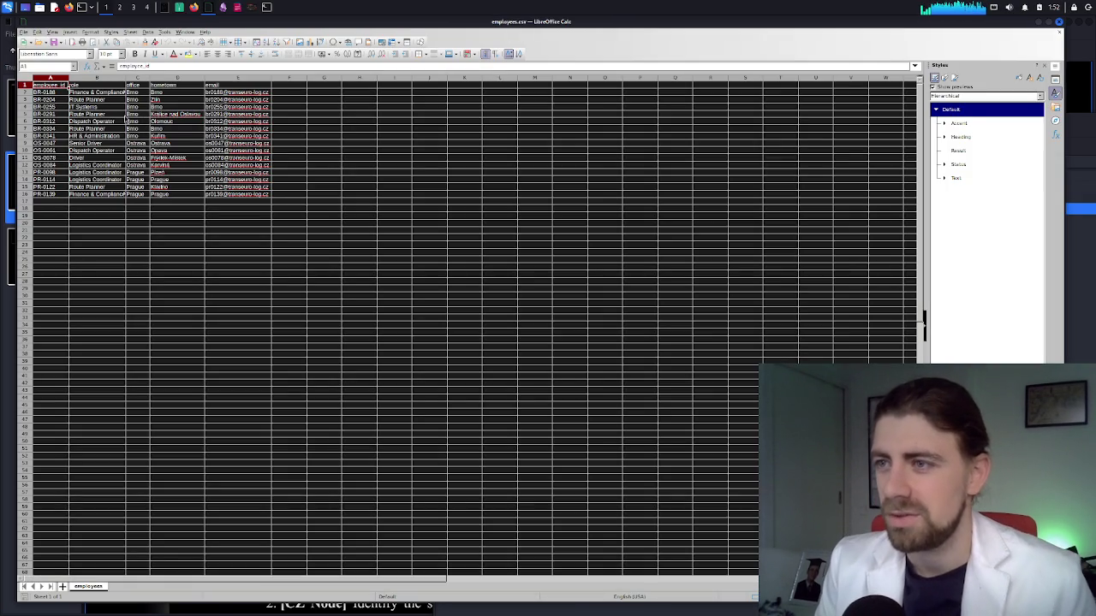
Look up employee BR-0291 and its Route Planner role, then open the sheet's search bar
{"action": "scroll", "coordinate": [77, 145], "scroll_direction": "up", "scroll_amount": 5, "text": "ctrl"}
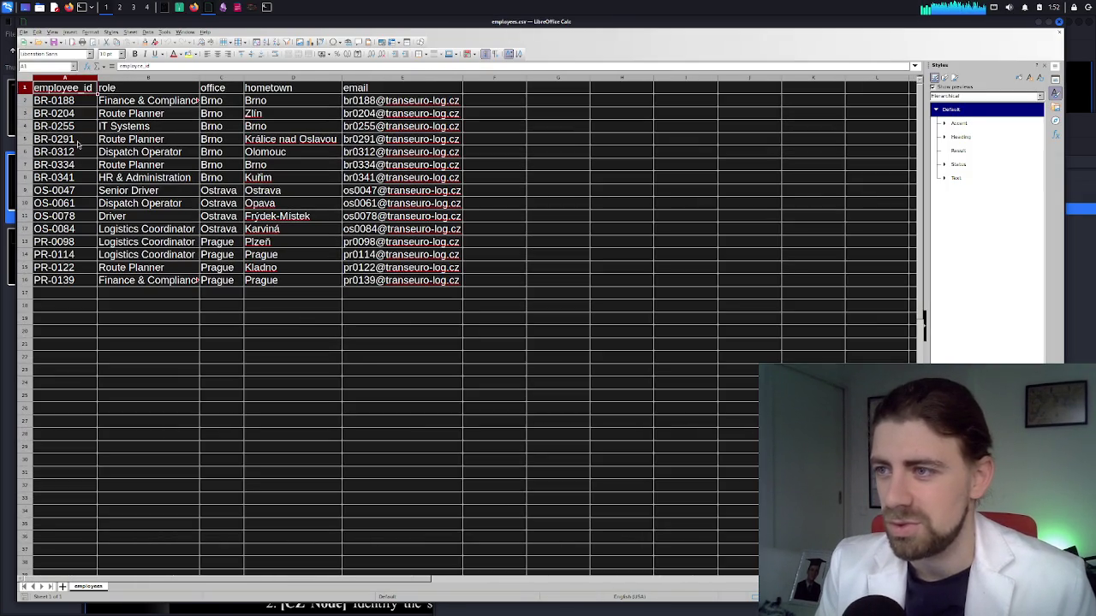
{"action": "left_click", "coordinate": [78, 143]}
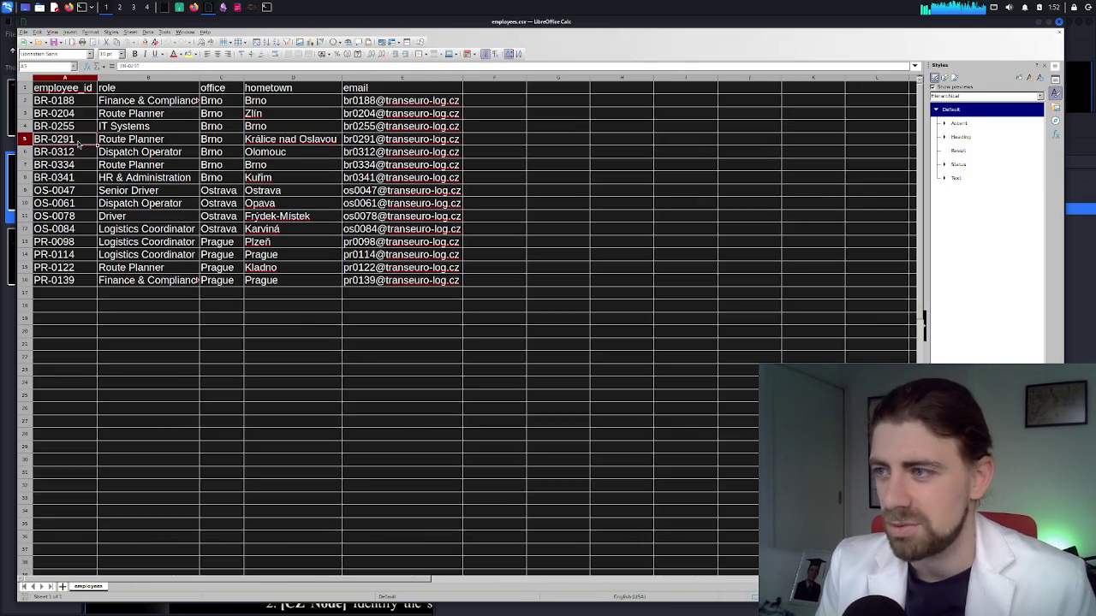
{"action": "left_click", "coordinate": [152, 142]}
{"action": "key", "text": "ctrl+f"}
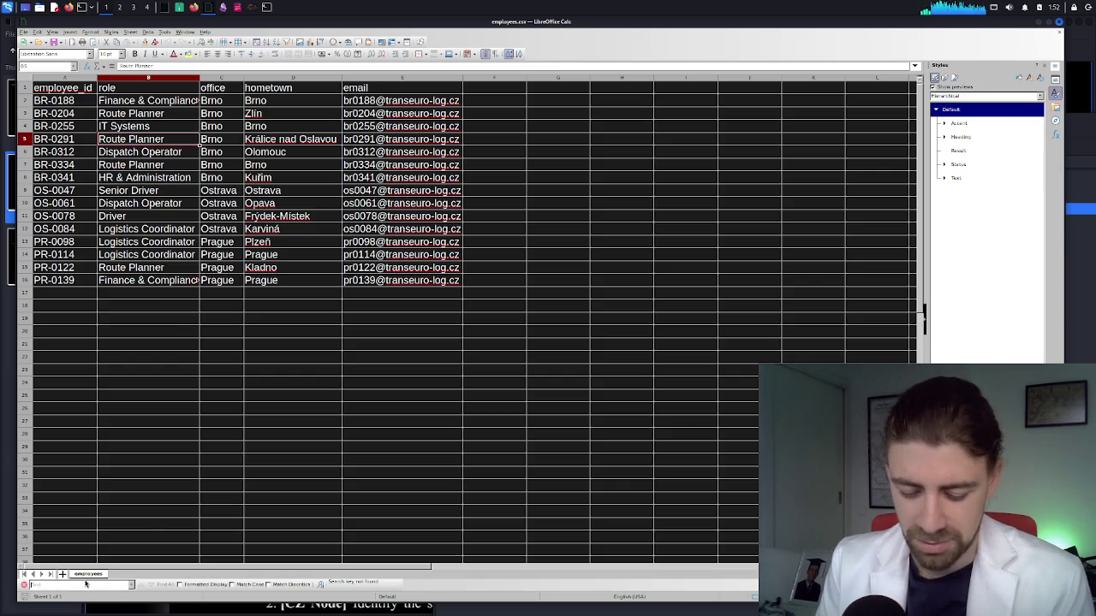
{"action": "right_click", "coordinate": [88, 586]}
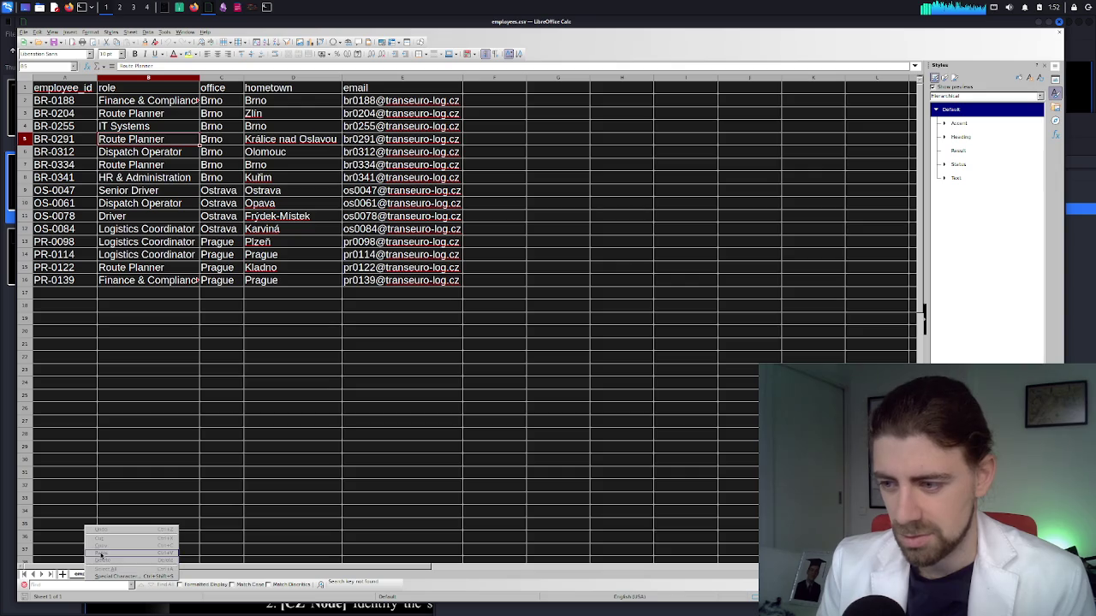
{"action": "left_click", "coordinate": [195, 9]}
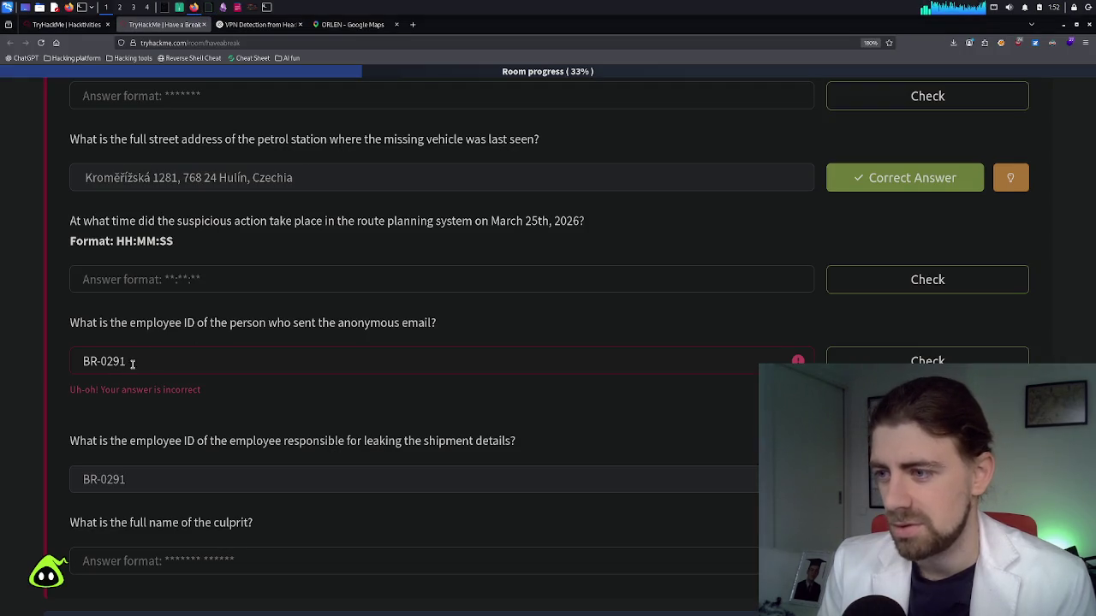
Clear the rejected BR-0291 answer from the anonymous sender field and return to employees.csv
{"action": "triple_click", "coordinate": [75, 361]}
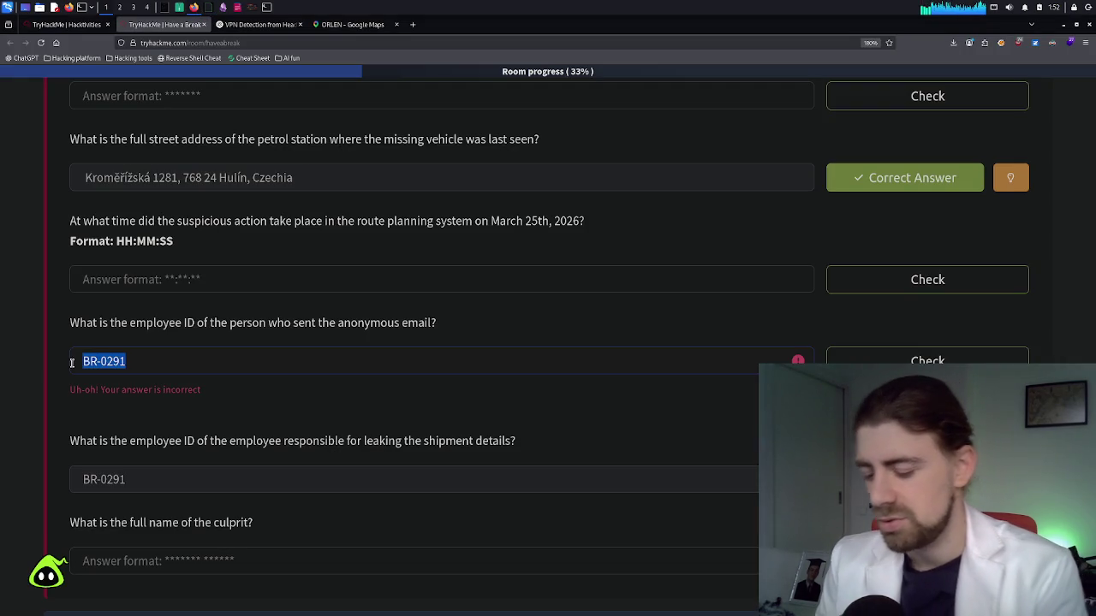
{"action": "key", "text": "BackSpace"}
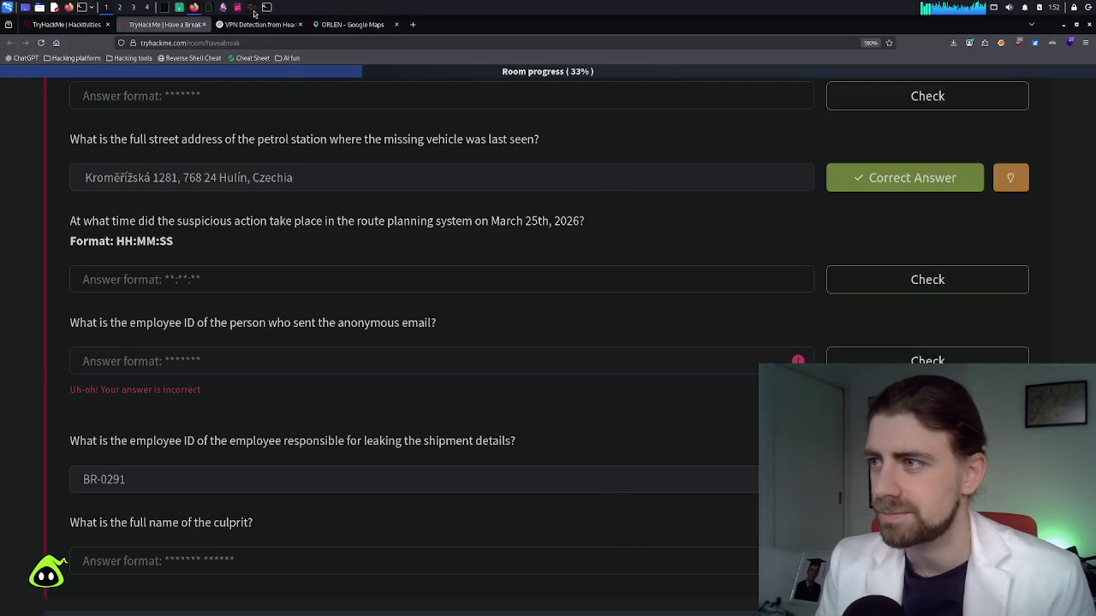
{"action": "left_click", "coordinate": [254, 10]}
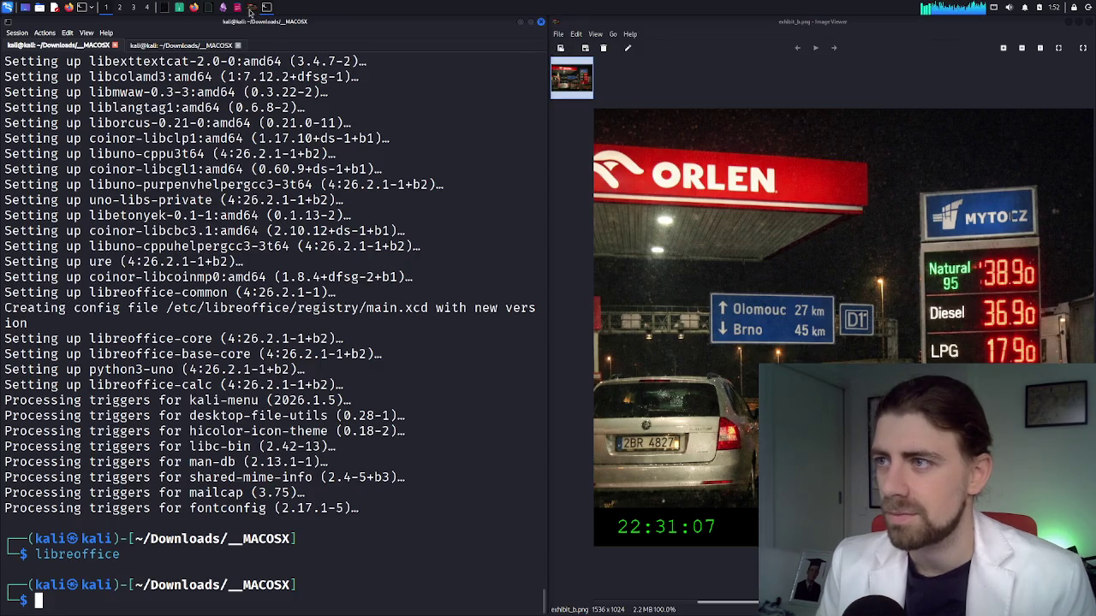
{"action": "left_click", "coordinate": [197, 10]}
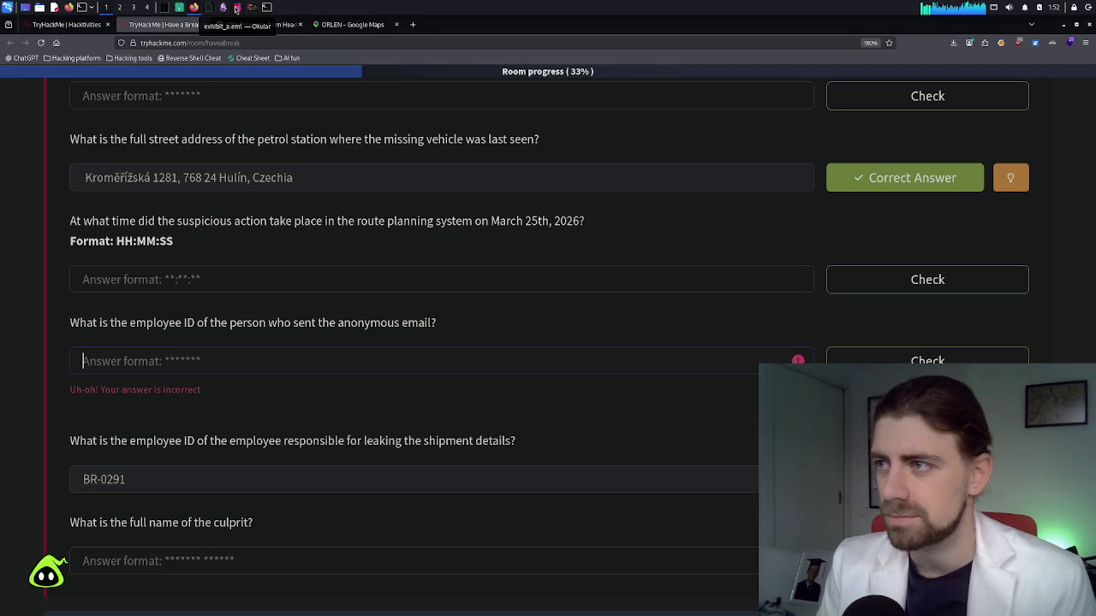
{"action": "left_click", "coordinate": [211, 9]}
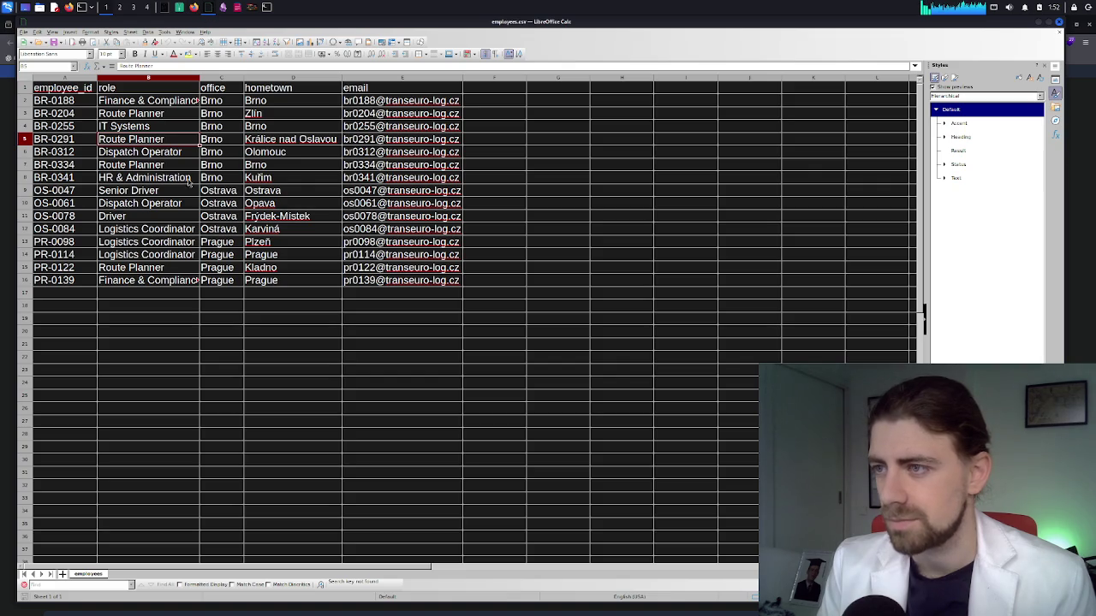
{"action": "left_click", "coordinate": [67, 144]}
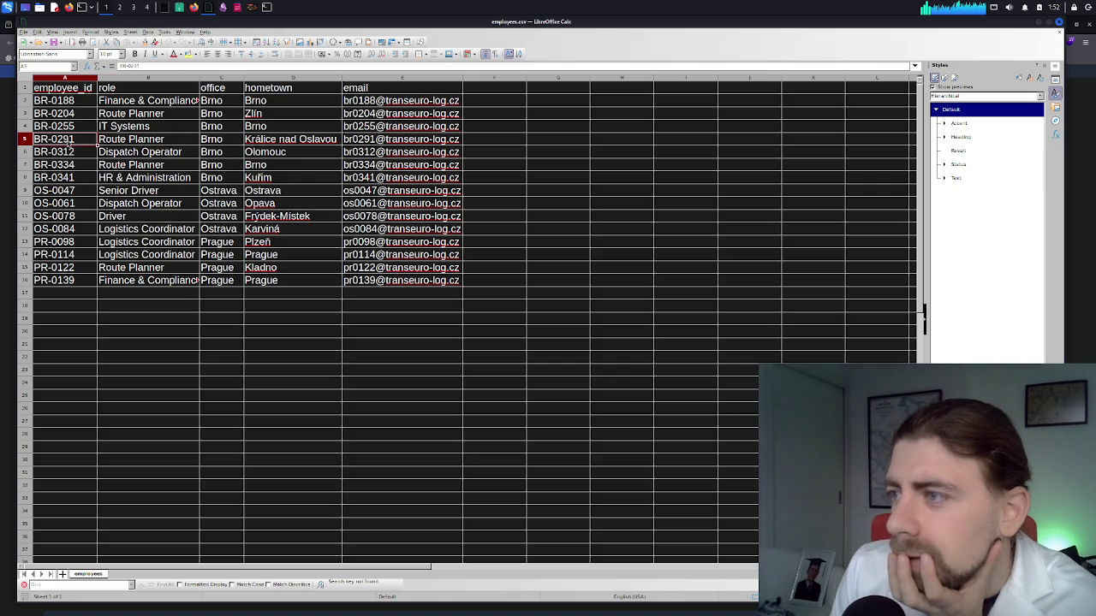
{"action": "left_click", "coordinate": [287, 142]}
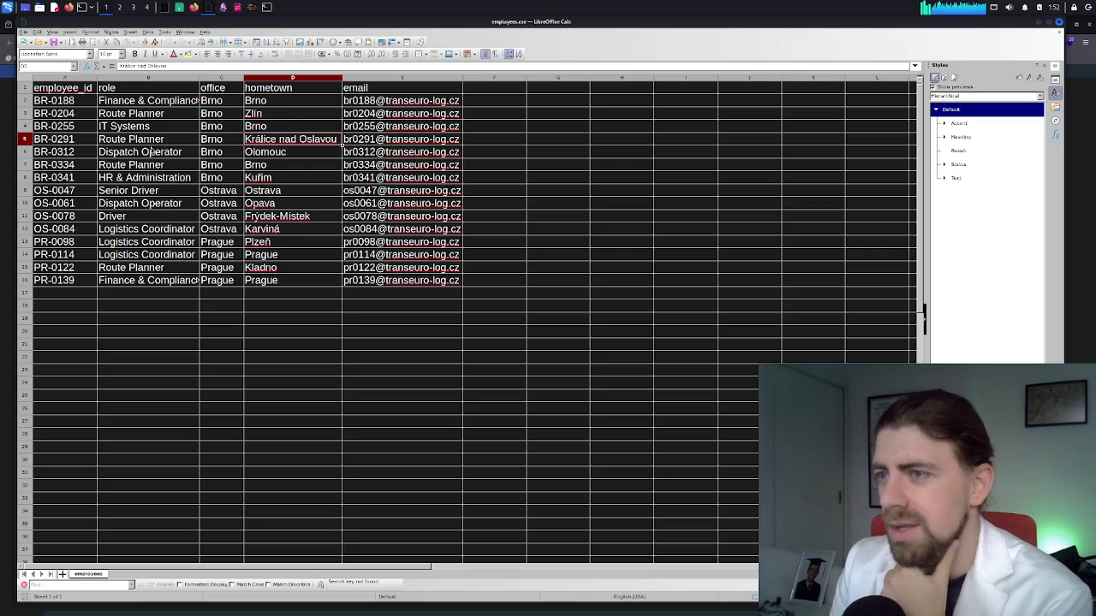
{"action": "left_click", "coordinate": [370, 142]}
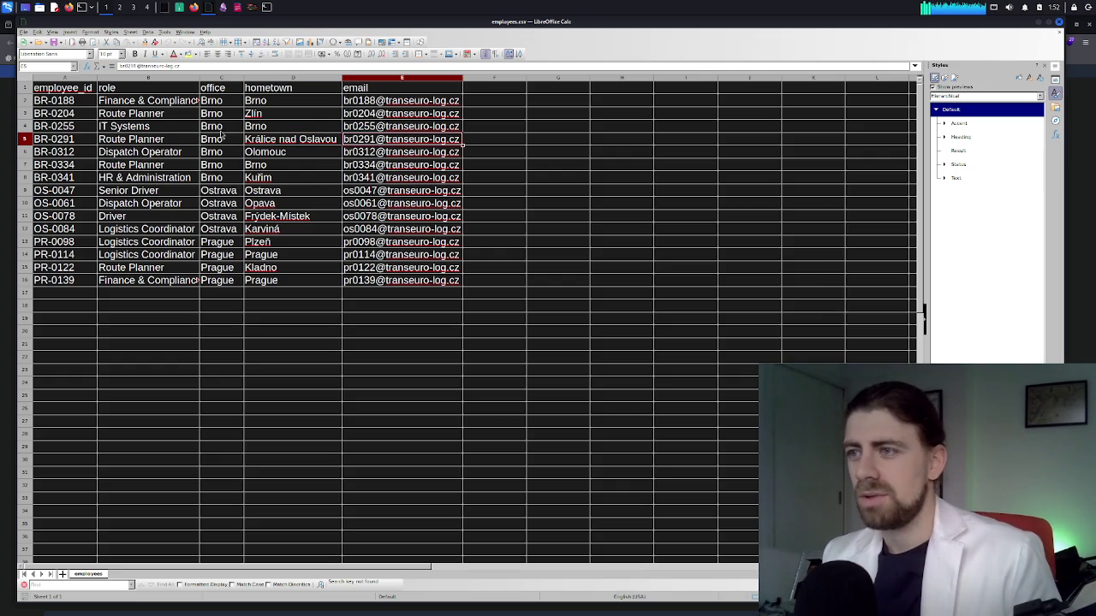
{"action": "scroll", "coordinate": [534, 203], "scroll_direction": "down", "scroll_amount": 3}
{"action": "scroll", "coordinate": [535, 203], "scroll_direction": "up", "scroll_amount": 3}
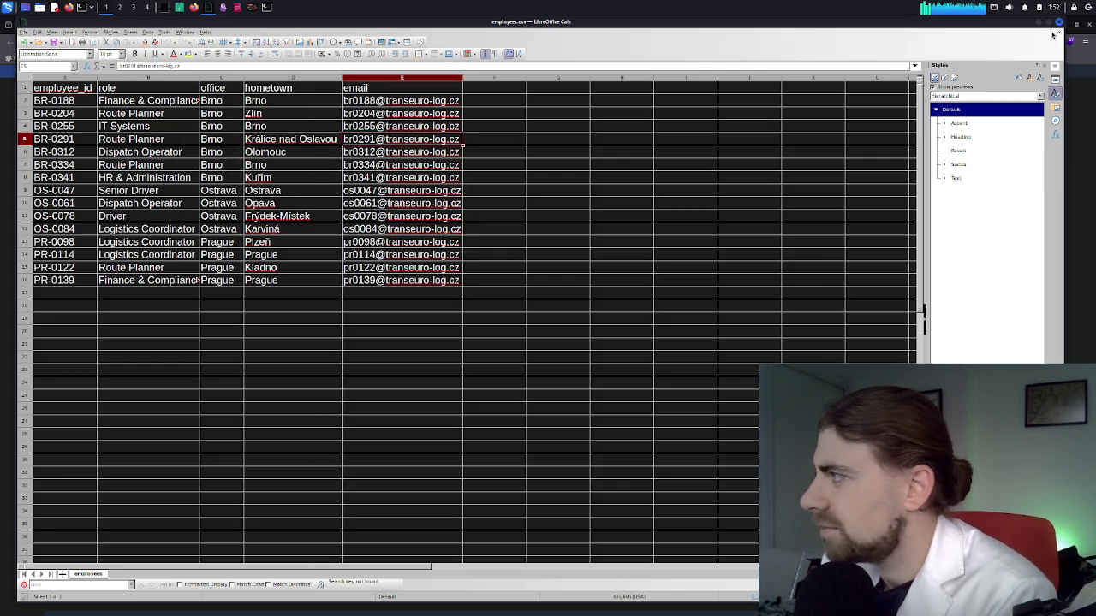
Minimize the spreadsheet and focus the quiz's empty employee-ID answer field
{"action": "left_click", "coordinate": [1038, 23]}
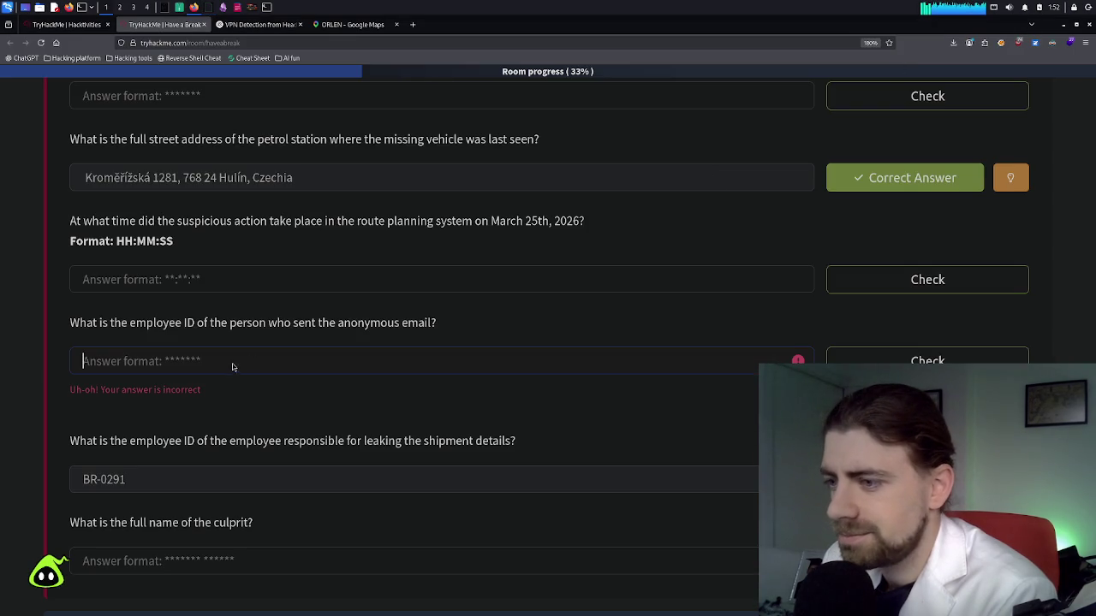
{"action": "left_click", "coordinate": [186, 351]}
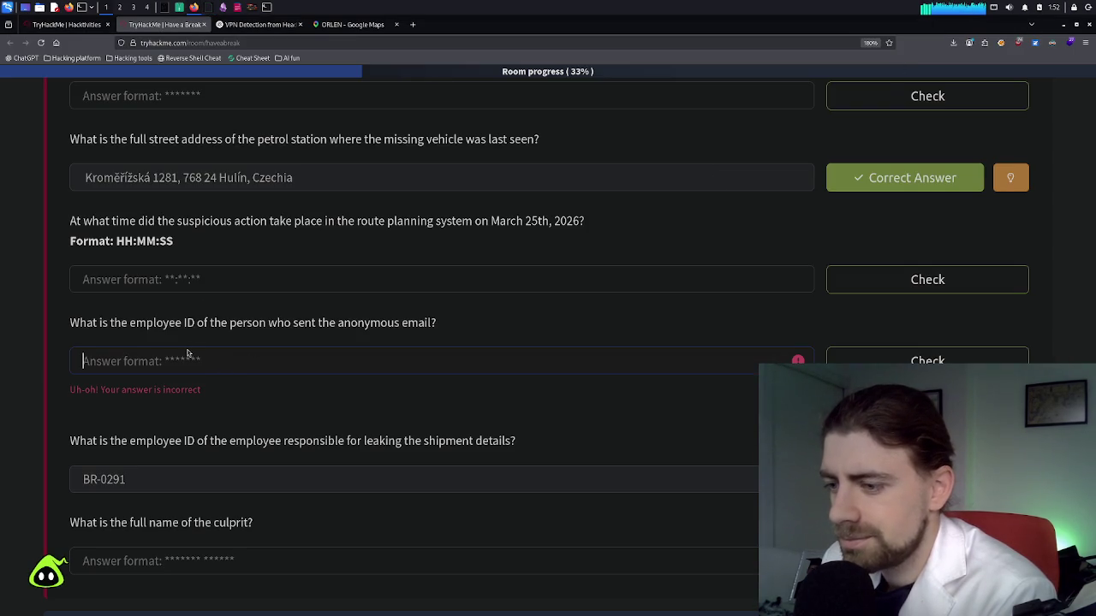
{"action": "scroll", "coordinate": [186, 356], "scroll_direction": "down", "scroll_amount": 1}
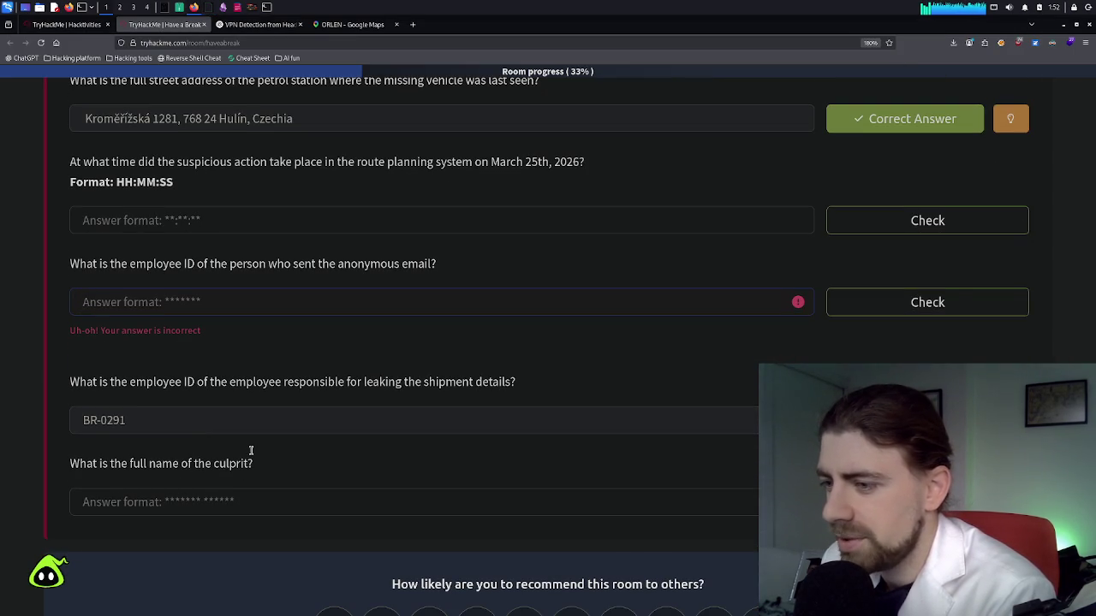
{"action": "left_click", "coordinate": [181, 9]}
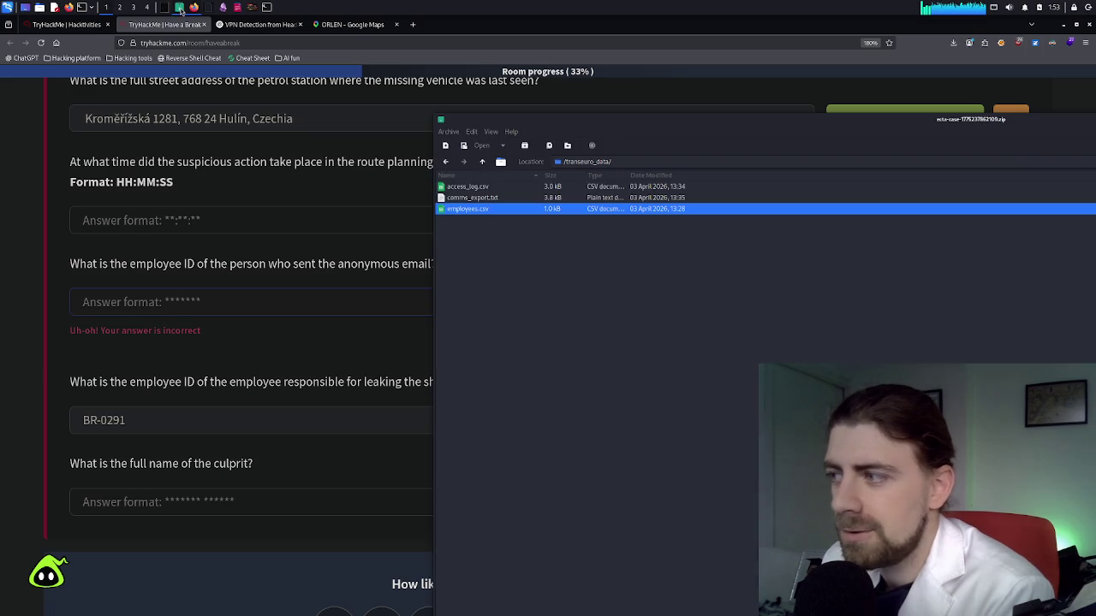
Open comms_export.txt in Okular and bring it back to the front after checking other windows
{"action": "left_click", "coordinate": [475, 200]}
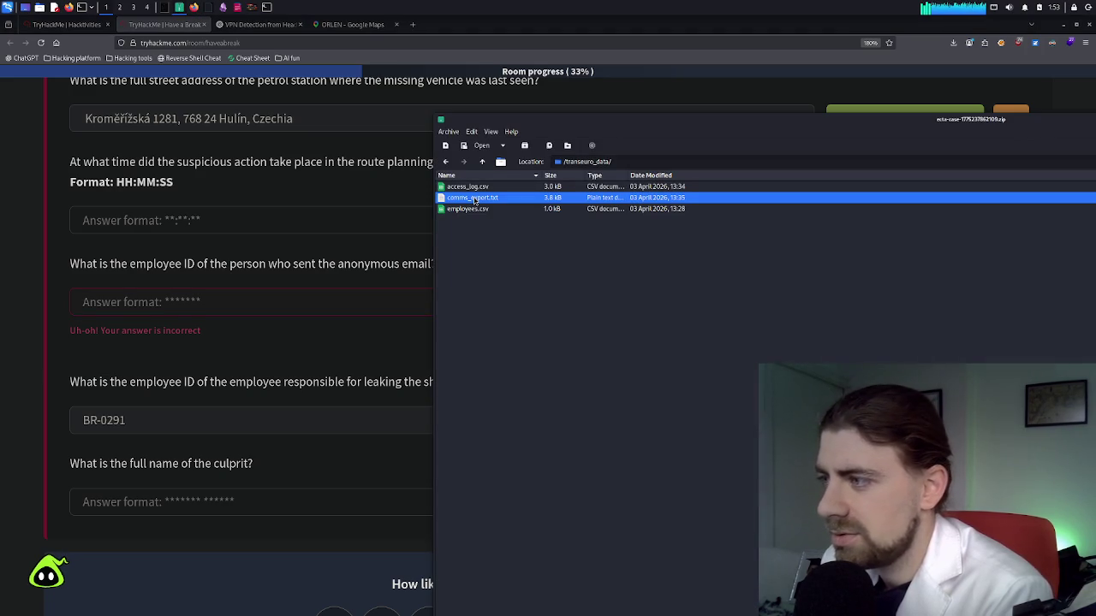
{"action": "double_click", "coordinate": [476, 200]}
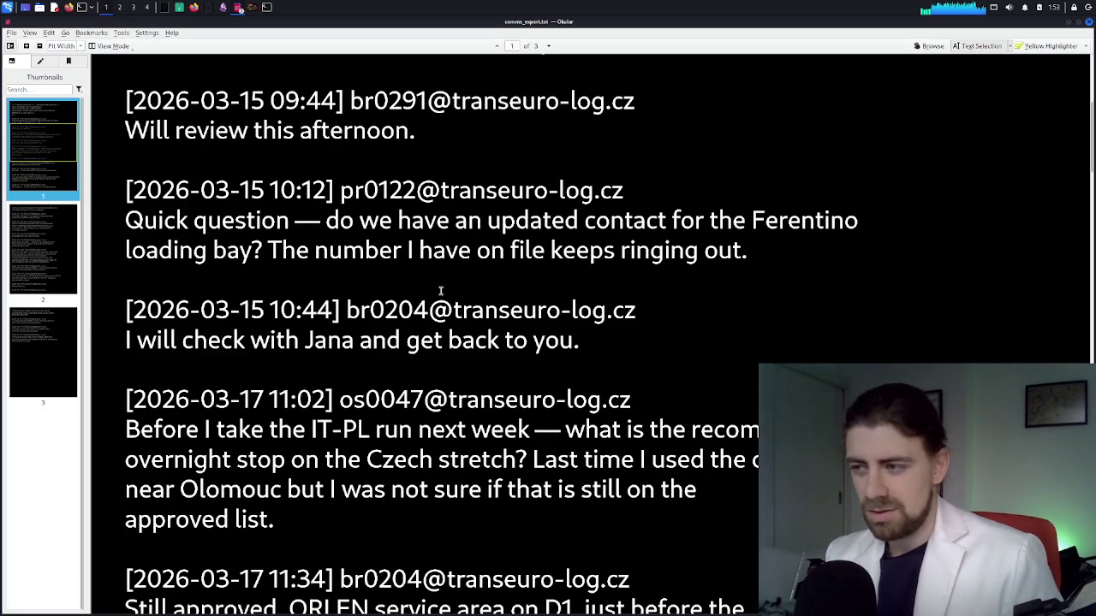
{"action": "key", "text": "ctrl+f"}
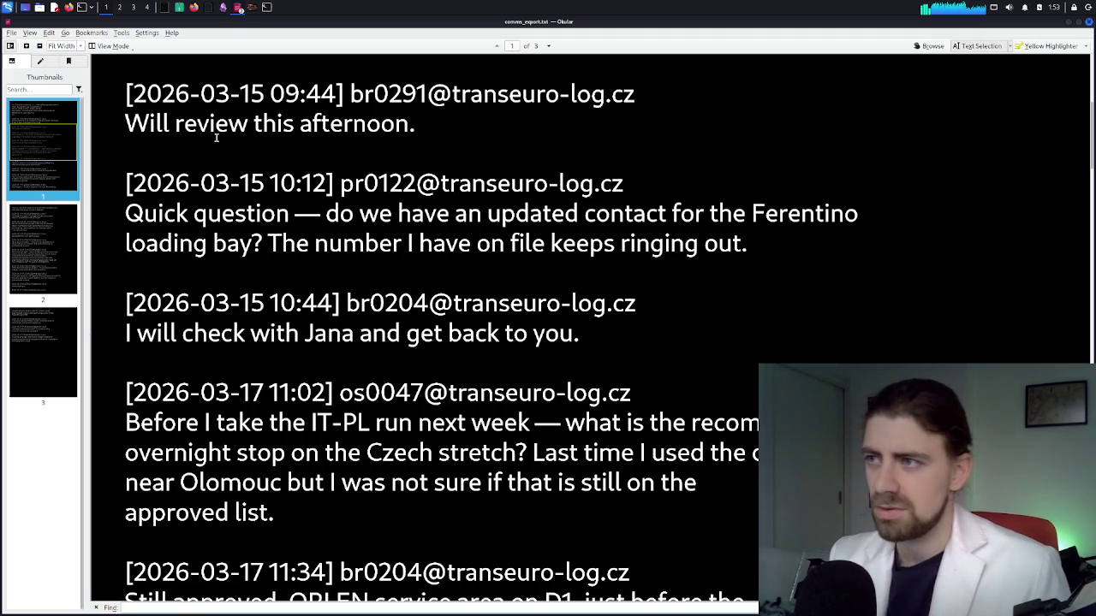
{"action": "left_click", "coordinate": [194, 8]}
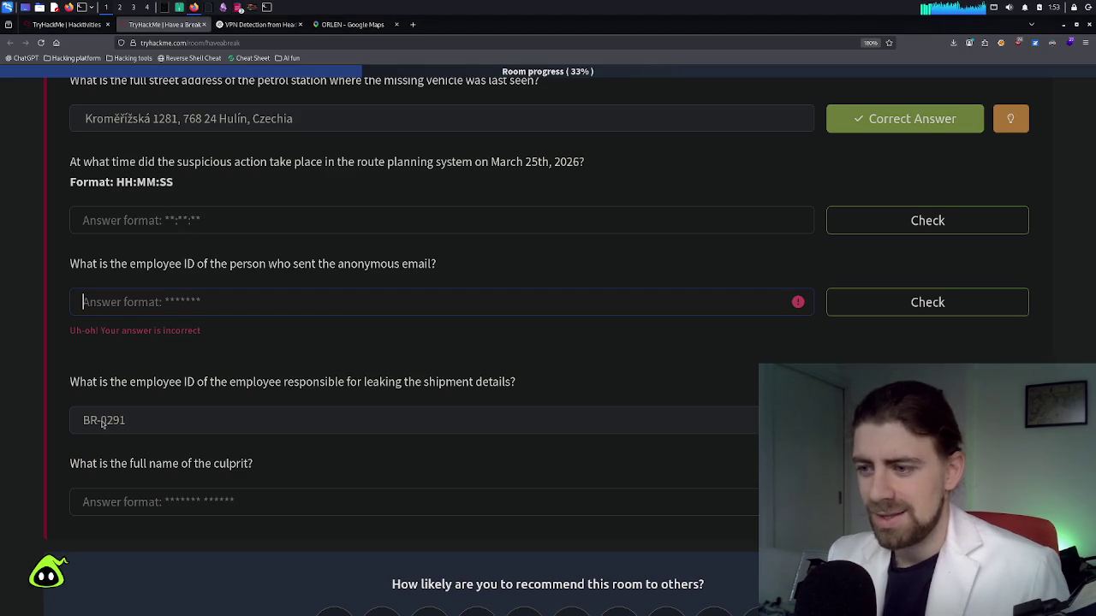
{"action": "left_click", "coordinate": [268, 8]}
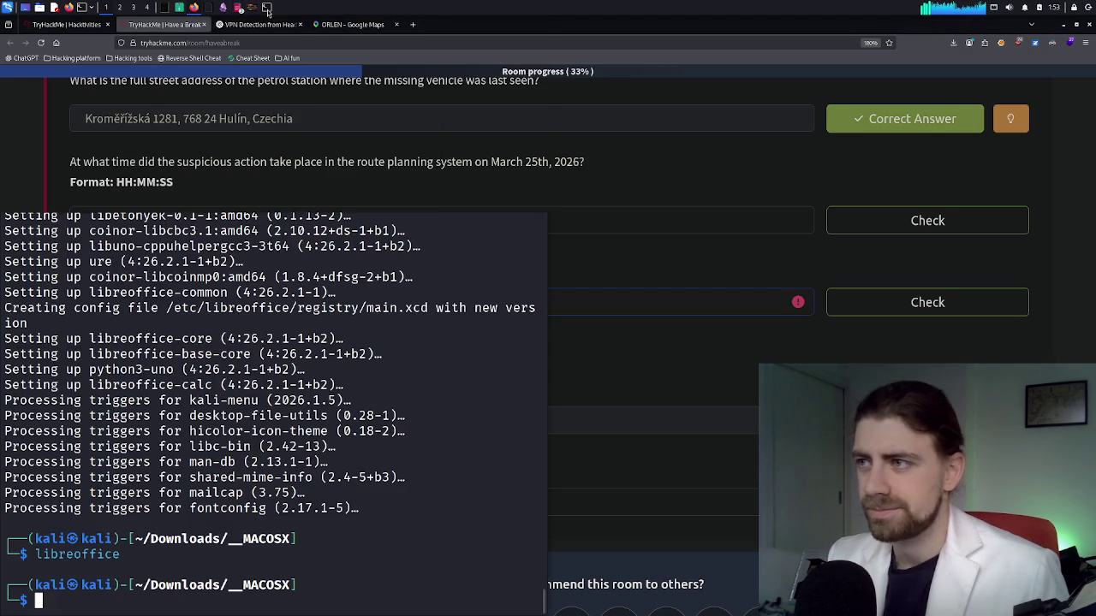
{"action": "left_click", "coordinate": [236, 8]}
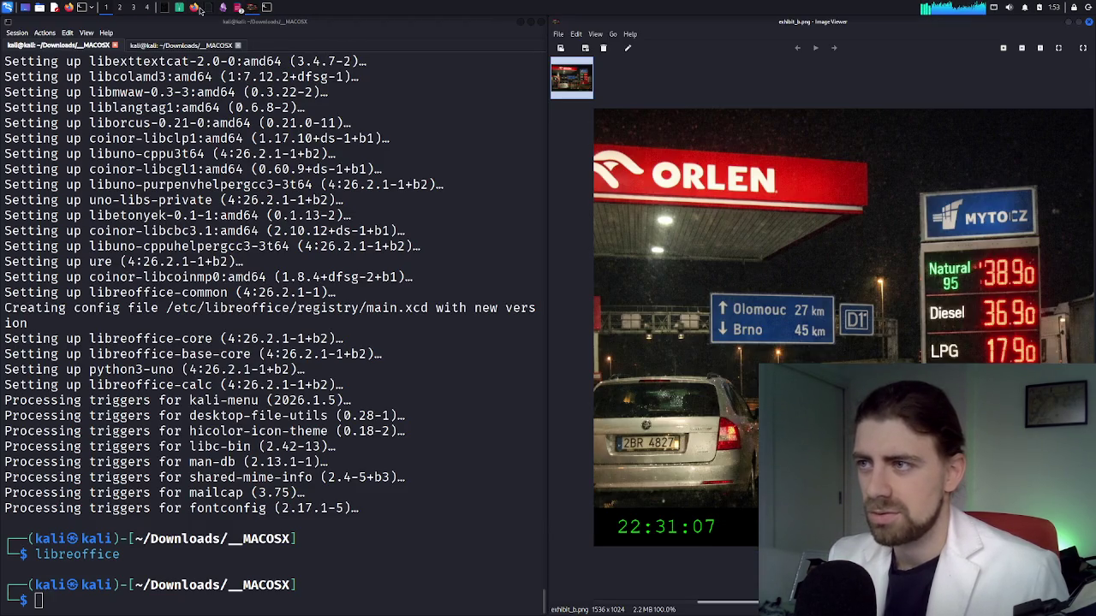
{"action": "left_click", "coordinate": [211, 9]}
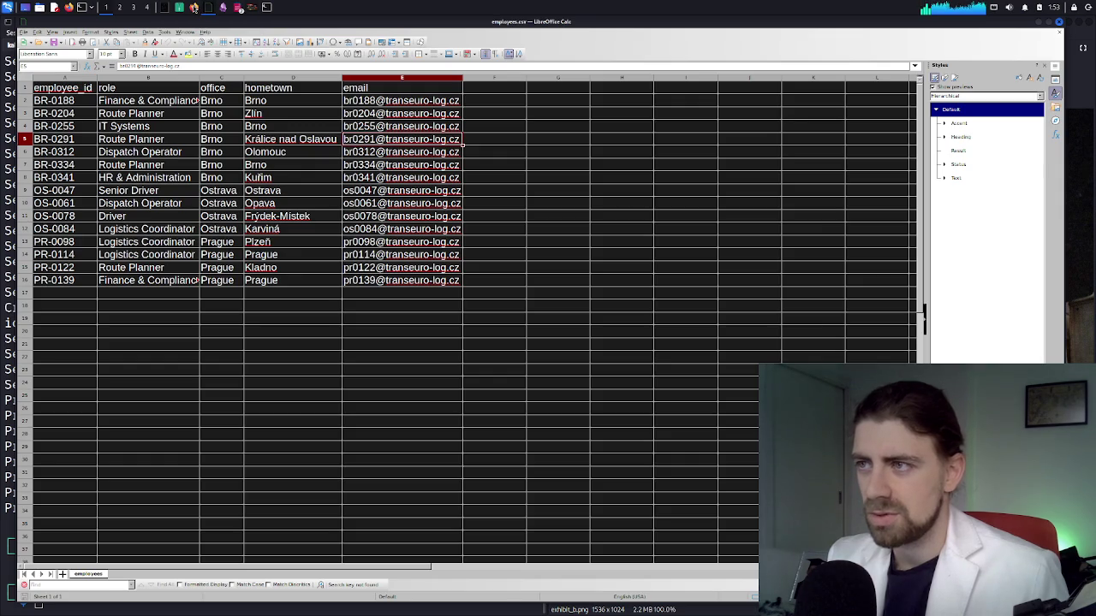
{"action": "left_click", "coordinate": [169, 10]}
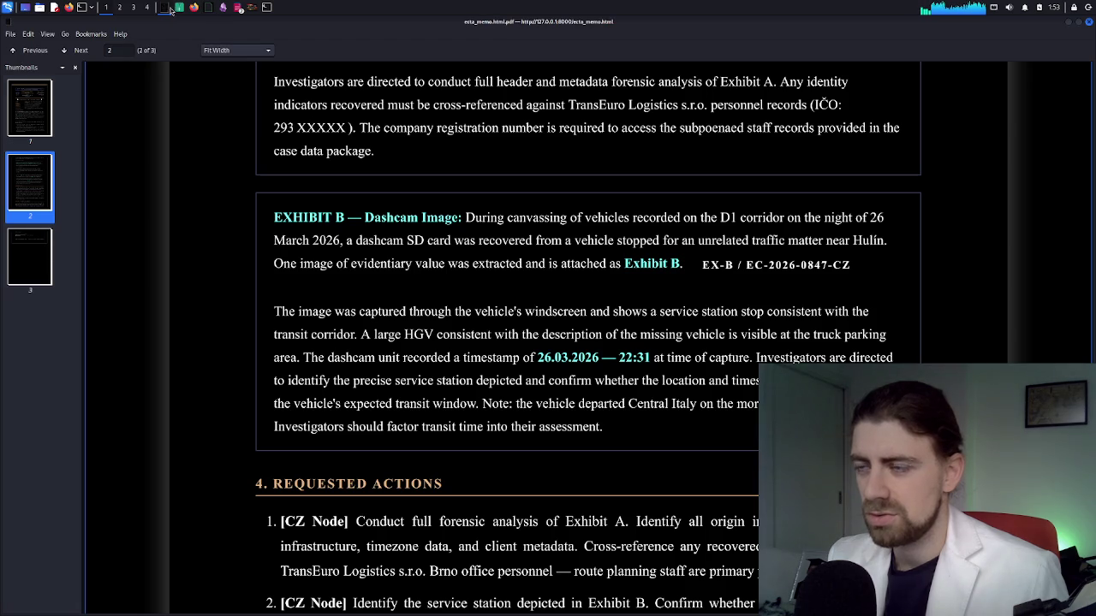
{"action": "left_click", "coordinate": [179, 9]}
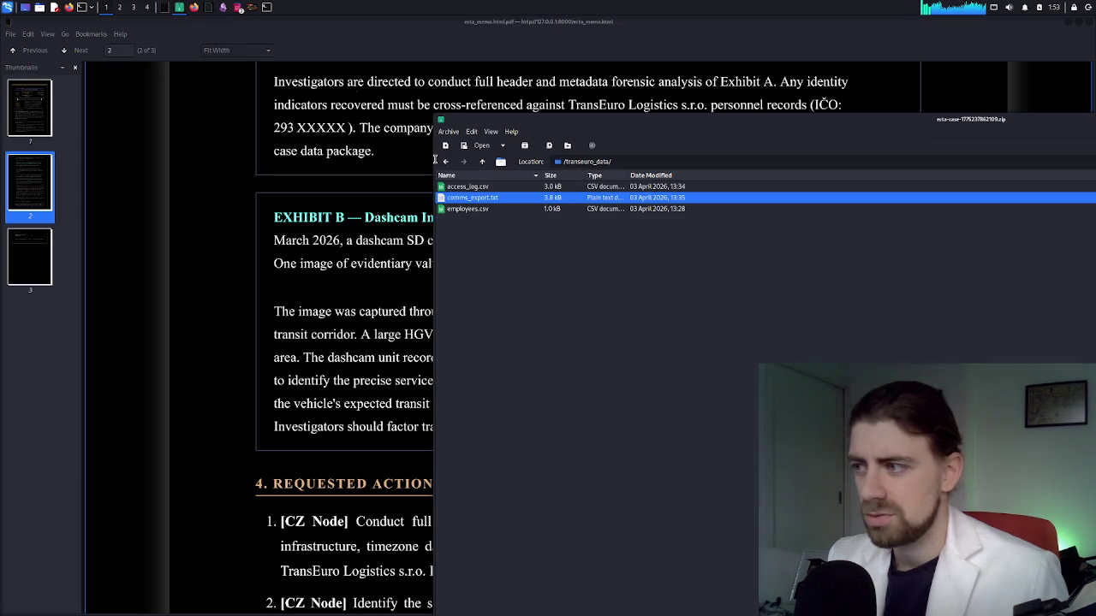
{"action": "left_click", "coordinate": [477, 201]}
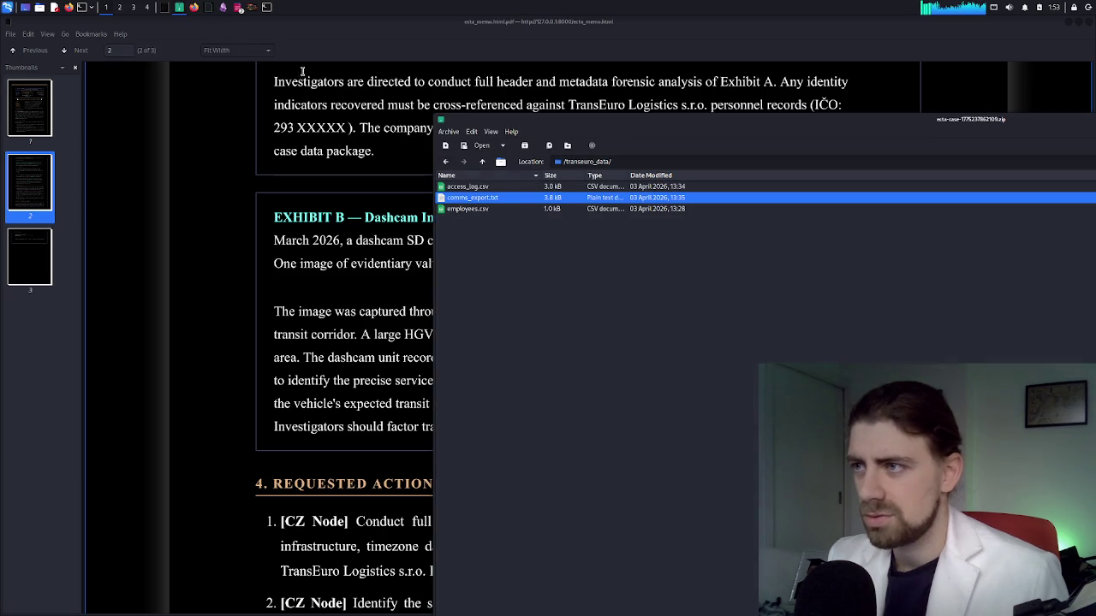
{"action": "left_click", "coordinate": [238, 8]}
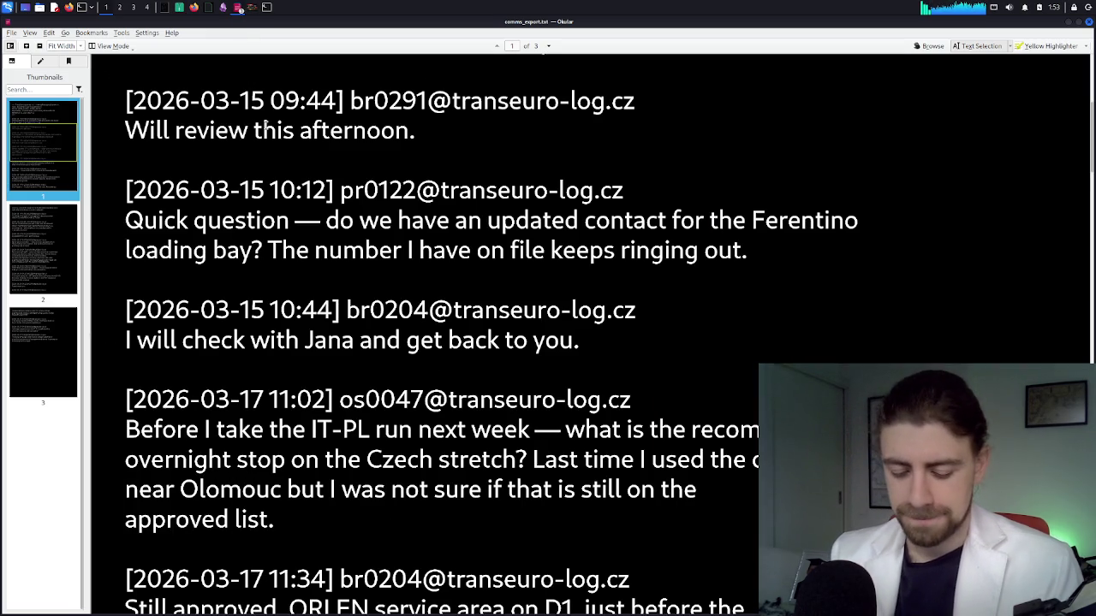
Search the message log for 0291 and cycle through every matching message
{"action": "key", "text": "ctrl+f"}
{"action": "type", "text": "02"}
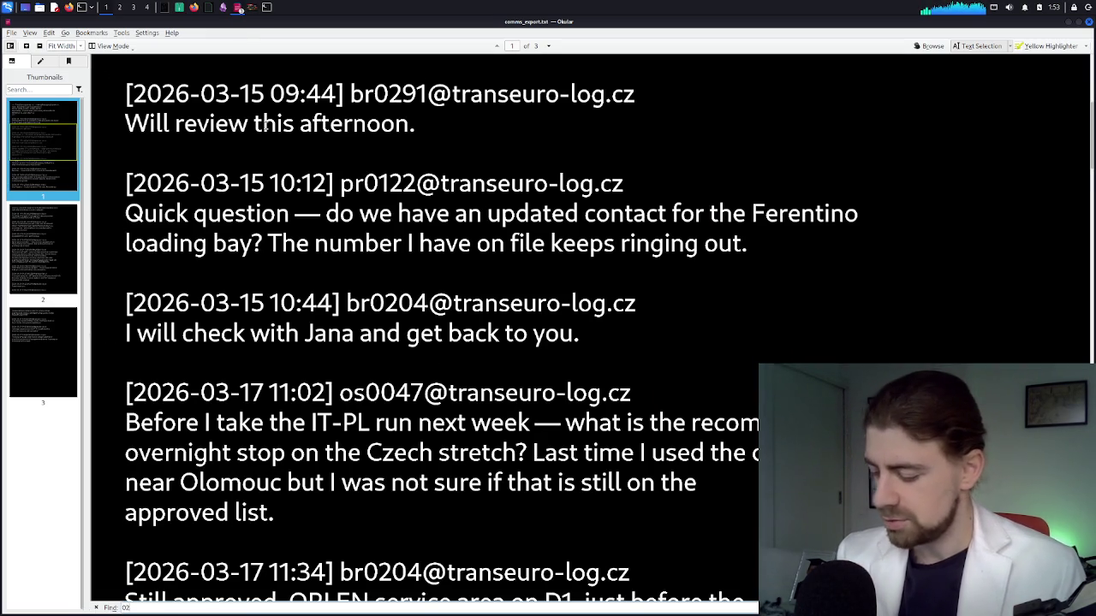
{"action": "type", "text": "91"}
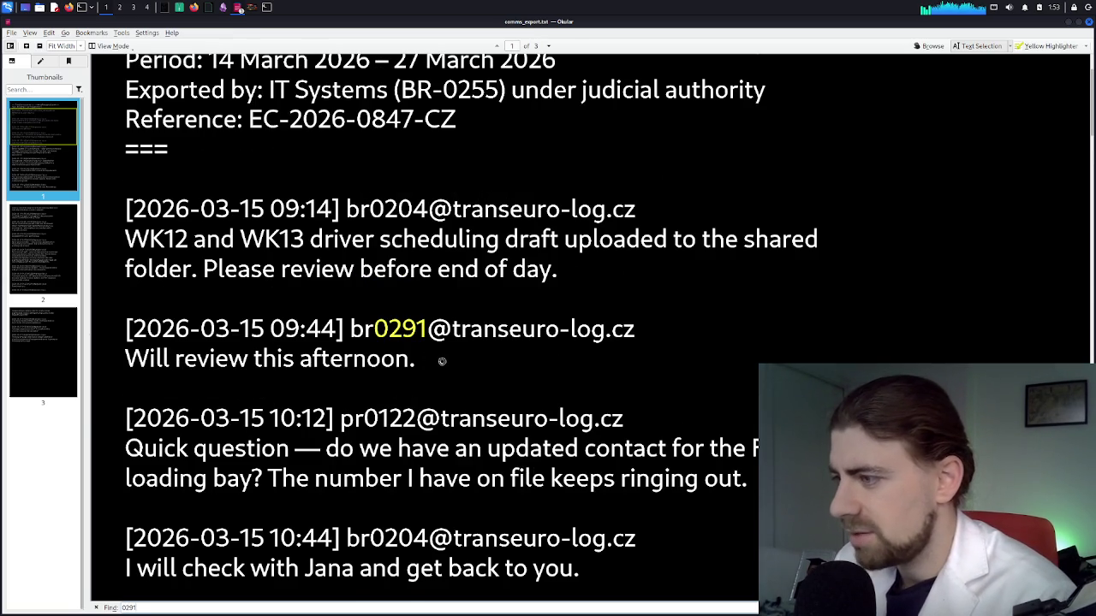
{"action": "key", "text": "Return"}
{"action": "key", "text": "Return"}
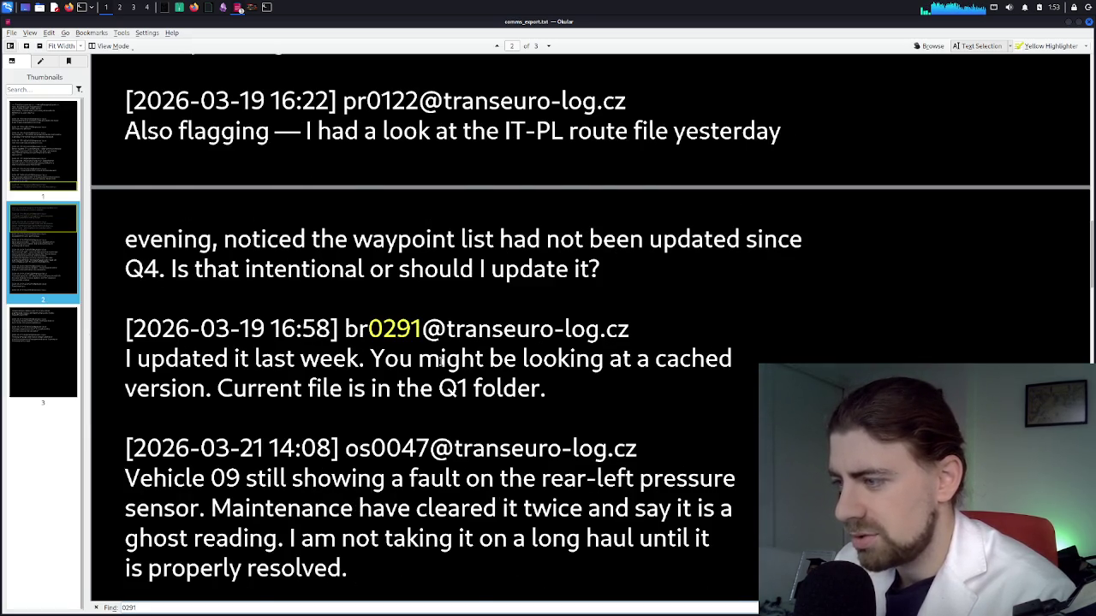
{"action": "key", "text": "Return"}
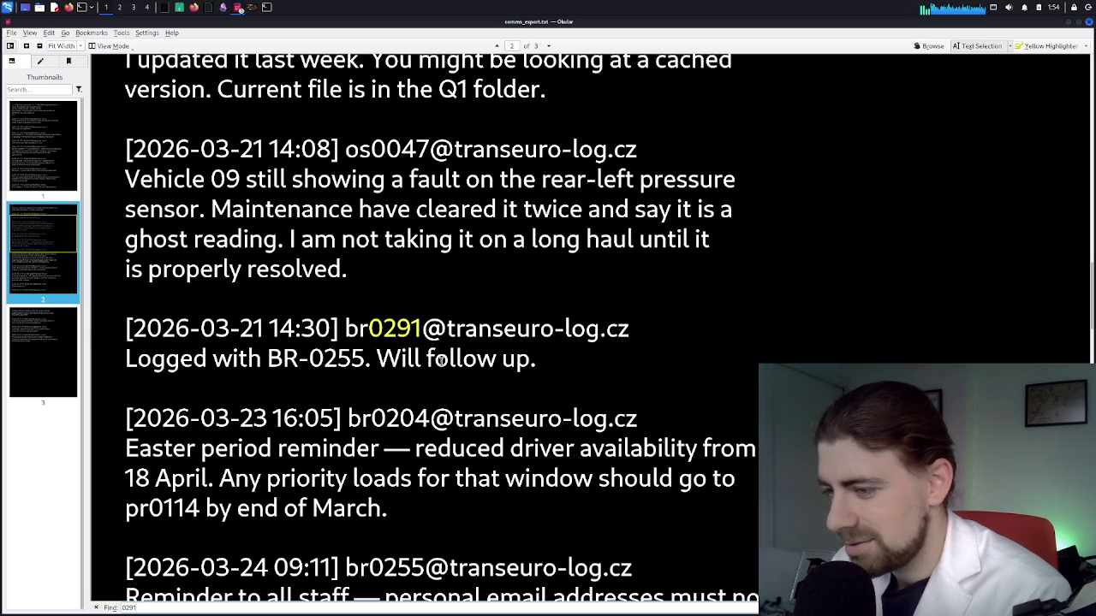
{"action": "key", "text": "Return"}
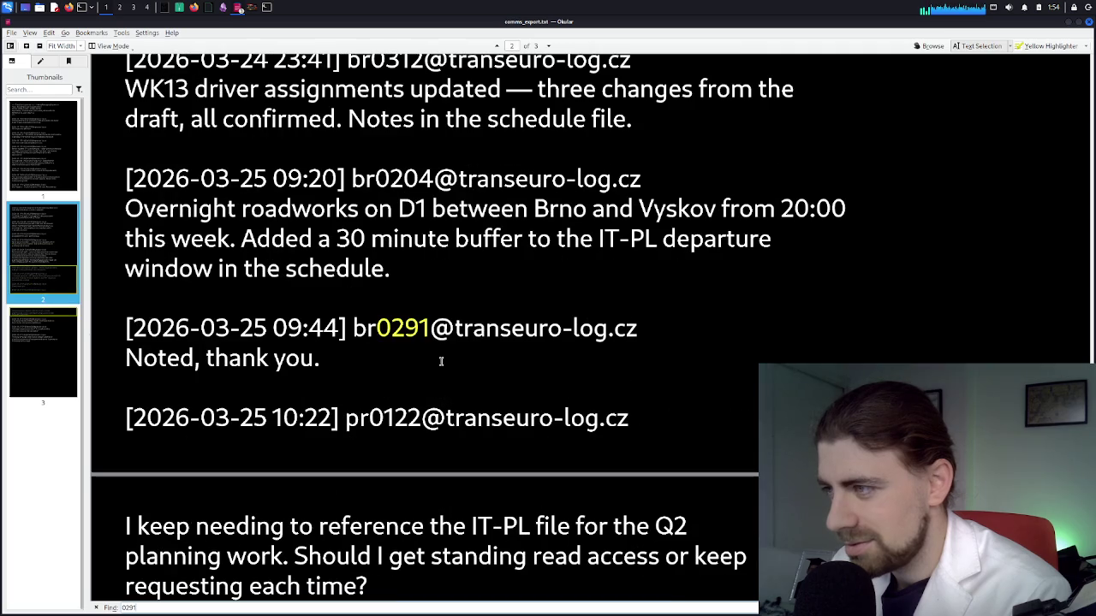
{"action": "key", "text": "Return"}
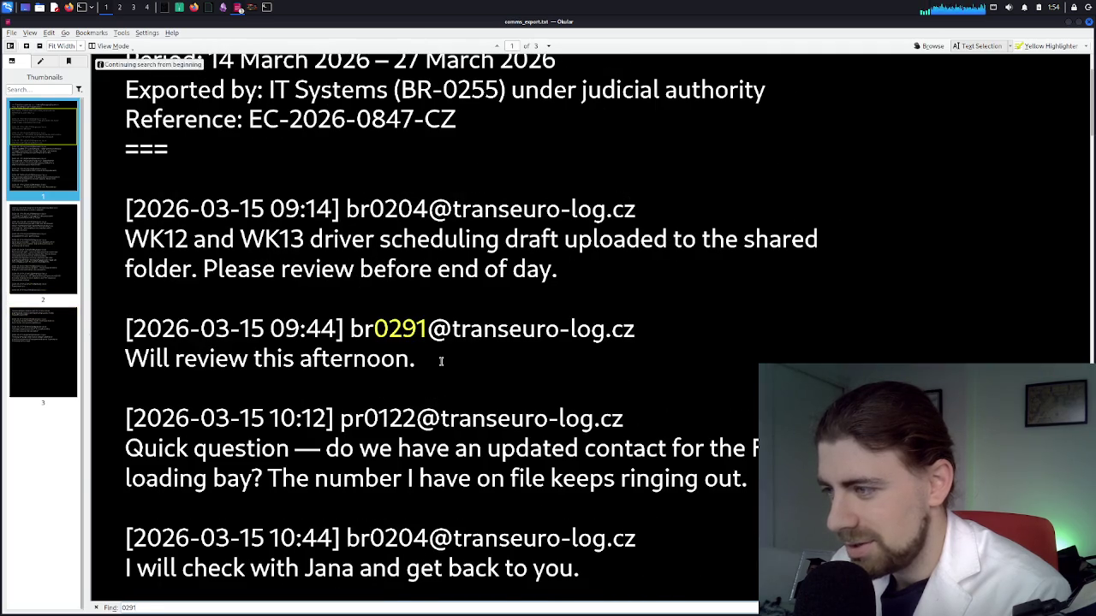
{"action": "key", "text": "Return"}
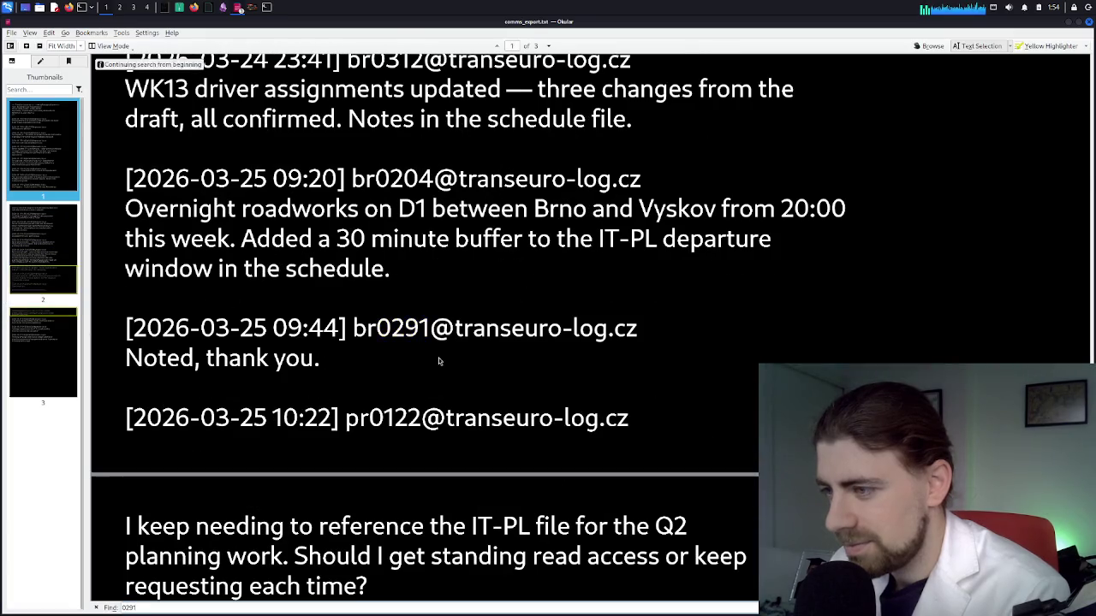
{"action": "key", "text": "Return"}
{"action": "key", "text": "Return"}
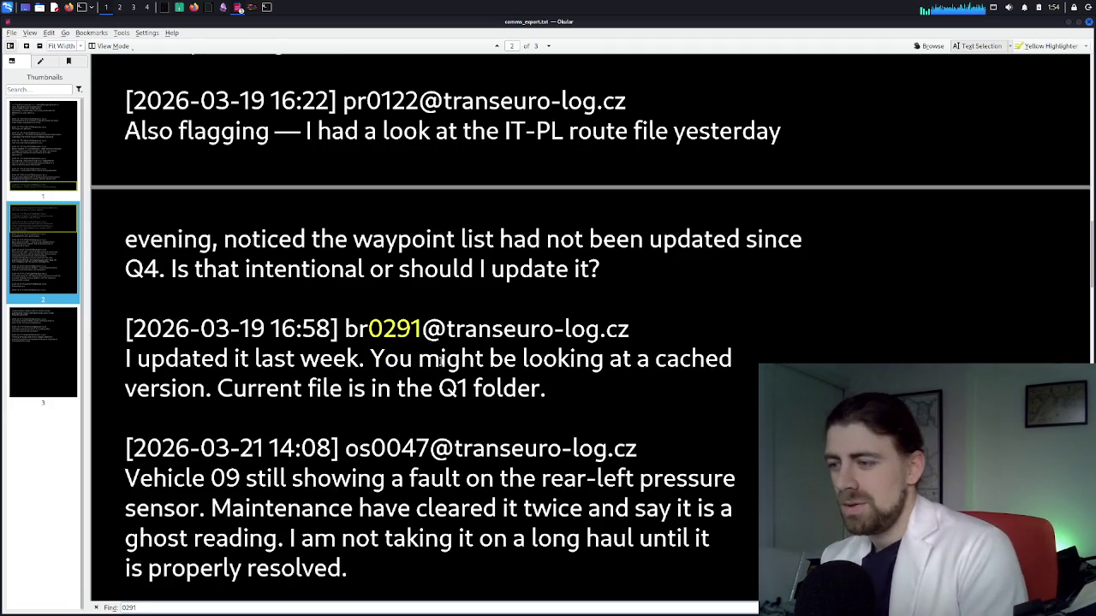
{"action": "key", "text": "Return"}
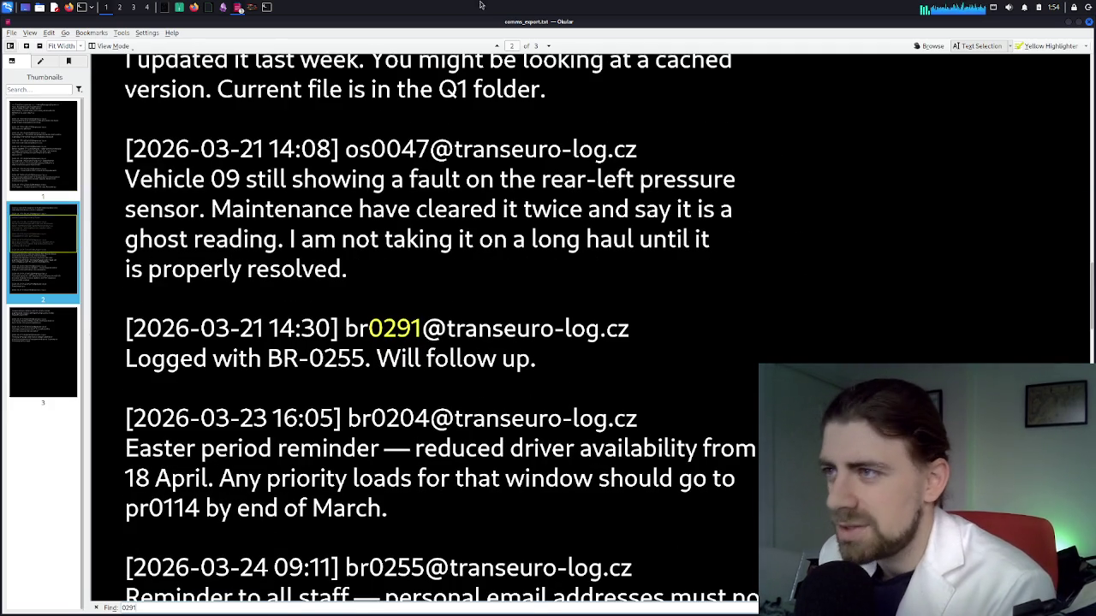
{"action": "left_click", "coordinate": [193, 8]}
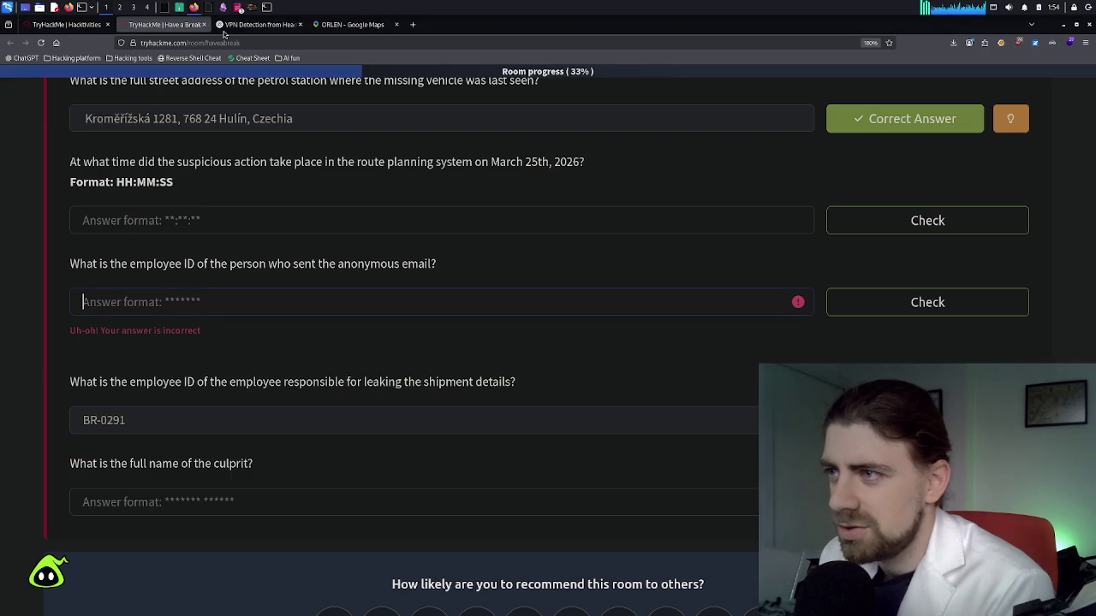
Ask ChatGPT 'was there a name mentioned in the email conversation?' and return to TryHackMe
{"action": "left_click", "coordinate": [225, 29]}
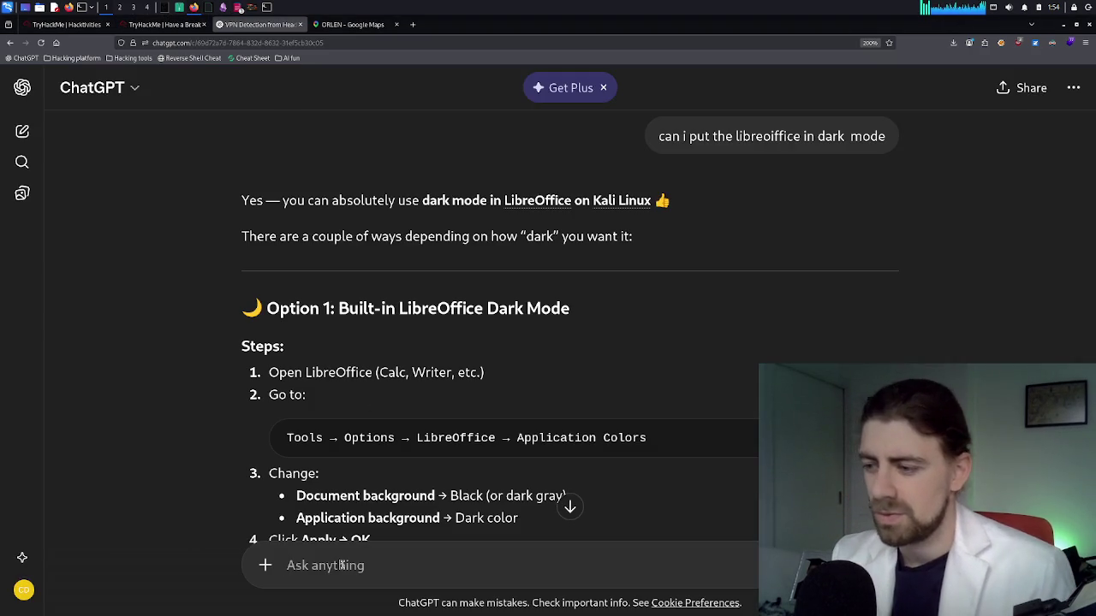
{"action": "type", "text": "was there a"}
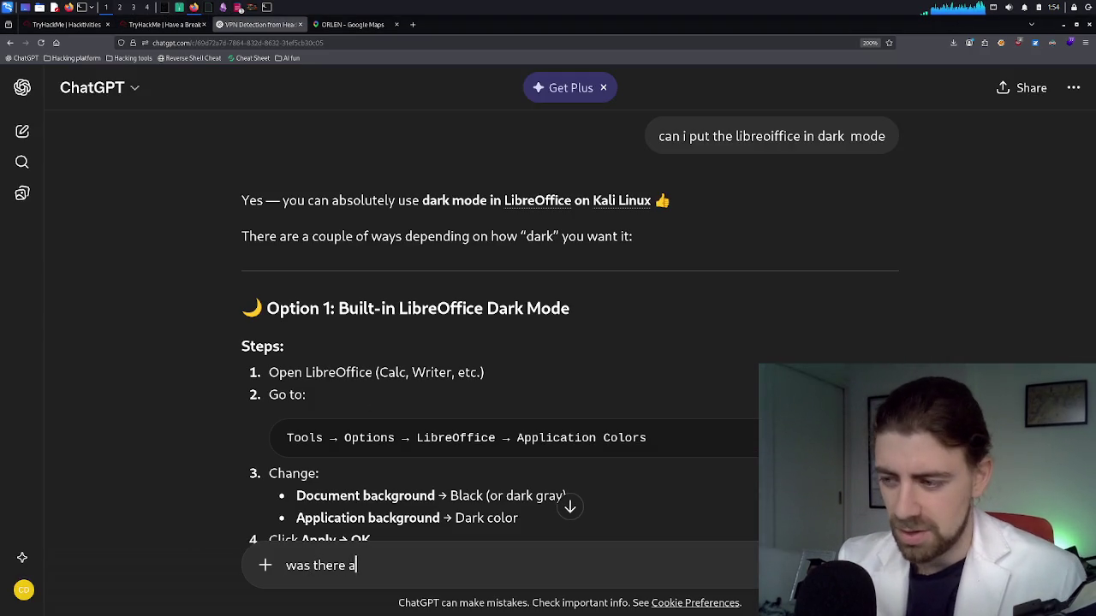
{"action": "type", "text": " name mention"}
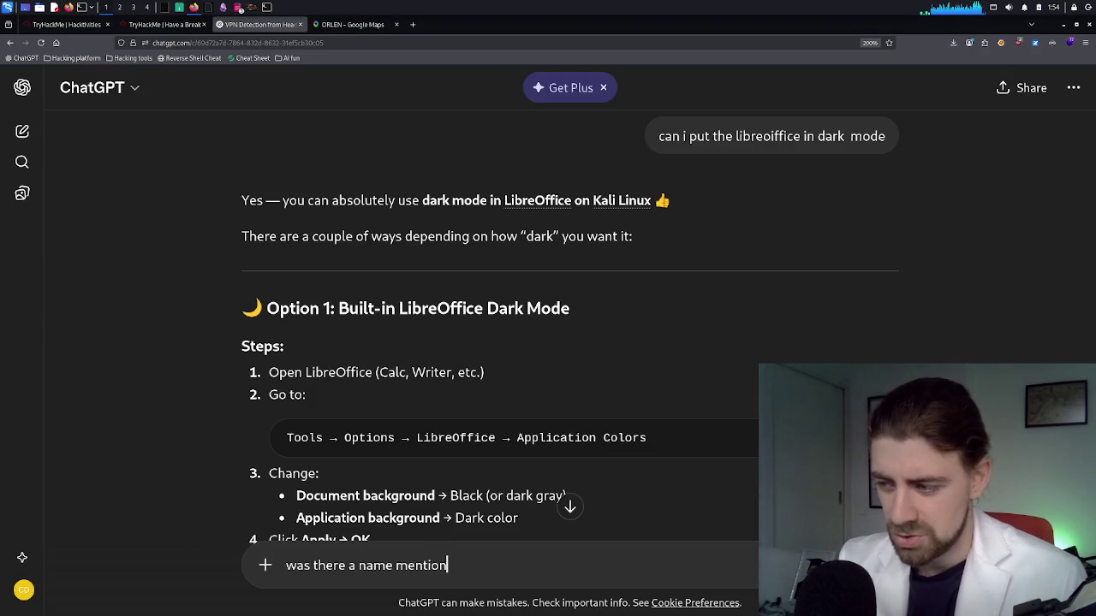
{"action": "type", "text": "ed in the ema"}
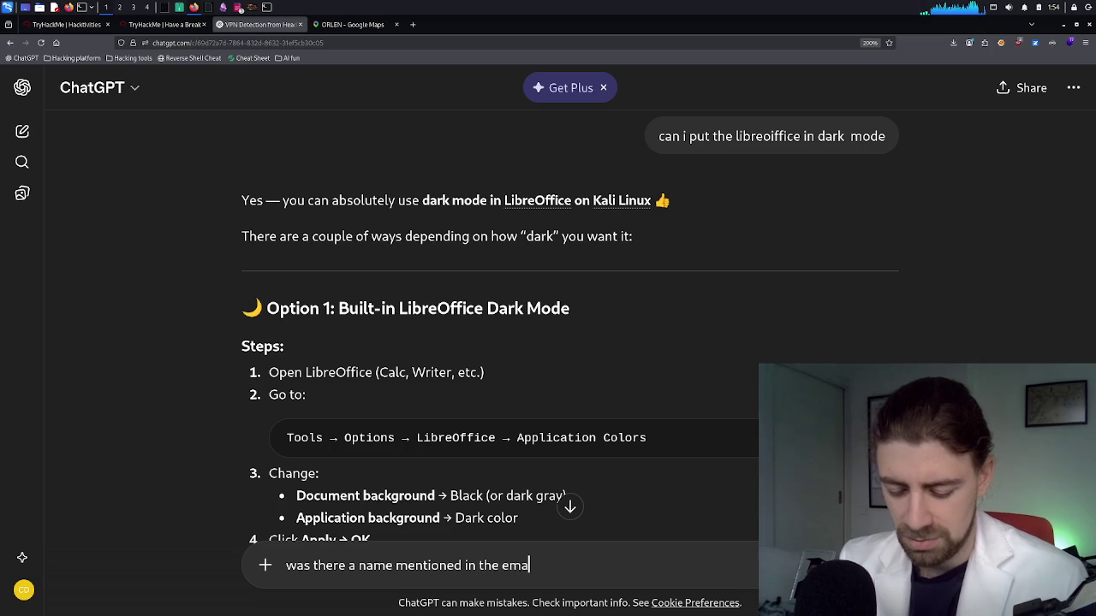
{"action": "type", "text": "iol coversation?"}
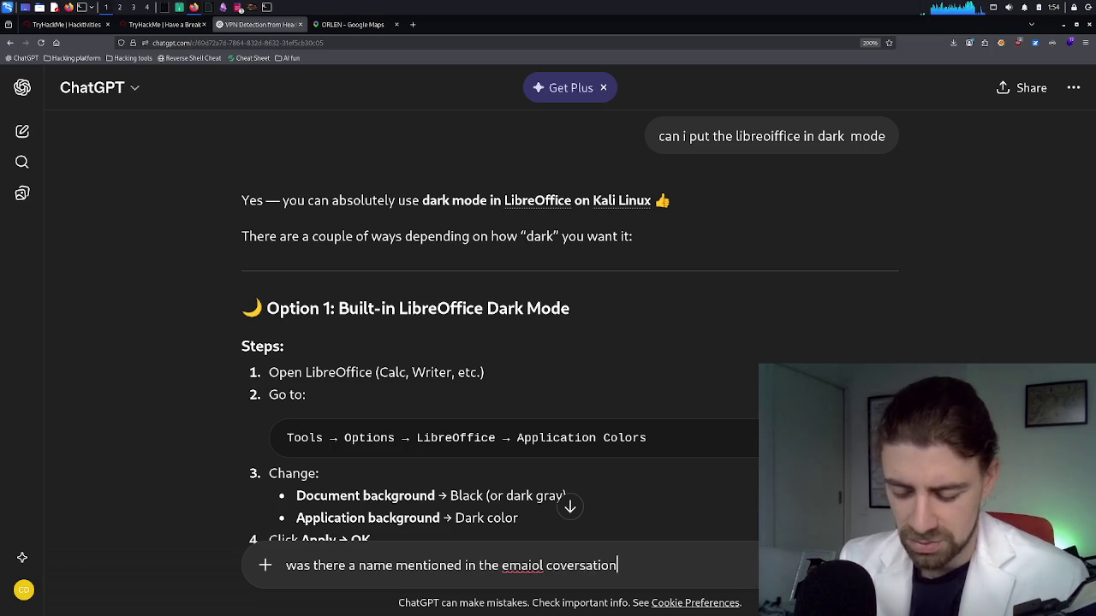
{"action": "scroll", "coordinate": [570, 343], "scroll_direction": "down", "scroll_amount": 1}
{"action": "key", "text": "Return"}
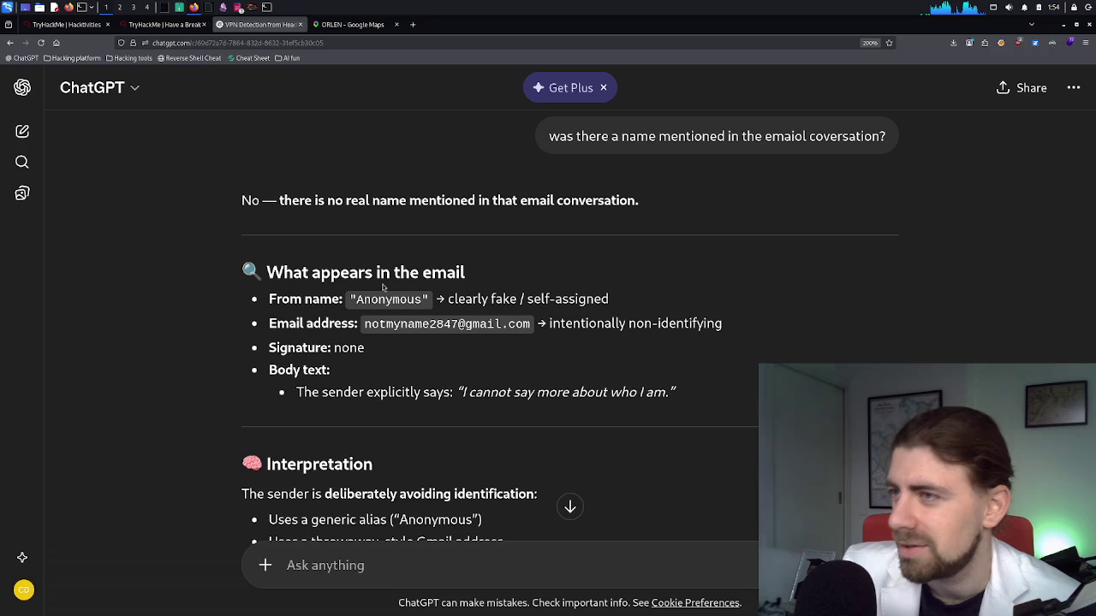
{"action": "left_click", "coordinate": [166, 24]}
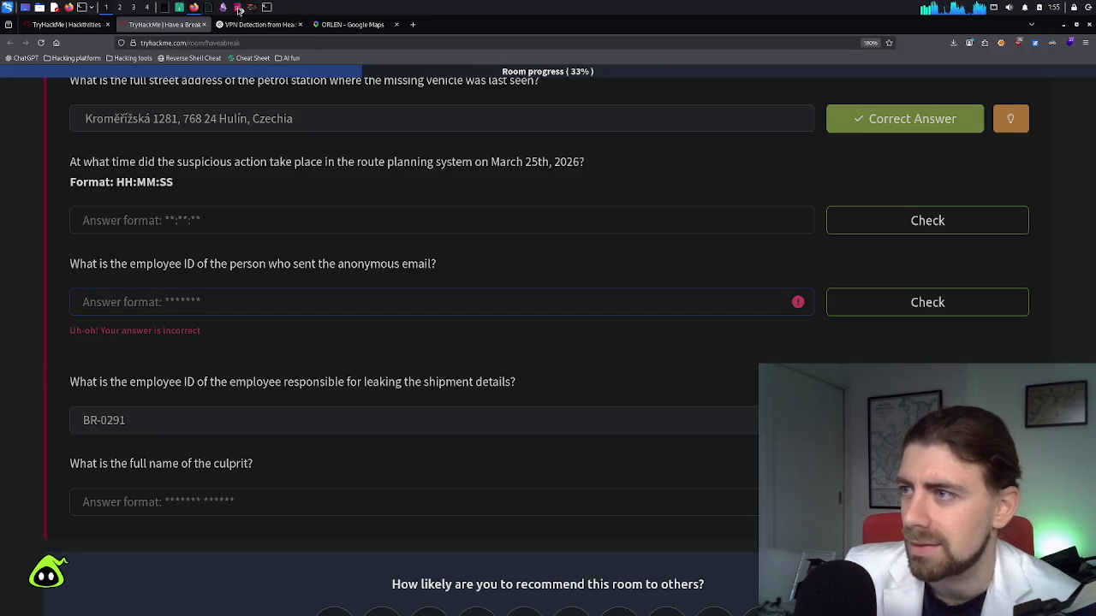
{"action": "mouse_move", "coordinate": [238, 9]}
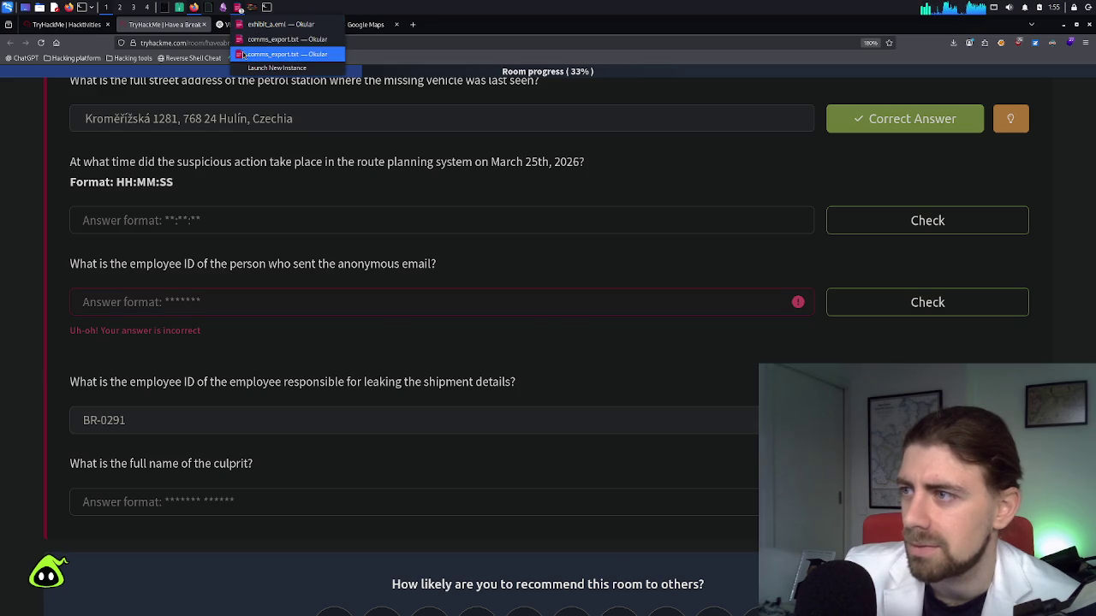
Copy the whole comms_export.txt log and ask ChatGPT 'how about in this conversation?' with it pasted
{"action": "left_click", "coordinate": [248, 53]}
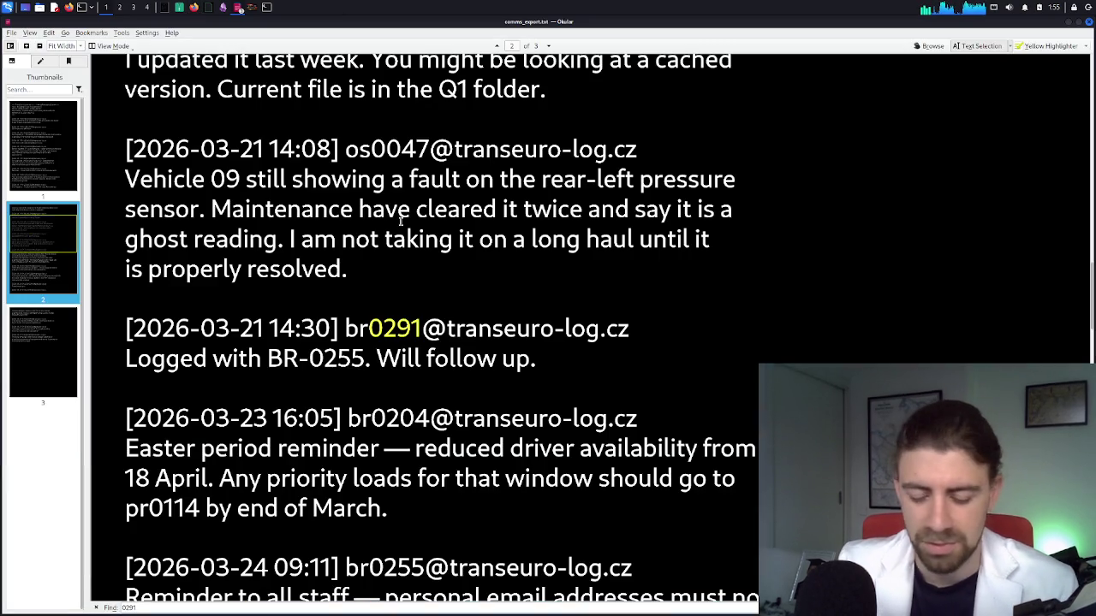
{"action": "key", "text": "ctrl+a"}
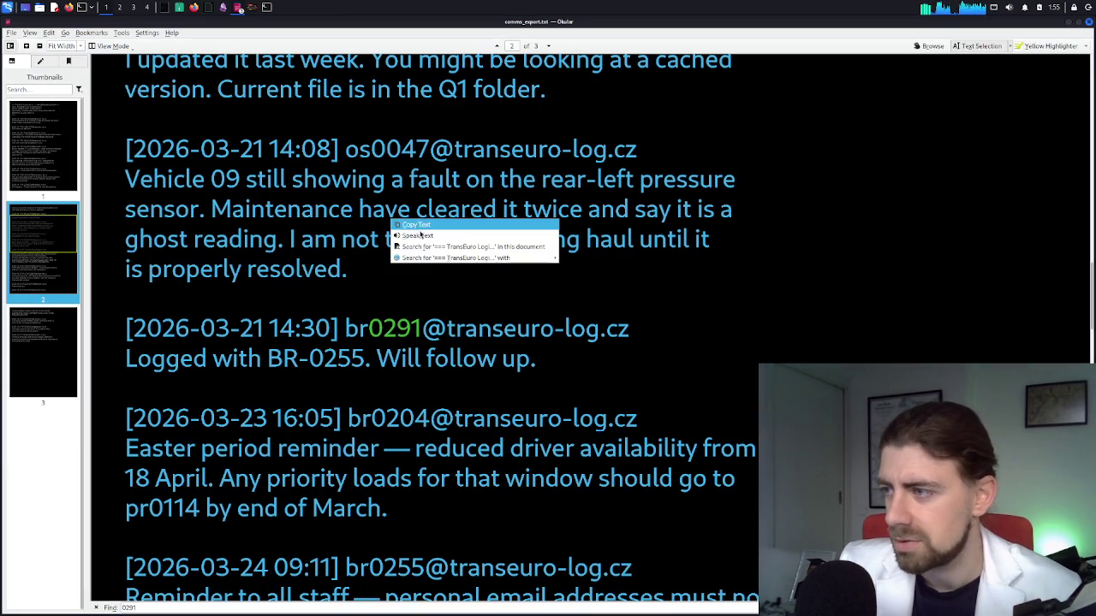
{"action": "left_click", "coordinate": [194, 6]}
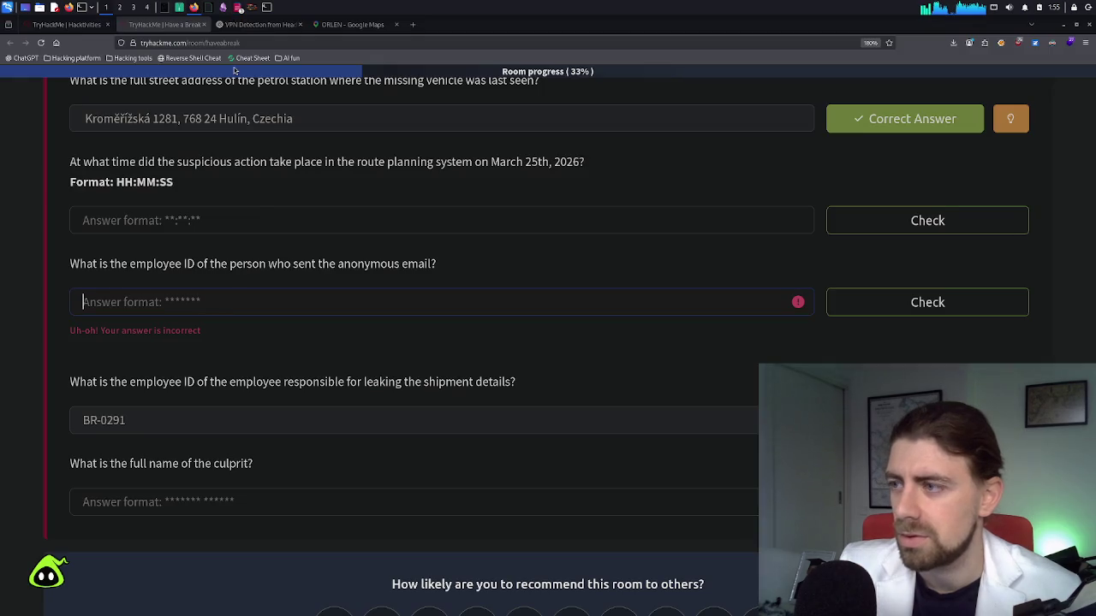
{"action": "left_click", "coordinate": [247, 26]}
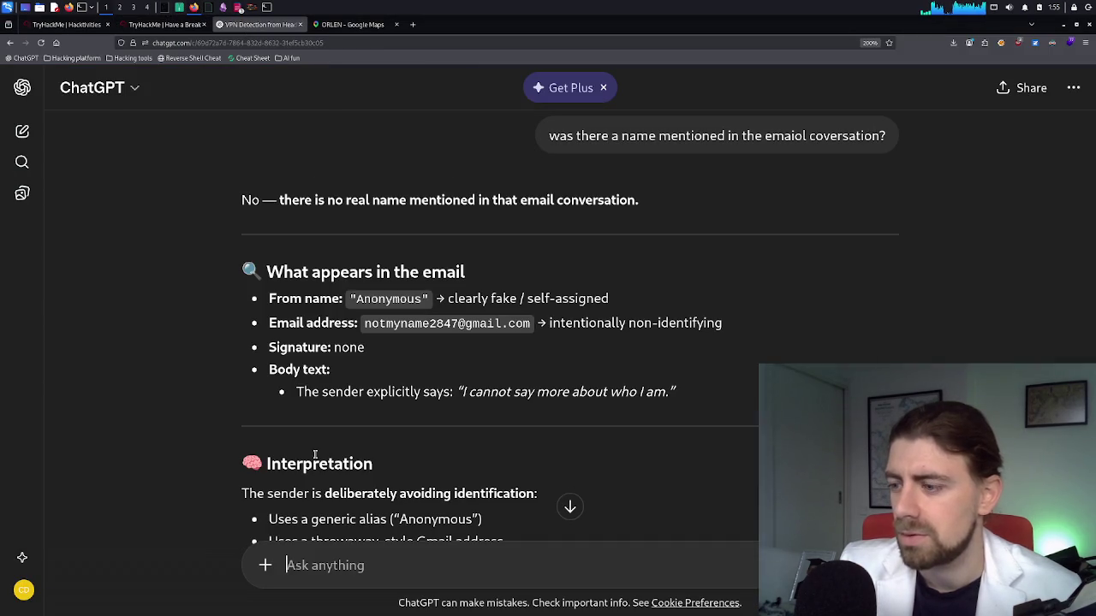
{"action": "type", "text": "how"}
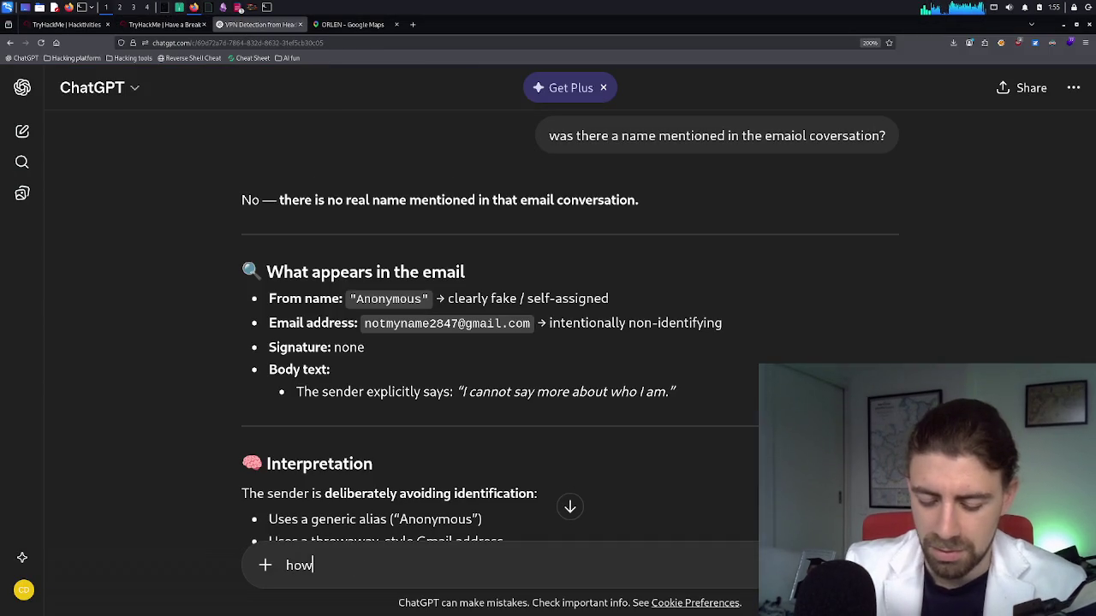
{"action": "type", "text": " about in this convera"}
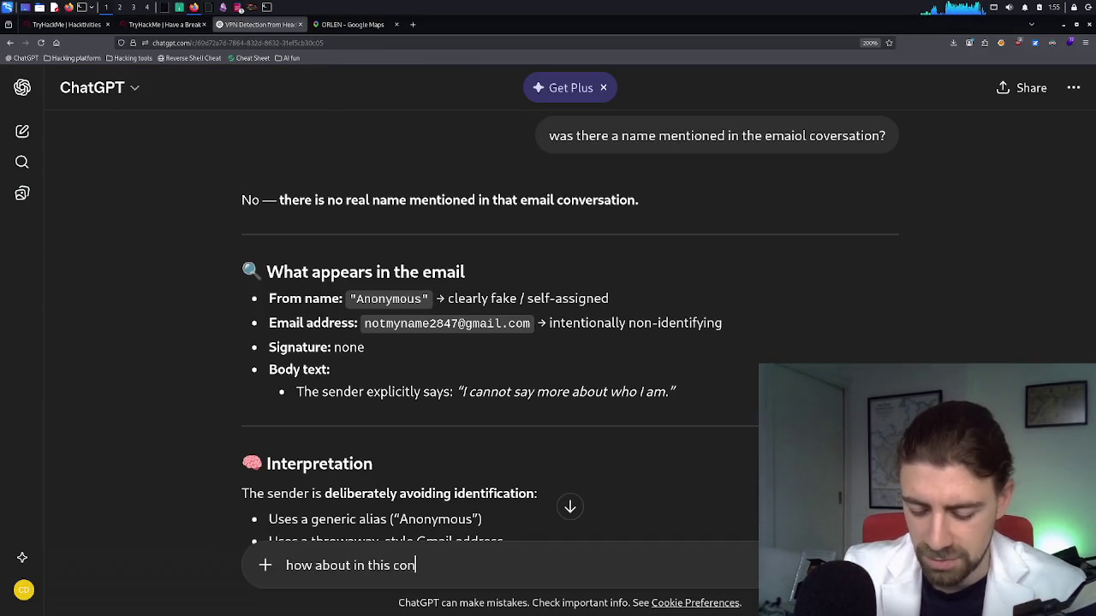
{"action": "key", "text": "BackSpace"}
{"action": "key", "text": "BackSpace"}
{"action": "type", "text": "sation?"}
{"action": "key", "text": "shift+Return"}
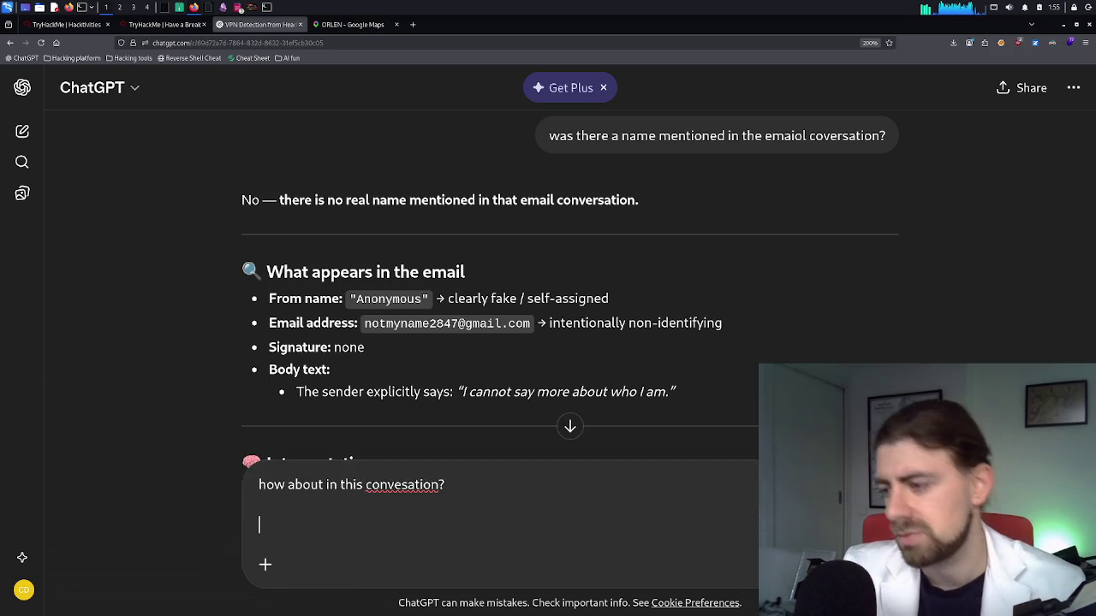
{"action": "key", "text": "ctrl+v"}
{"action": "key", "text": "Return"}
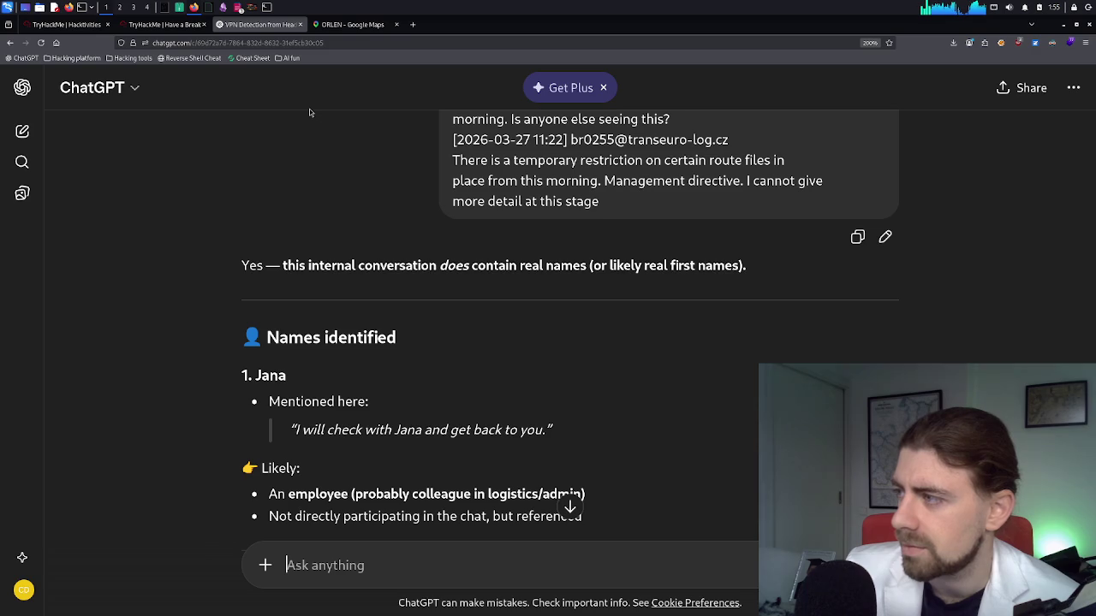
Read through ChatGPT's names-and-IDs analysis of the chat log
{"action": "scroll", "coordinate": [445, 218], "scroll_direction": "down", "scroll_amount": 1}
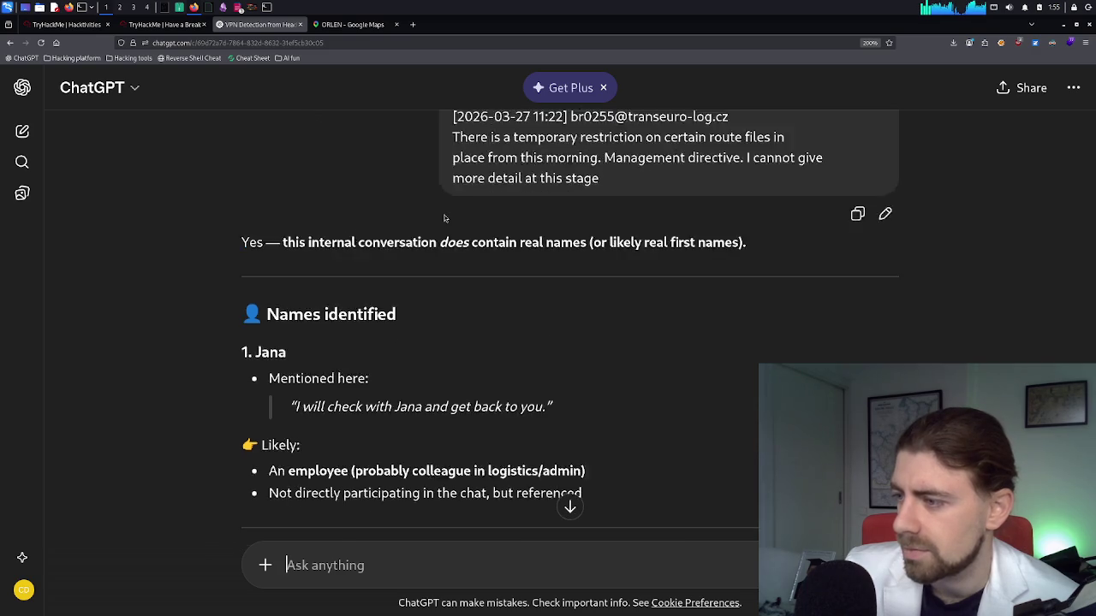
{"action": "scroll", "coordinate": [444, 217], "scroll_direction": "down", "scroll_amount": 2}
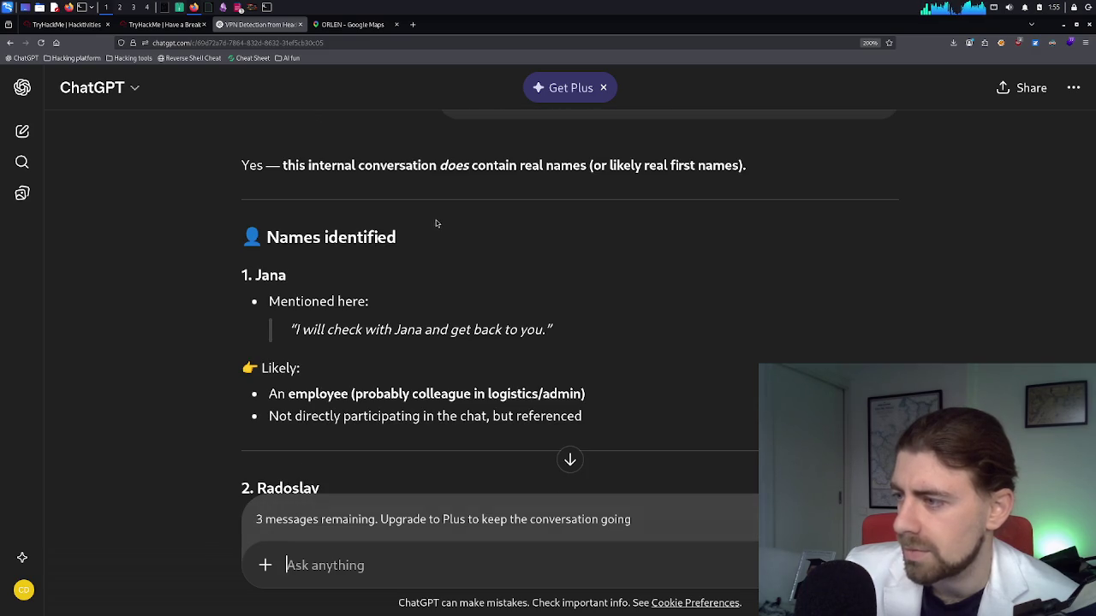
{"action": "scroll", "coordinate": [375, 317], "scroll_direction": "down", "scroll_amount": 2}
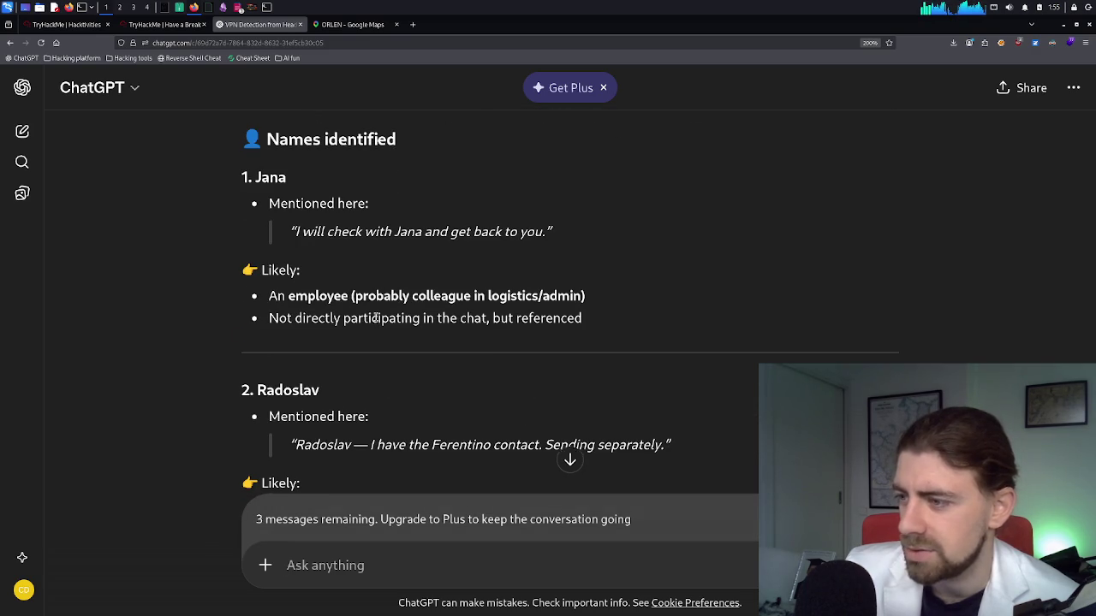
{"action": "scroll", "coordinate": [375, 317], "scroll_direction": "down", "scroll_amount": 2}
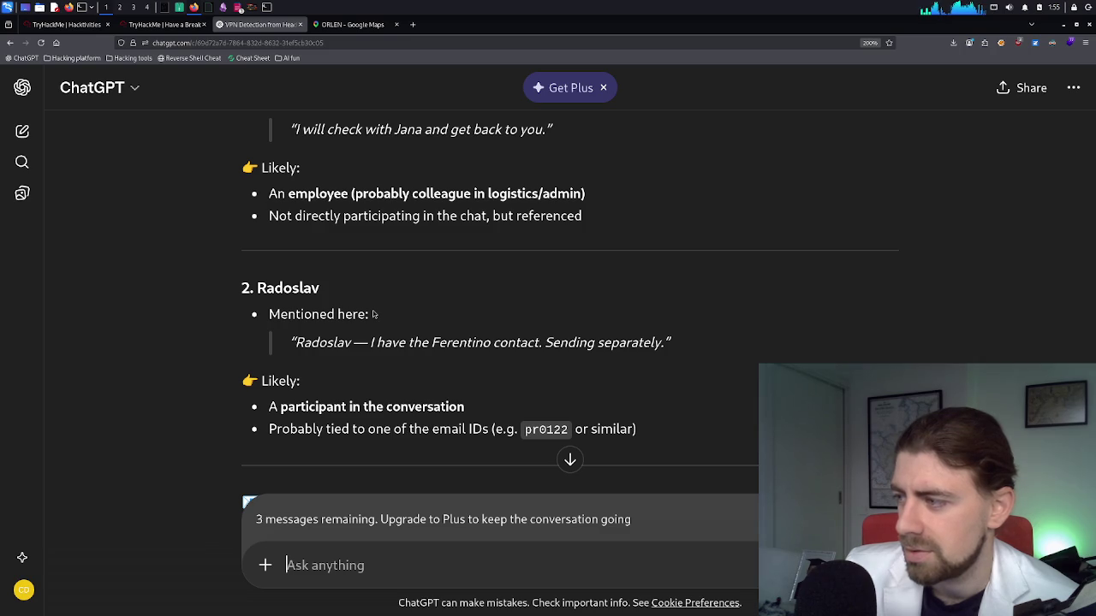
{"action": "scroll", "coordinate": [374, 314], "scroll_direction": "down", "scroll_amount": 2}
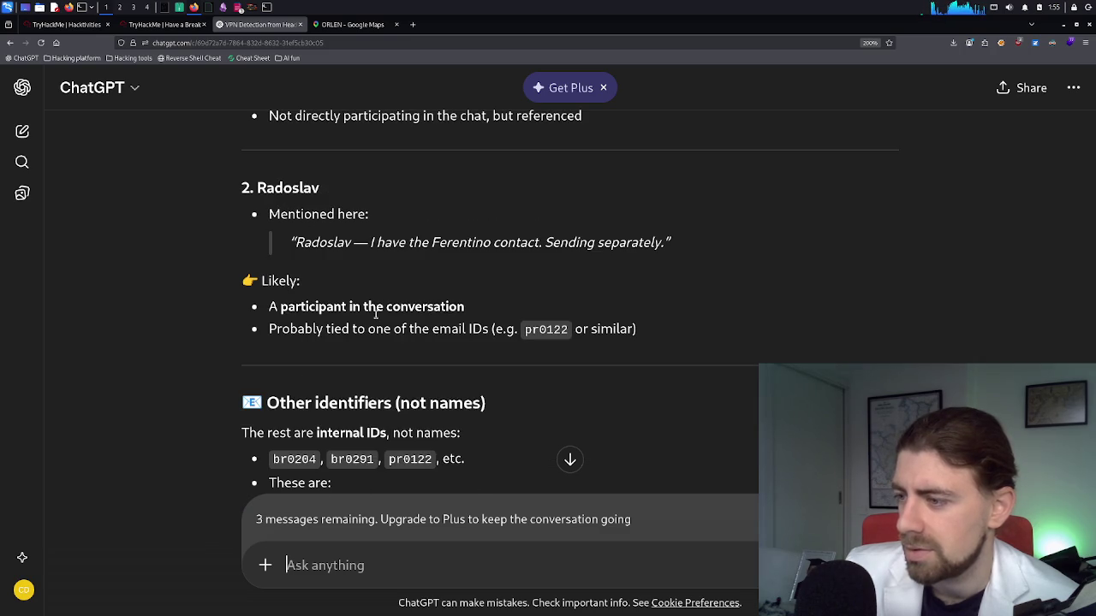
{"action": "scroll", "coordinate": [374, 314], "scroll_direction": "down", "scroll_amount": 2}
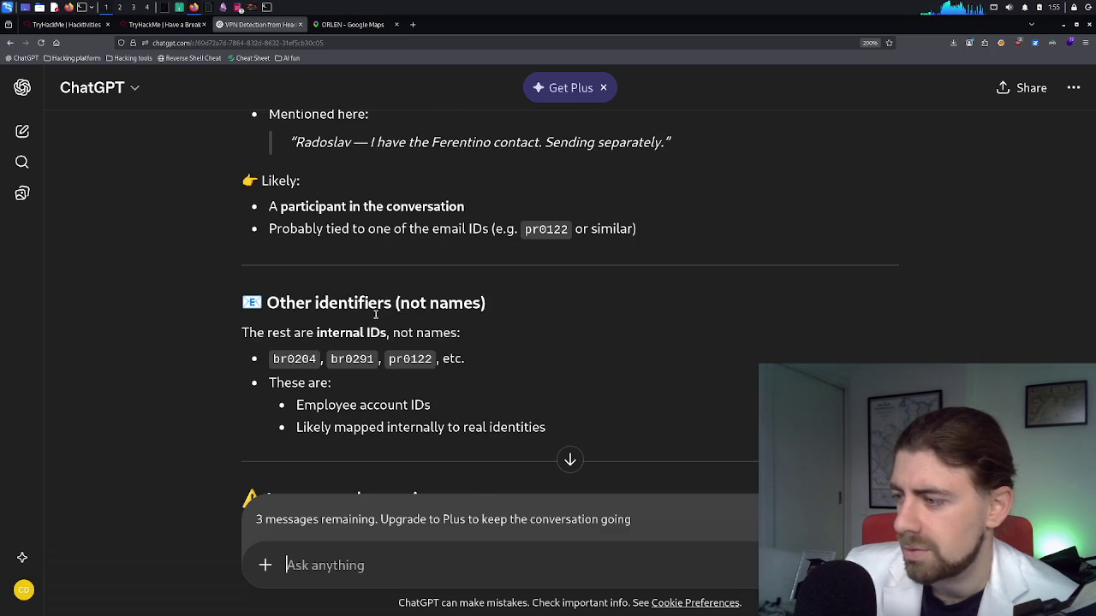
{"action": "scroll", "coordinate": [375, 314], "scroll_direction": "down", "scroll_amount": 2}
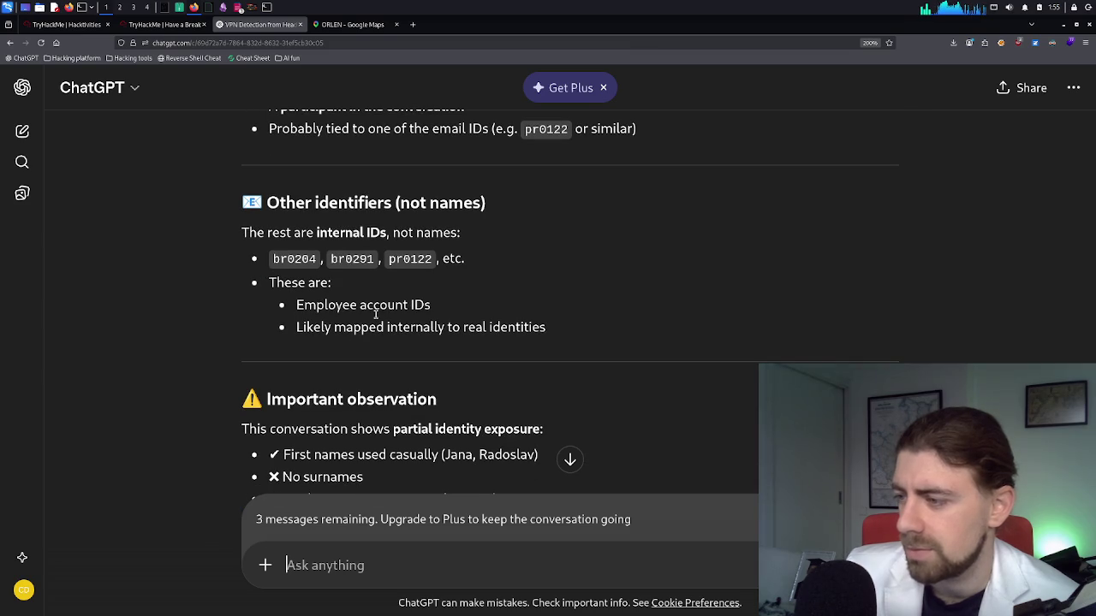
{"action": "scroll", "coordinate": [375, 314], "scroll_direction": "down", "scroll_amount": 2}
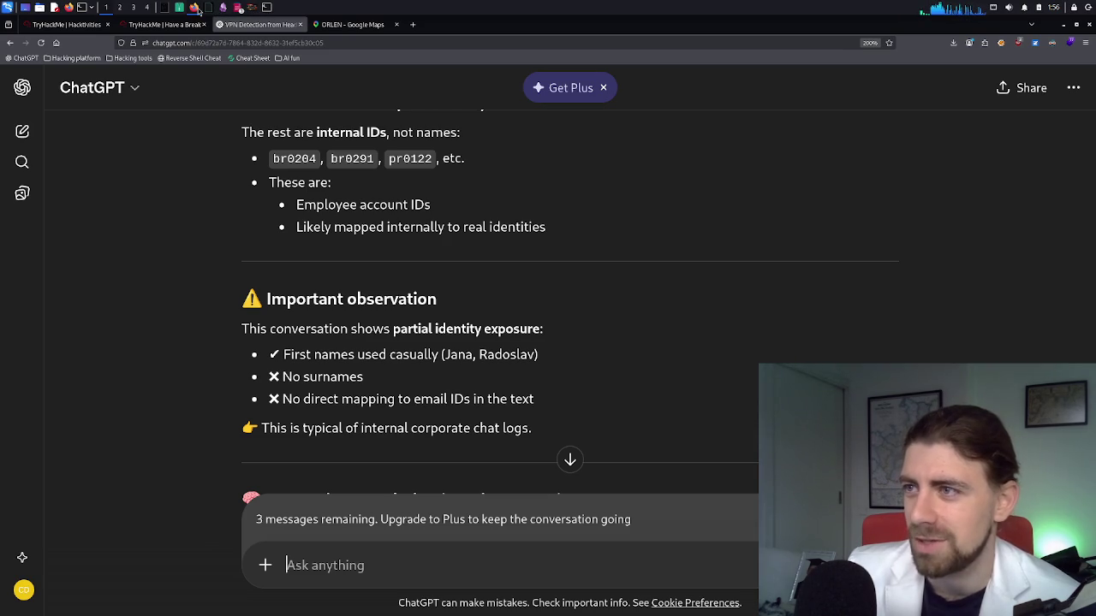
{"action": "left_click", "coordinate": [90, 27]}
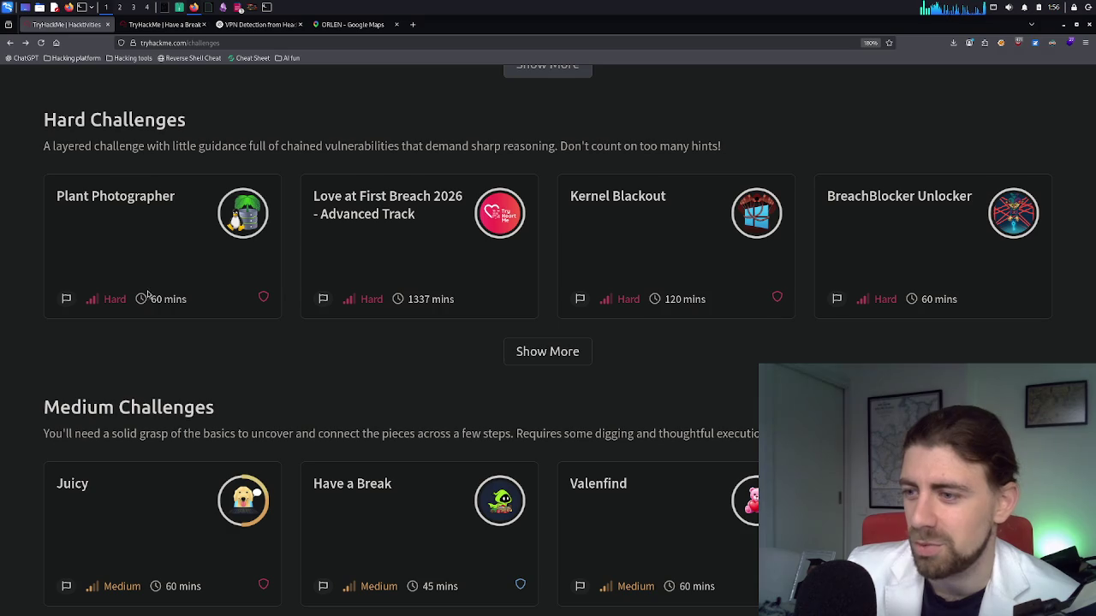
Open the Have a Break employee-ID question and compare it against the comms_export.txt log
{"action": "left_click", "coordinate": [146, 29]}
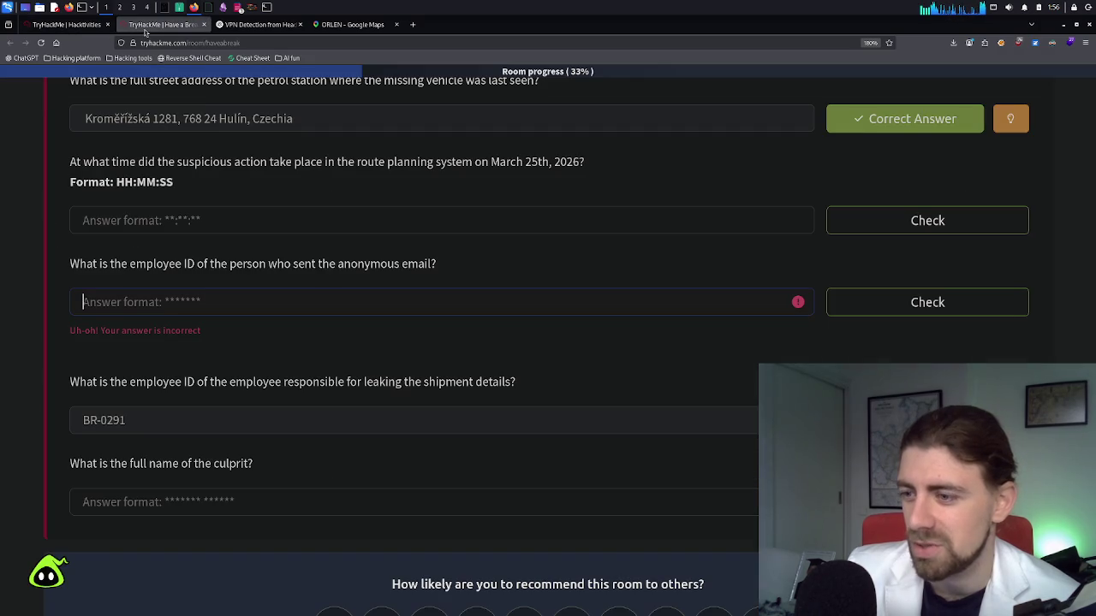
{"action": "left_click", "coordinate": [200, 295]}
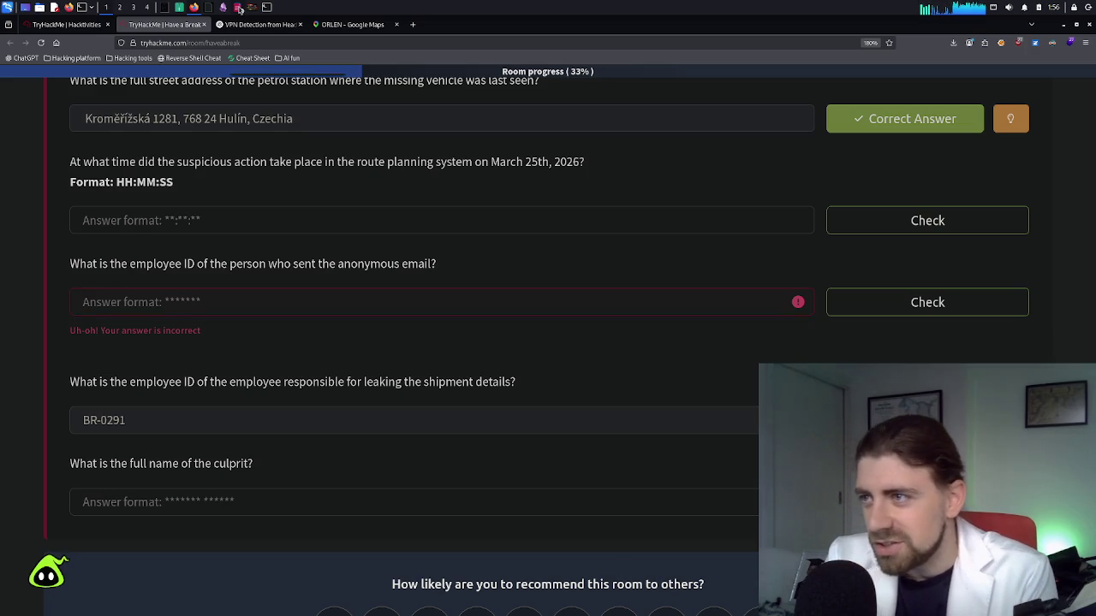
{"action": "left_click", "coordinate": [240, 8]}
{"action": "left_click", "coordinate": [260, 40]}
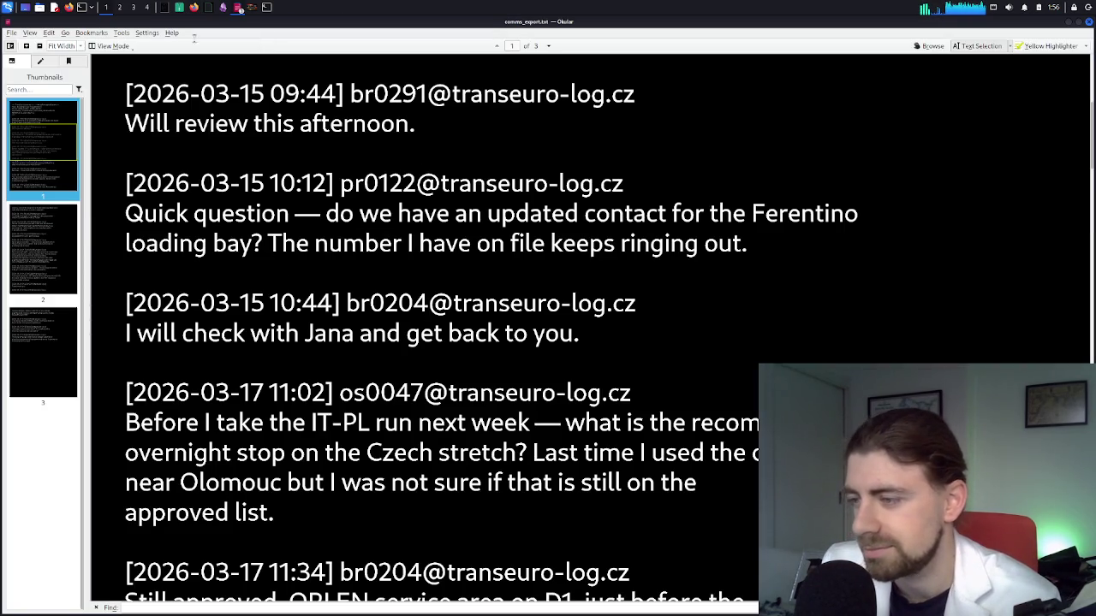
{"action": "left_click", "coordinate": [194, 9]}
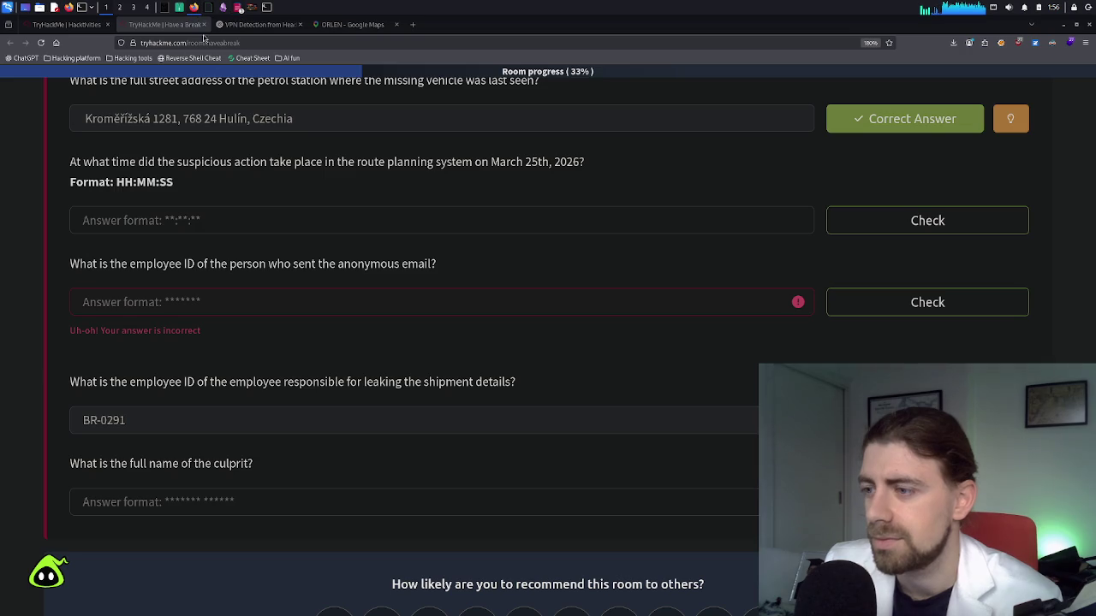
{"action": "key", "text": "ctrl+Tab"}
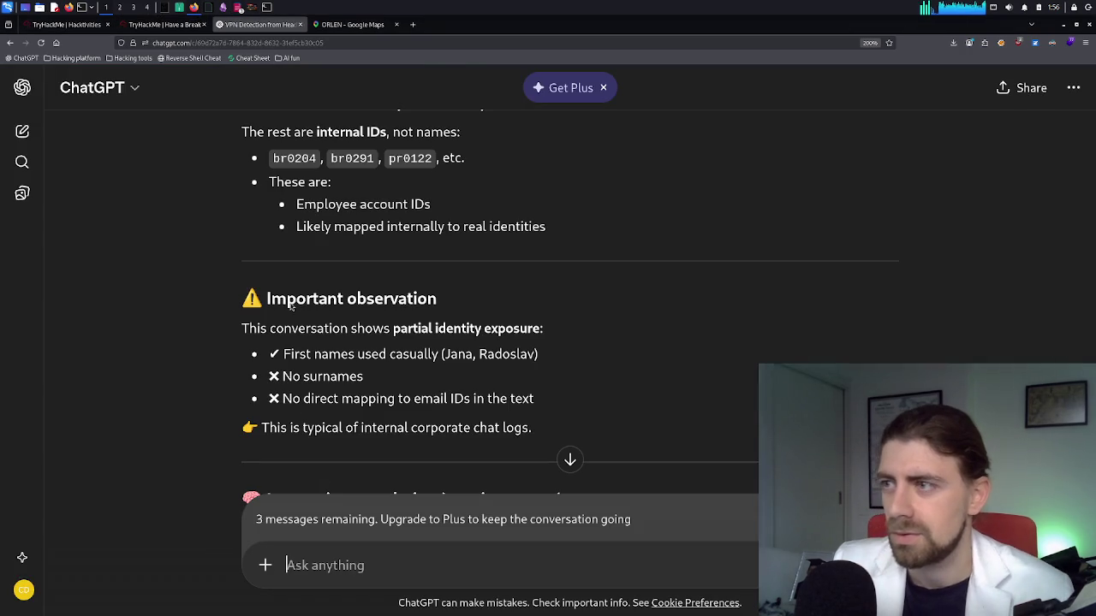
Ask ChatGPT to 'summarize the conversation with the gmail user i previously shared'
{"action": "type", "text": "summarize"}
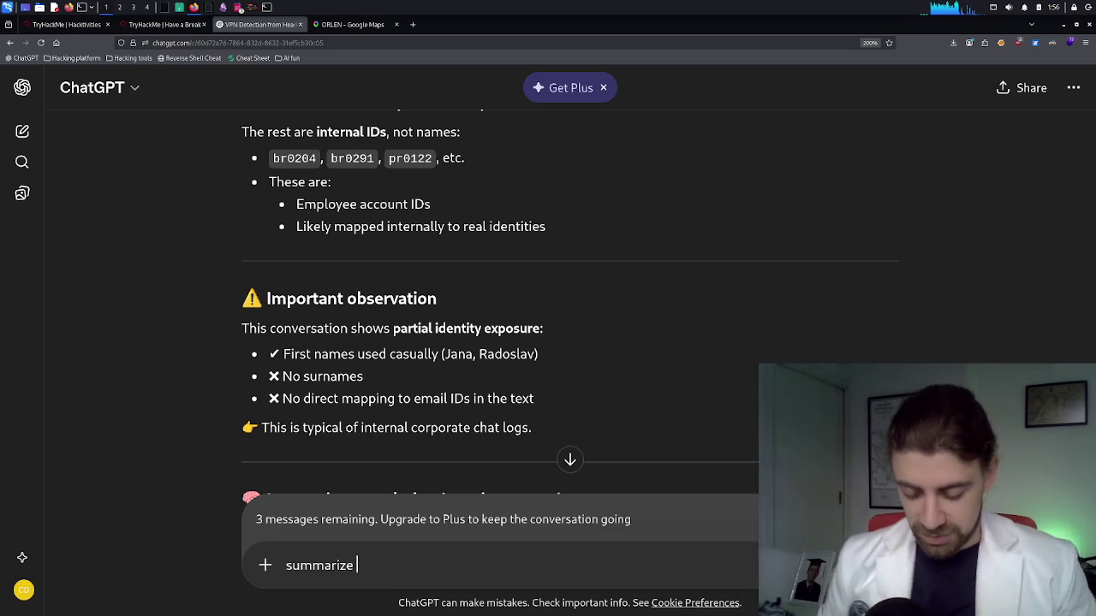
{"action": "type", "text": "the convers"}
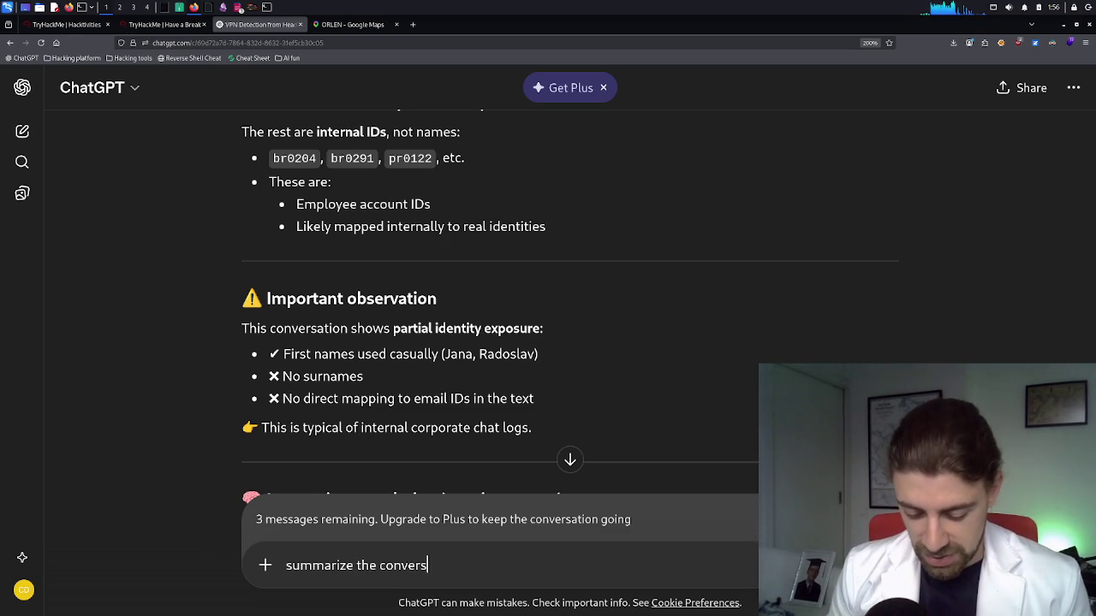
{"action": "type", "text": "ation with the gmaio"}
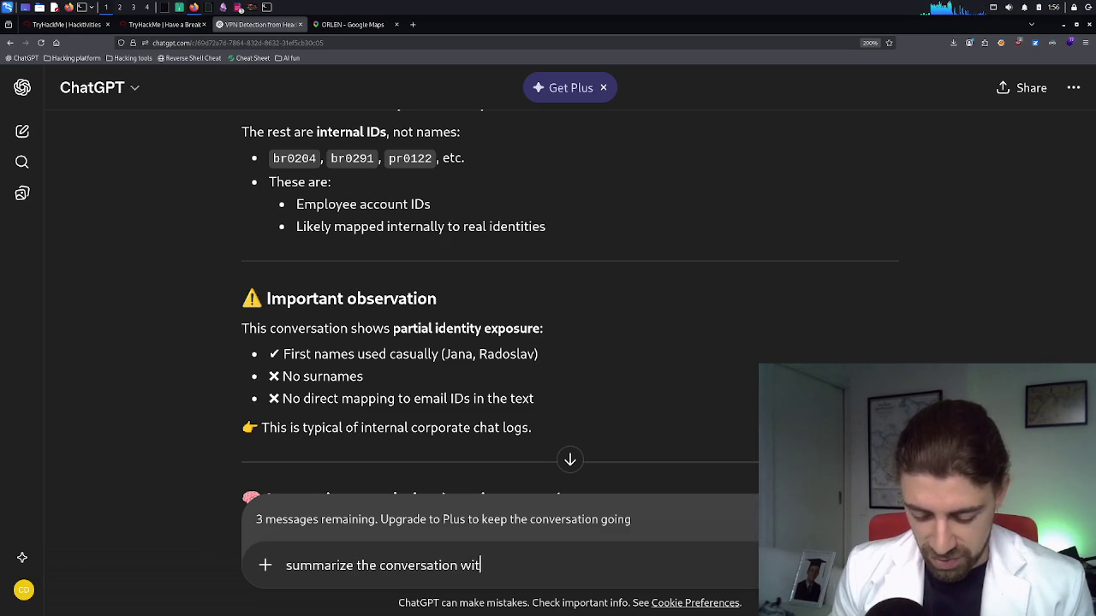
{"action": "type", "text": "l us"}
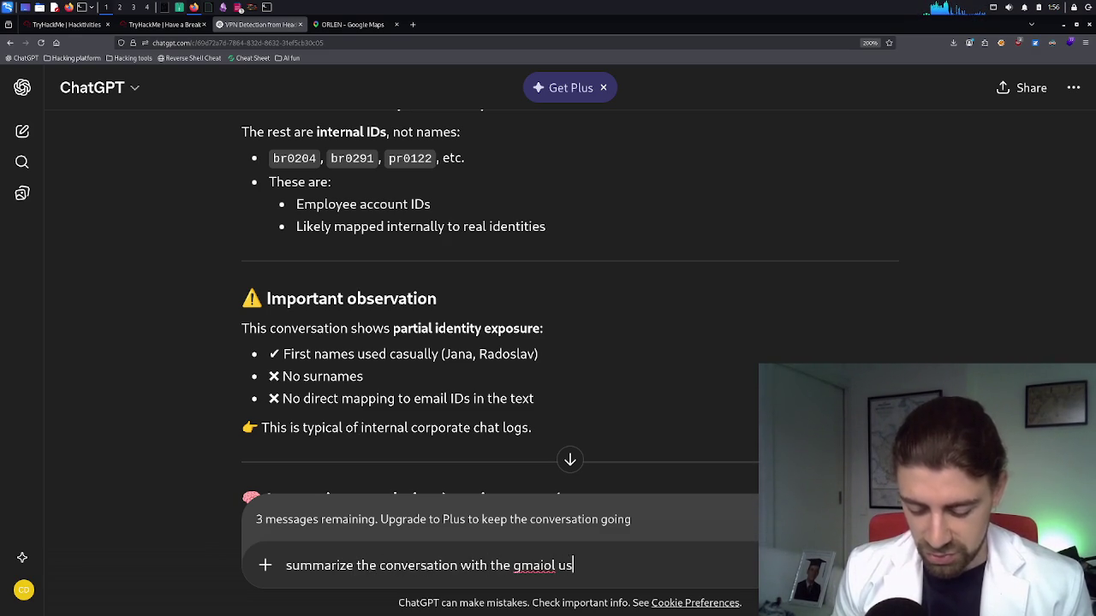
{"action": "type", "text": "er from last tiu"}
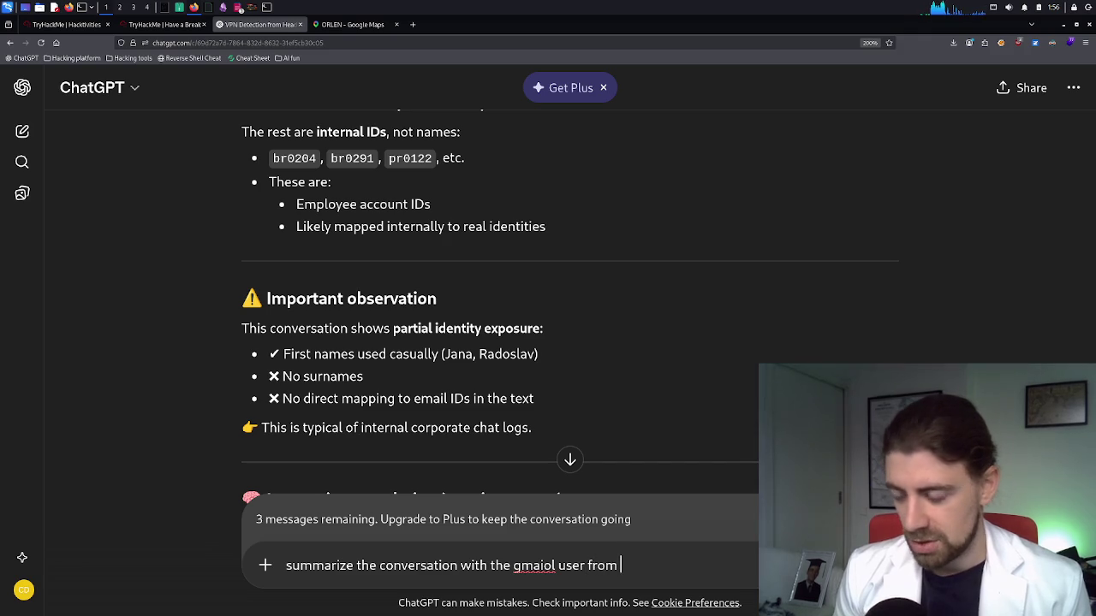
{"action": "key", "text": "BackSpace"}
{"action": "type", "text": "me?"}
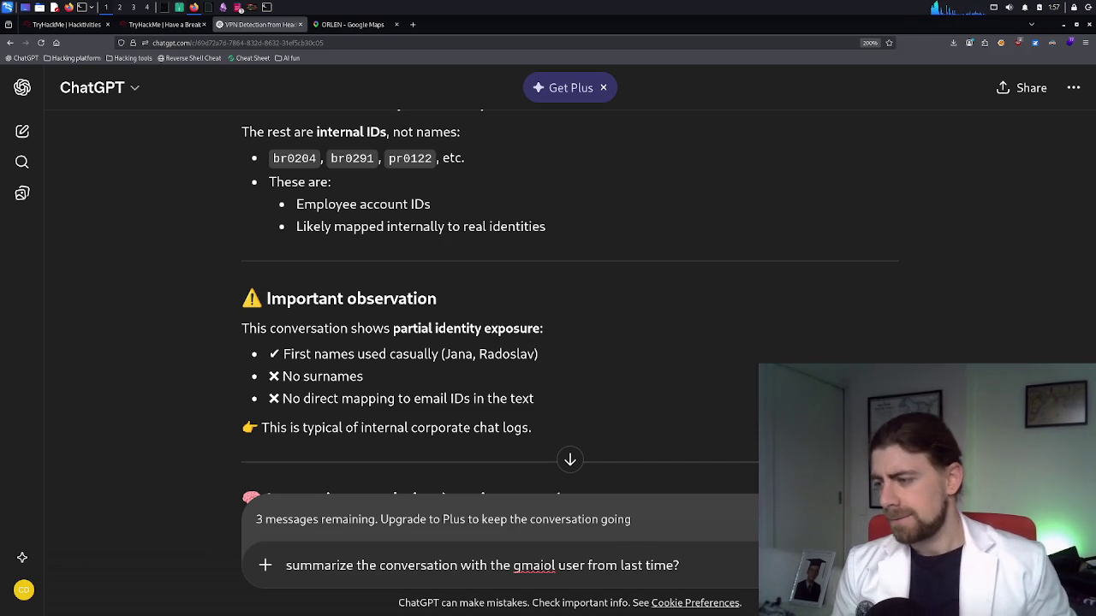
{"action": "key", "text": "Left"}
{"action": "key", "text": "Left"}
{"action": "key", "text": "Left"}
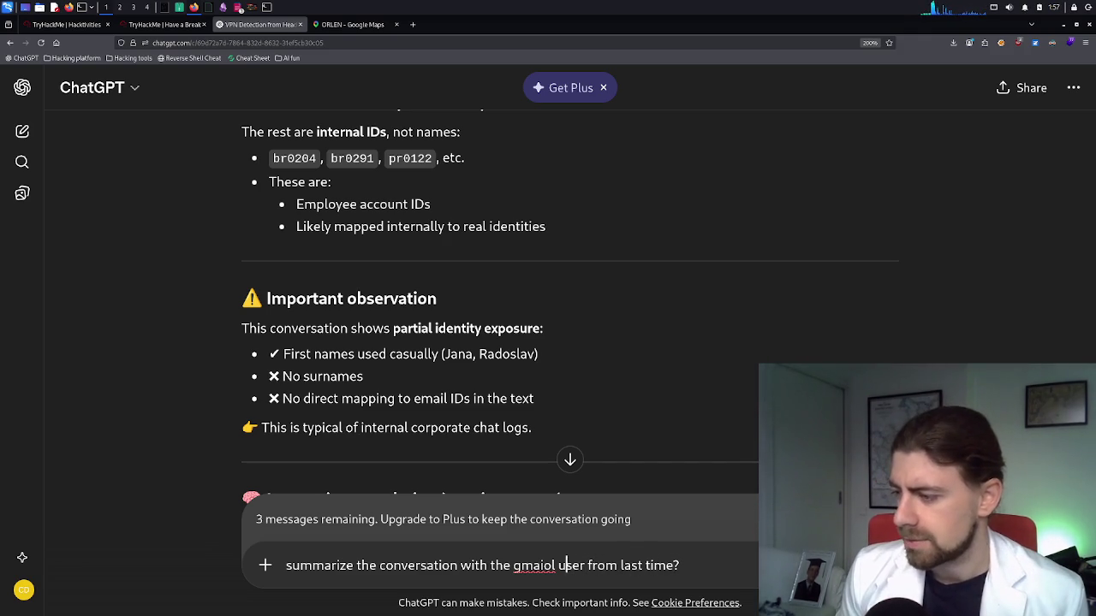
{"action": "key", "text": "BackSpace"}
{"action": "key", "text": "Right"}
{"action": "key", "text": "Right"}
{"action": "key", "text": "Right"}
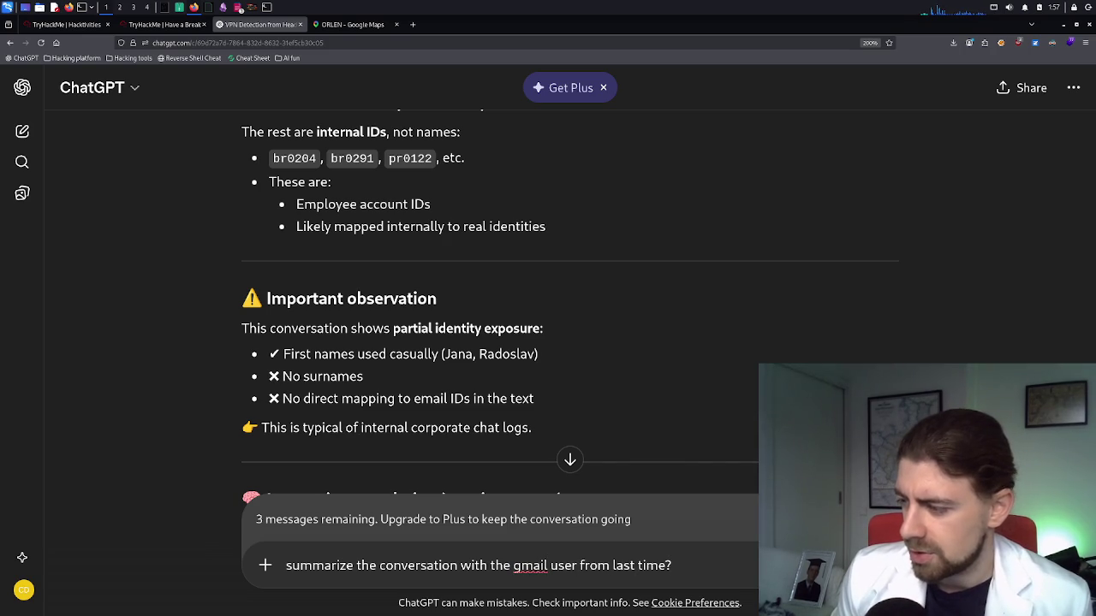
{"action": "key", "text": "ctrl+shift+Left"}
{"action": "key", "text": "ctrl+shift+Left"}
{"action": "key", "text": "ctrl+shift+Left"}
{"action": "type", "text": "i pr"}
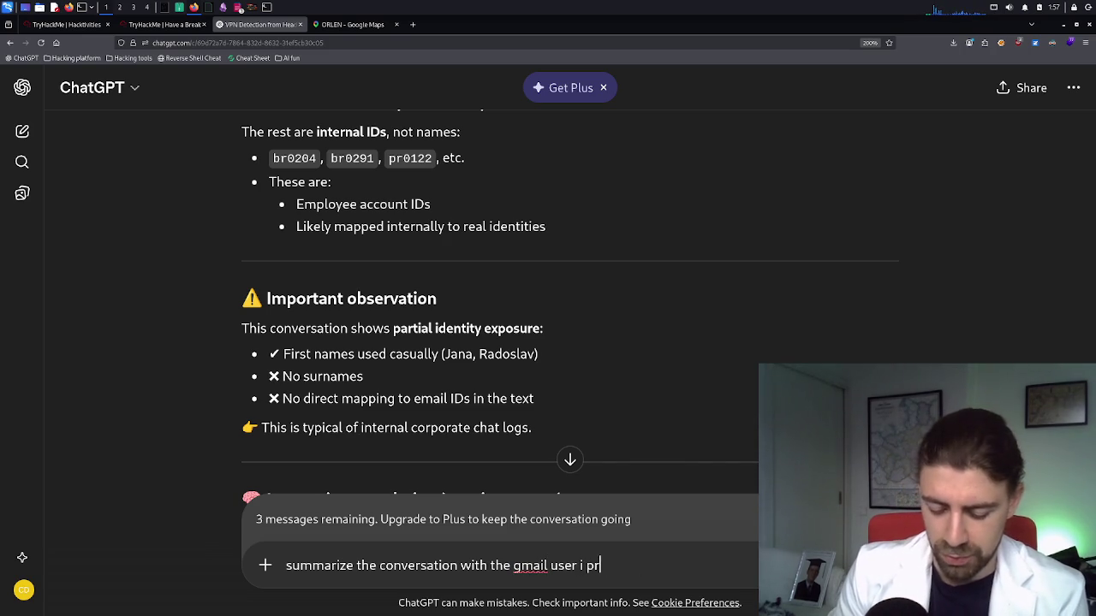
{"action": "type", "text": "eviously shared"}
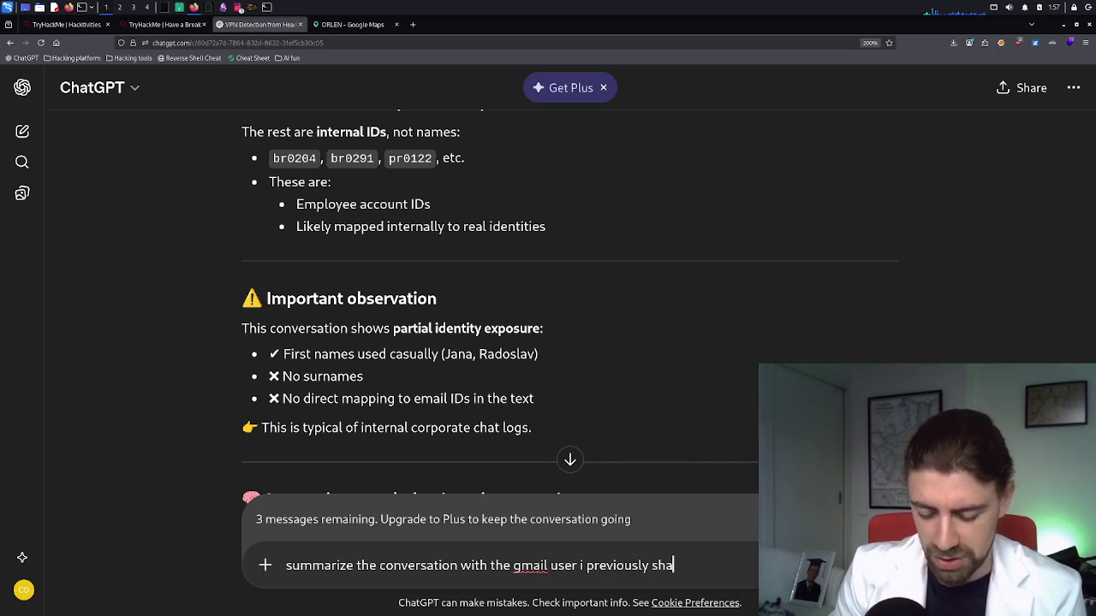
{"action": "key", "text": "Return"}
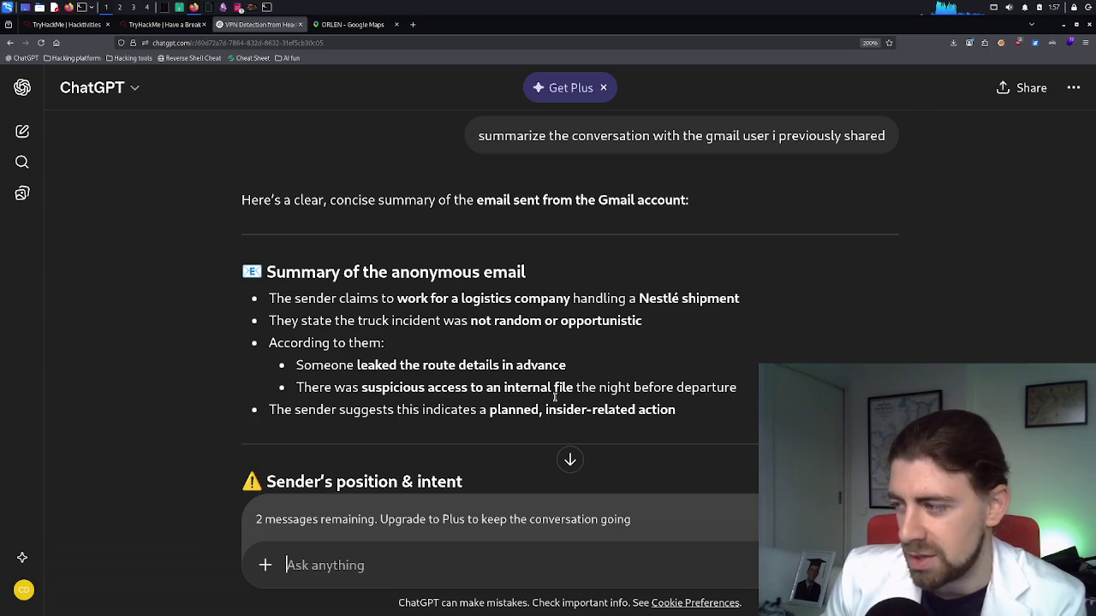
{"action": "scroll", "coordinate": [539, 397], "scroll_direction": "down", "scroll_amount": 1}
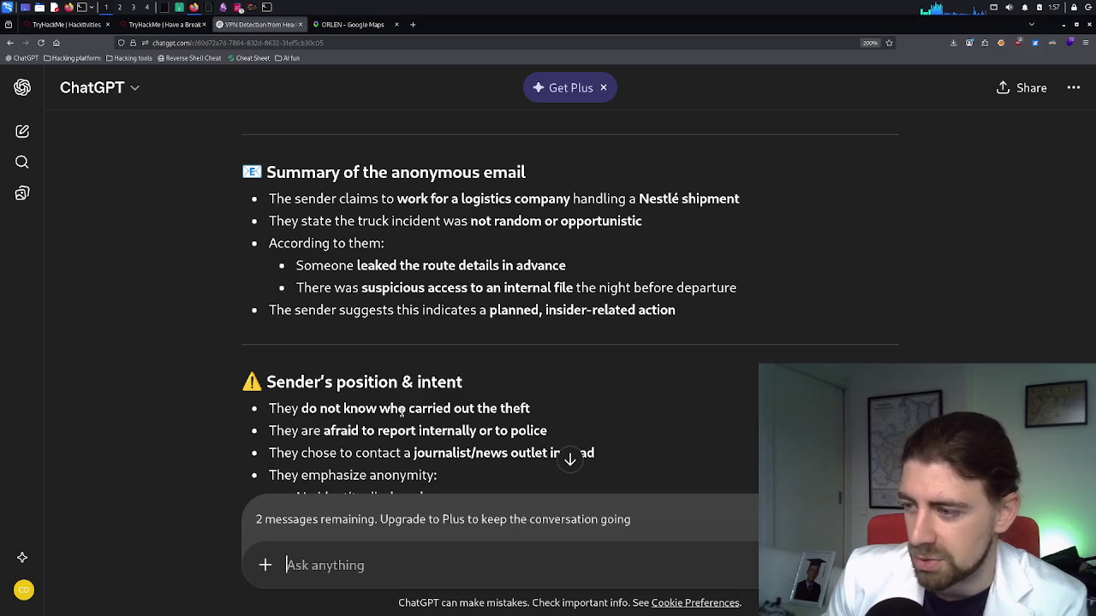
{"action": "scroll", "coordinate": [398, 412], "scroll_direction": "down", "scroll_amount": 1}
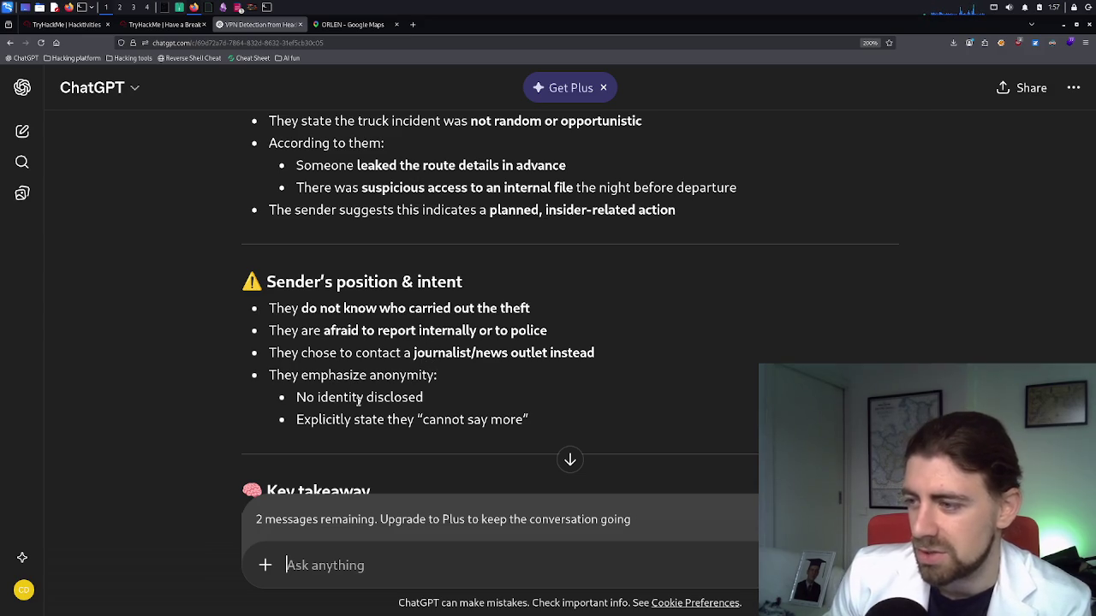
{"action": "scroll", "coordinate": [469, 420], "scroll_direction": "down", "scroll_amount": 2}
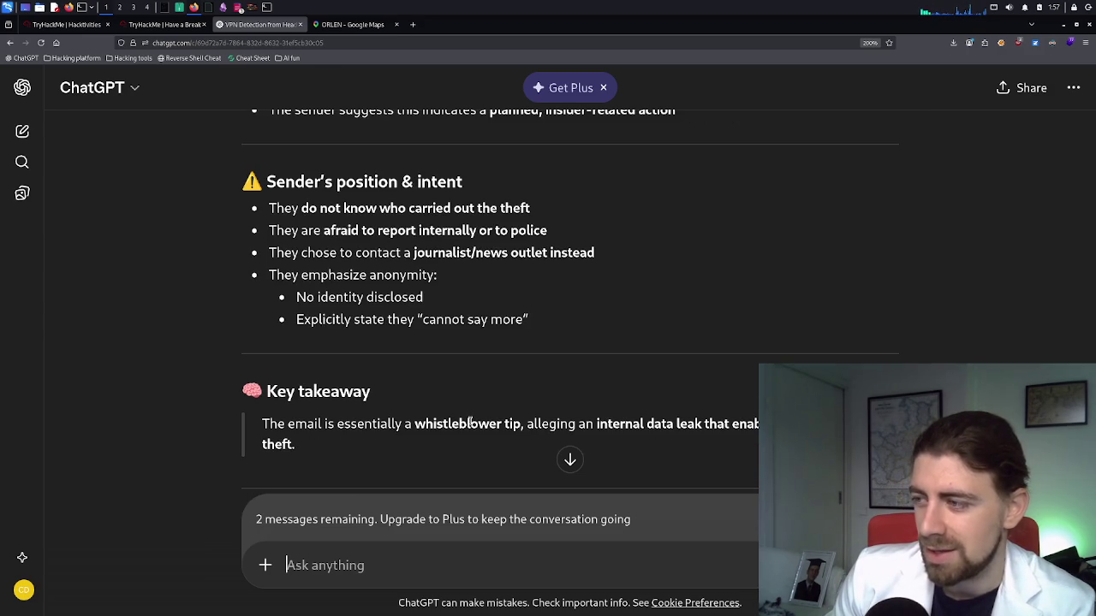
{"action": "scroll", "coordinate": [469, 421], "scroll_direction": "down", "scroll_amount": 2}
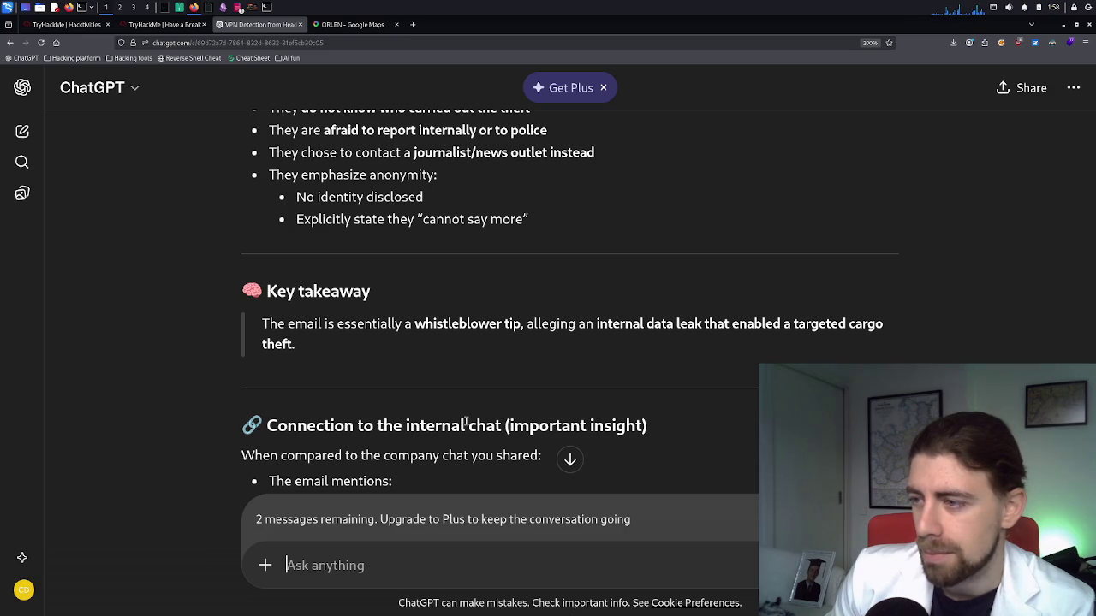
{"action": "left_click", "coordinate": [239, 7]}
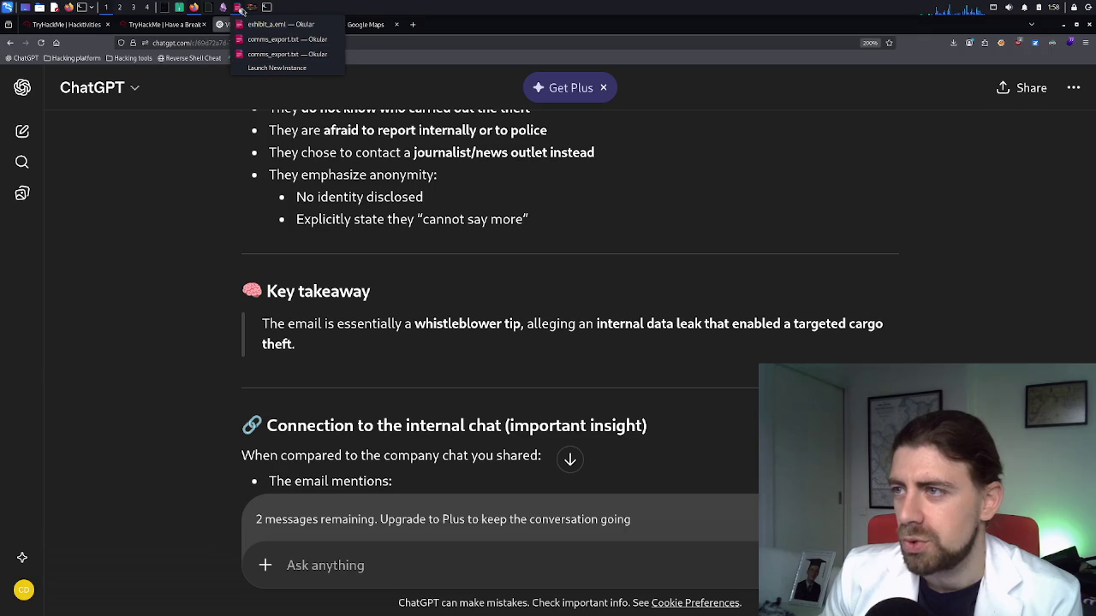
Browse the transeuro_data archive root, revisit the Have a Break questions, then show employees.csv
{"action": "left_click", "coordinate": [178, 9]}
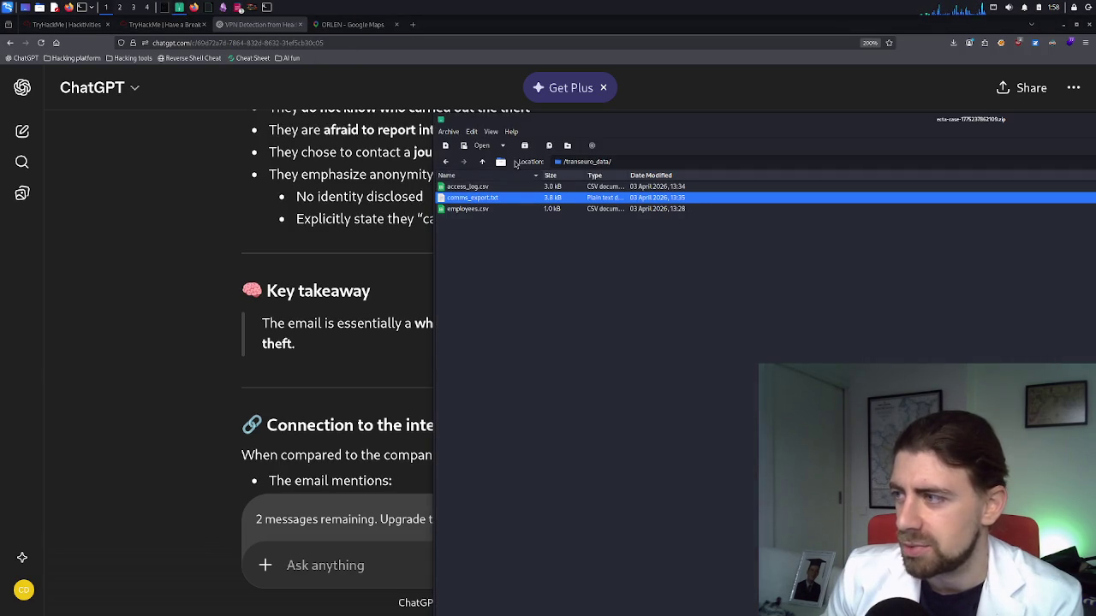
{"action": "left_click", "coordinate": [445, 161]}
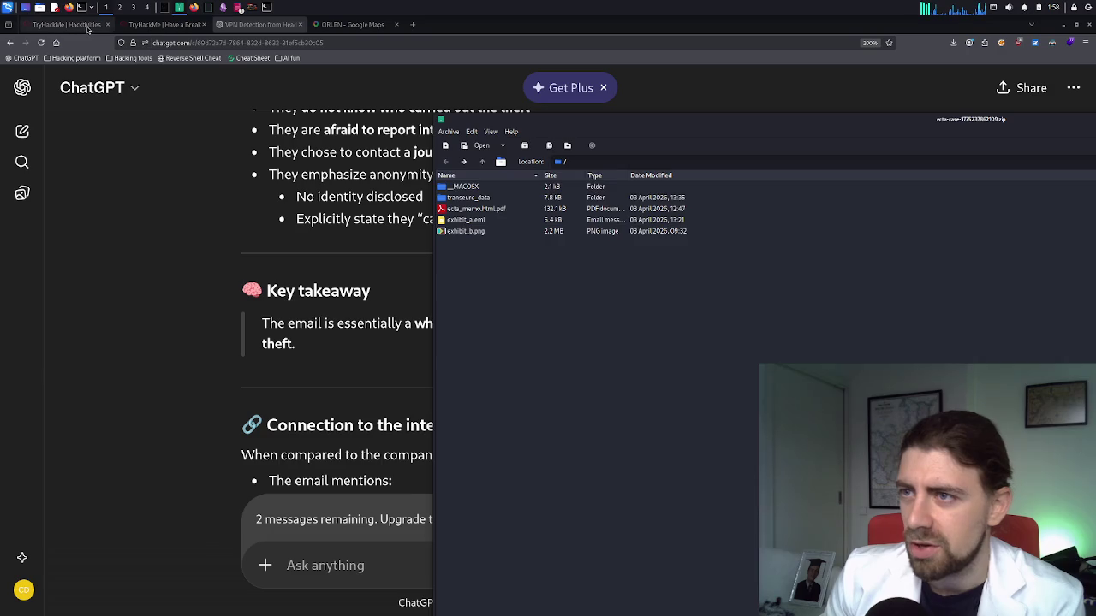
{"action": "left_click", "coordinate": [88, 28]}
{"action": "left_click", "coordinate": [87, 27]}
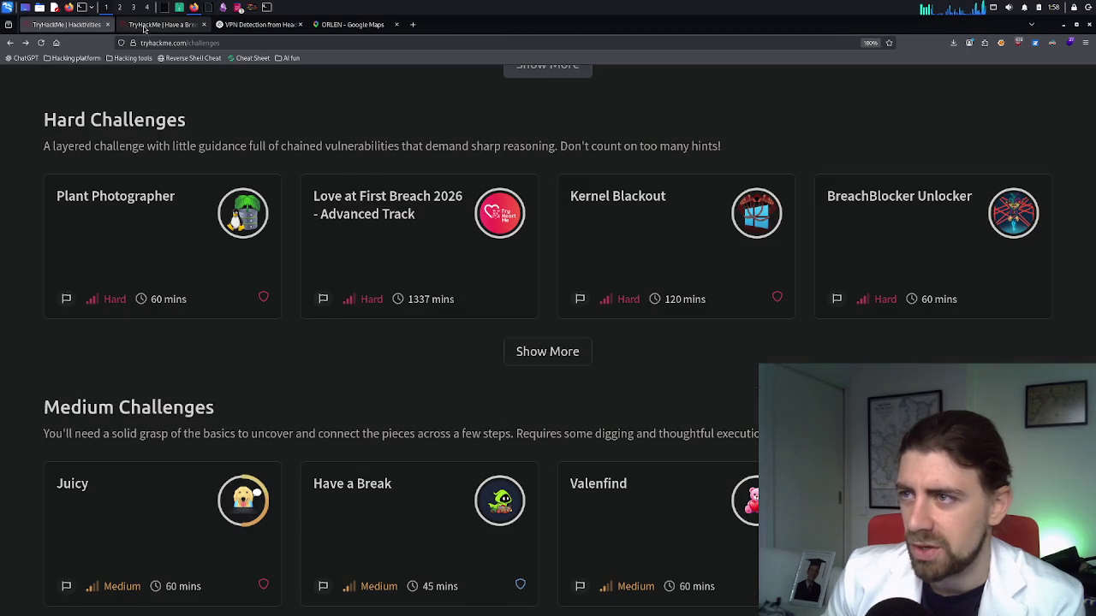
{"action": "left_click", "coordinate": [146, 30]}
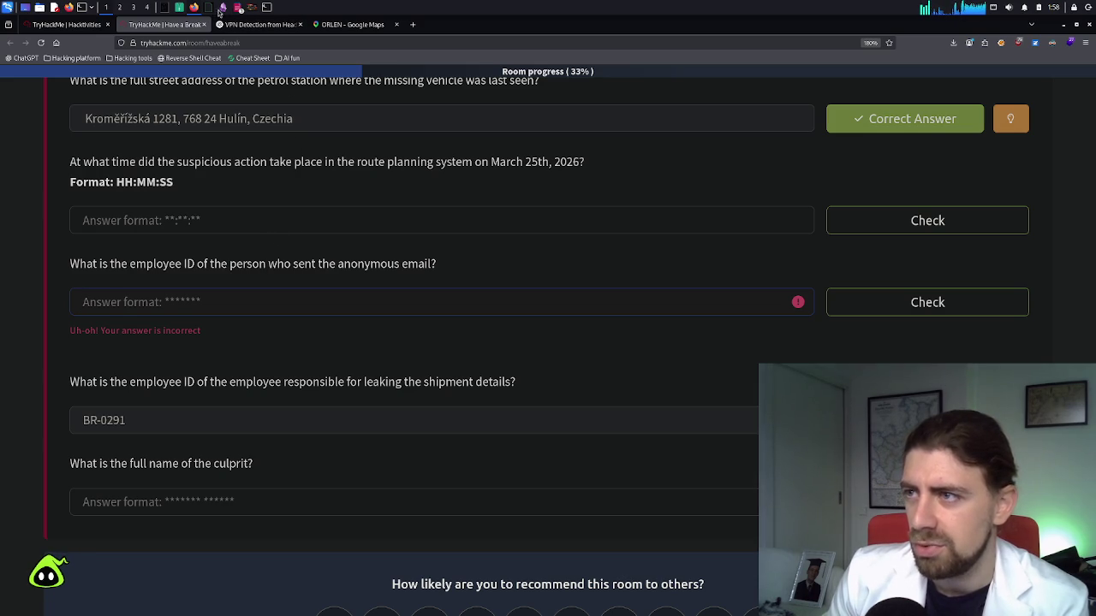
{"action": "left_click", "coordinate": [206, 7]}
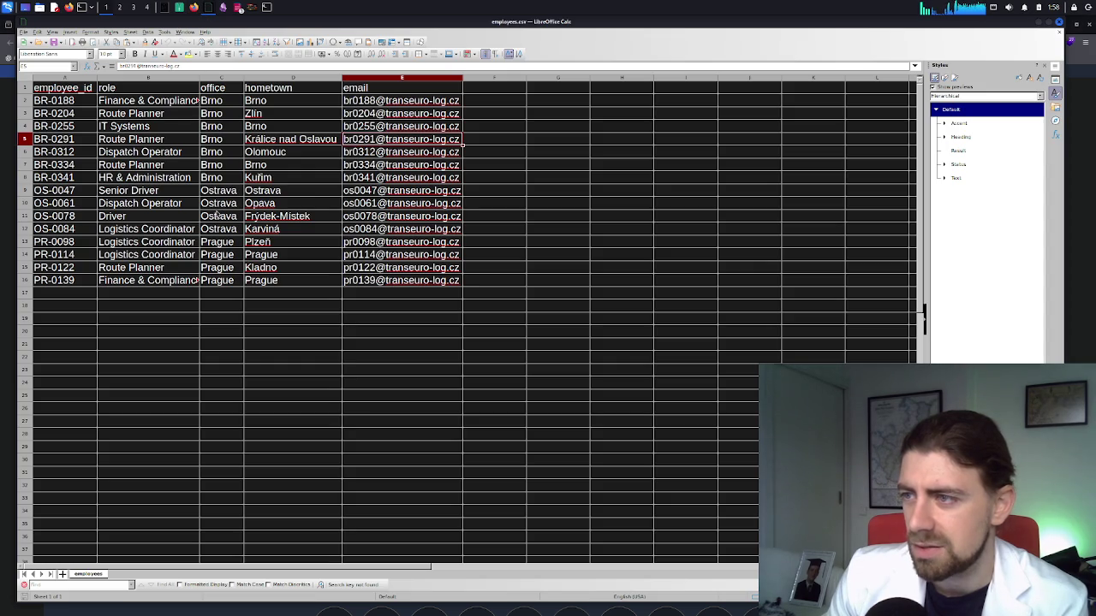
Inspect the first employee's hometown in the roster, briefly glancing at the case archive listing
{"action": "left_click", "coordinate": [261, 101]}
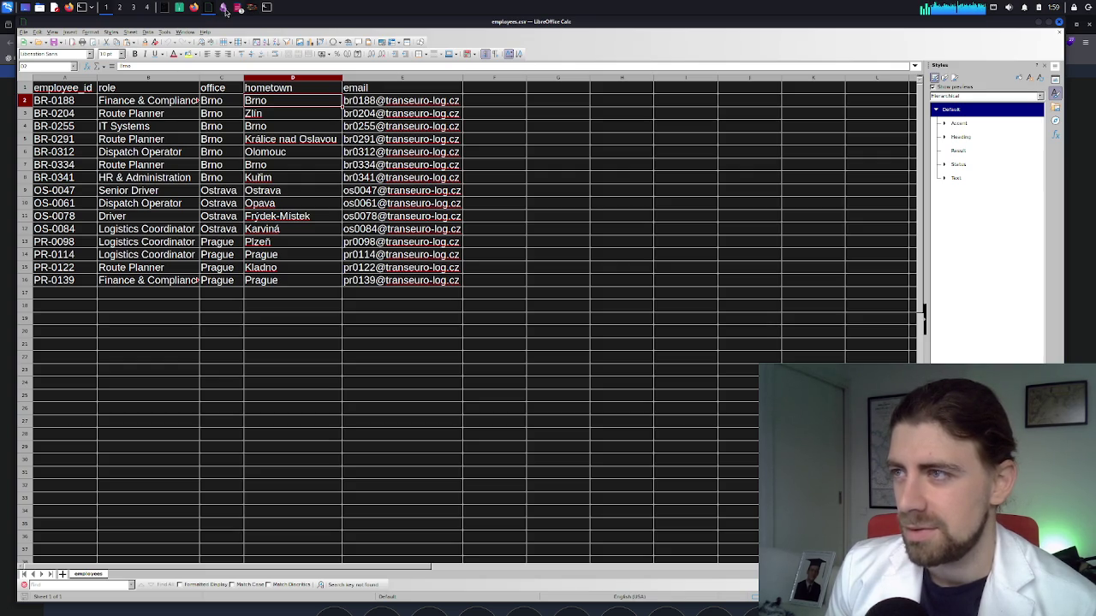
{"action": "left_click", "coordinate": [180, 9]}
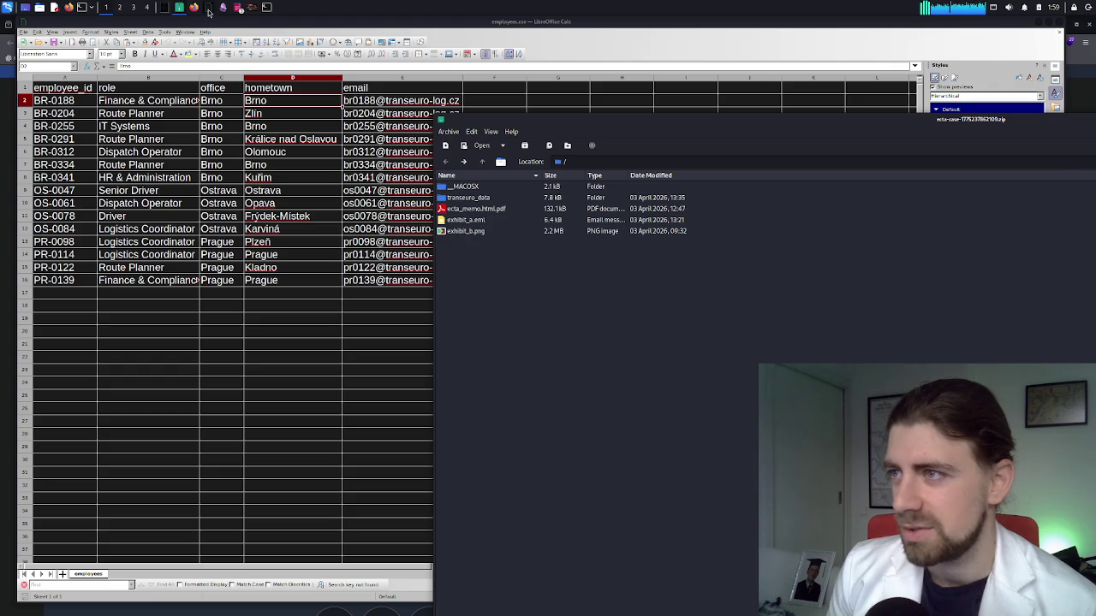
{"action": "left_click", "coordinate": [208, 11]}
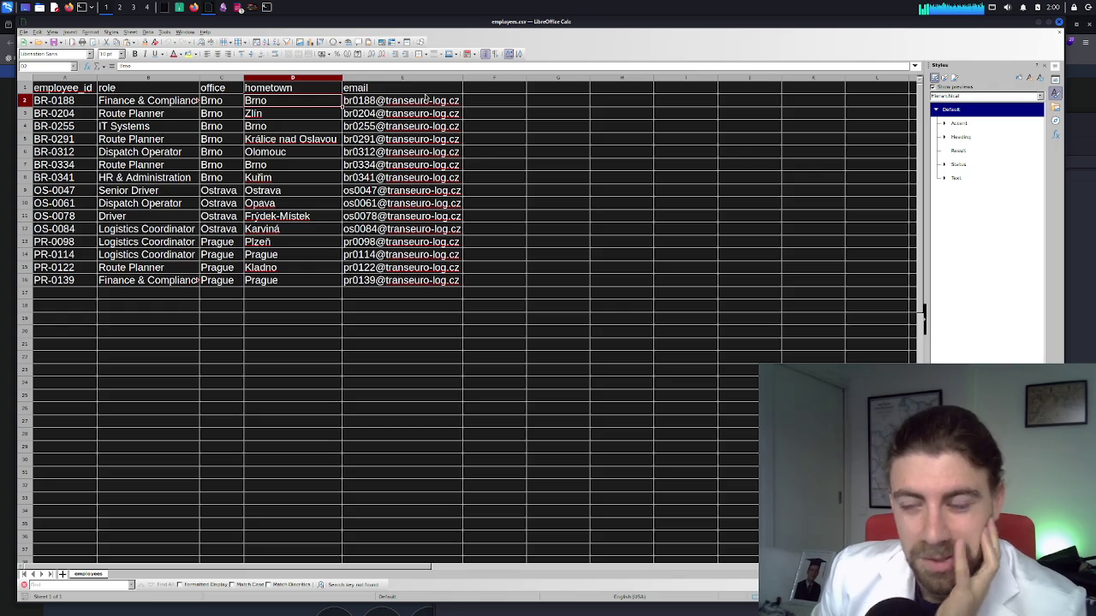
Dismiss the email header's context menu and minimize Calc to reveal the TryHackMe questions
{"action": "right_click", "coordinate": [426, 93]}
{"action": "key", "text": "Escape"}
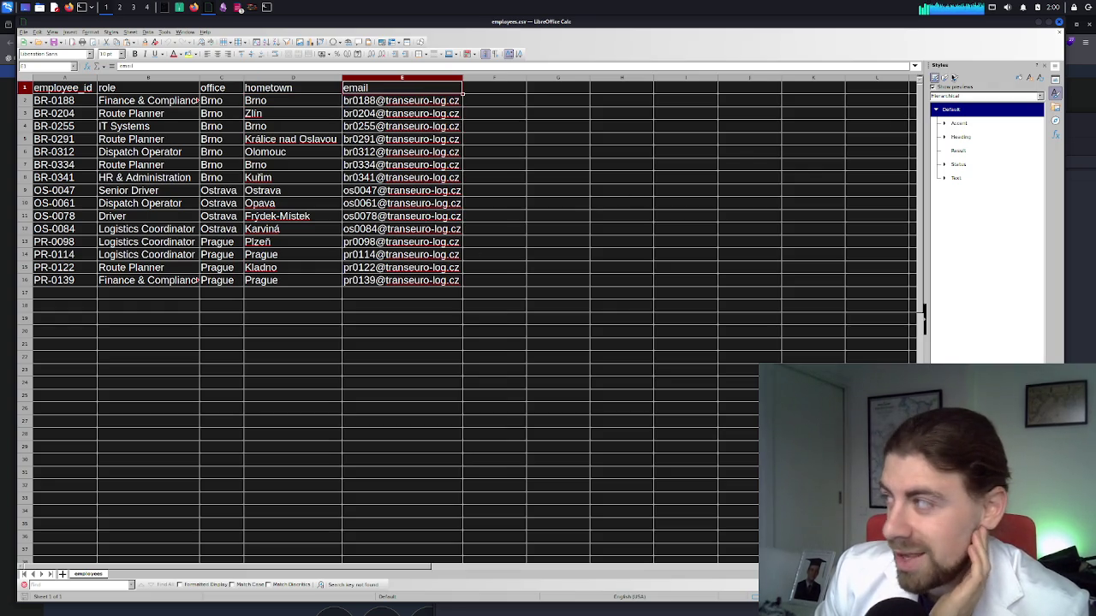
{"action": "left_click", "coordinate": [1038, 23]}
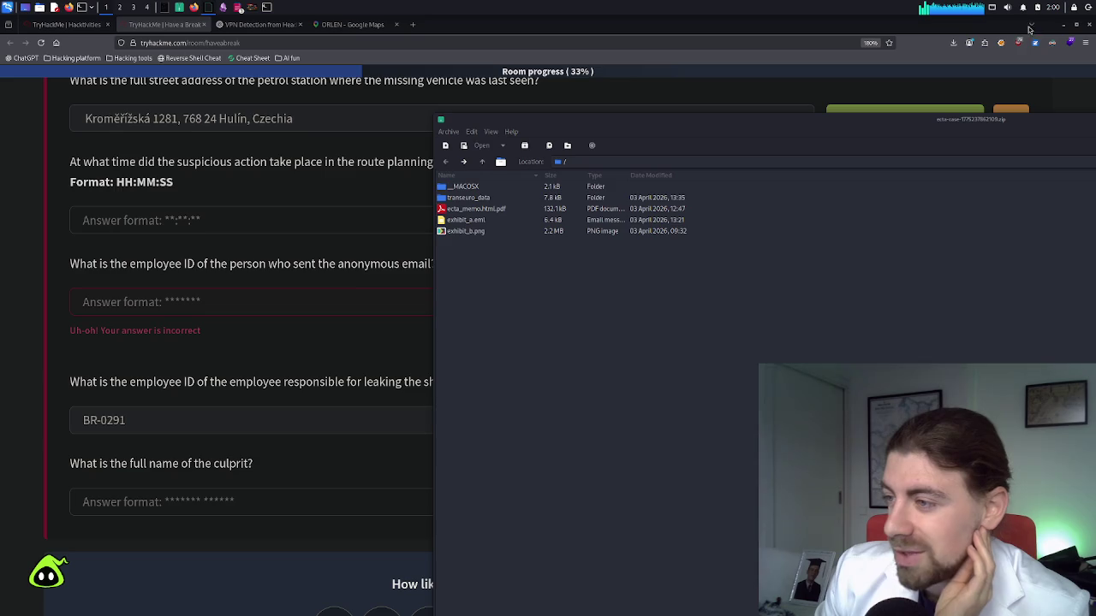
Ask ChatGPT 'does the anonymous email sender give any hints of their employee id?'
{"action": "left_click", "coordinate": [243, 282]}
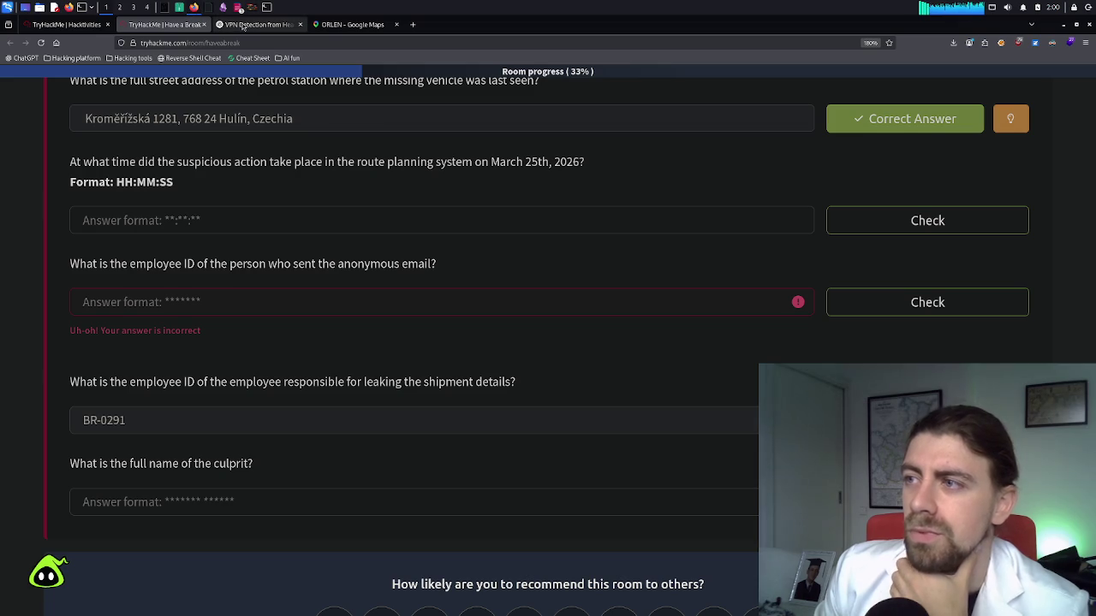
{"action": "key", "text": "ctrl+Tab"}
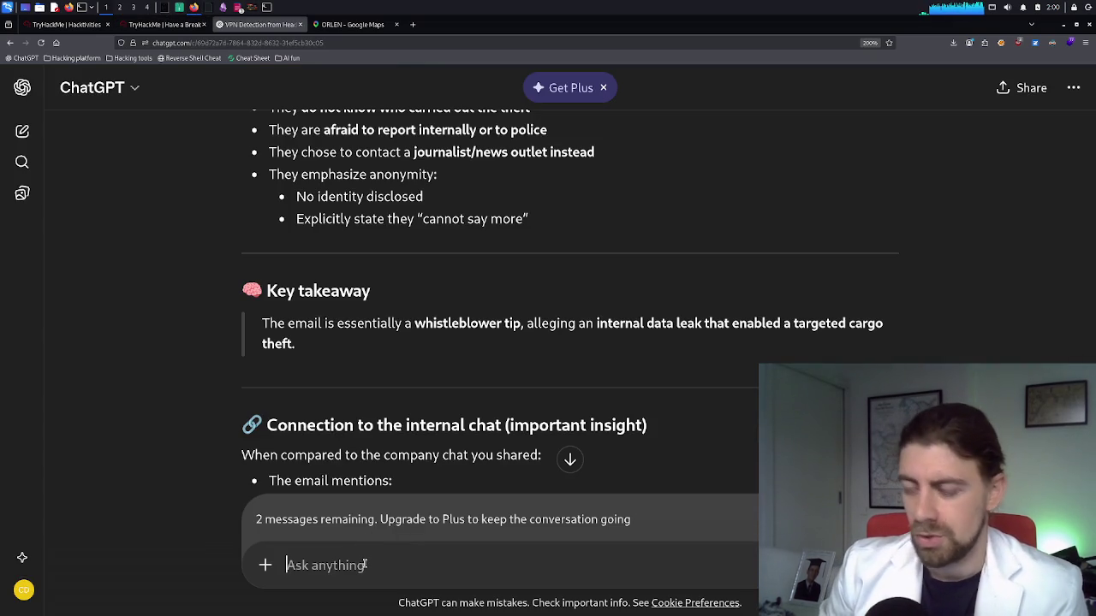
{"action": "type", "text": "does the an"}
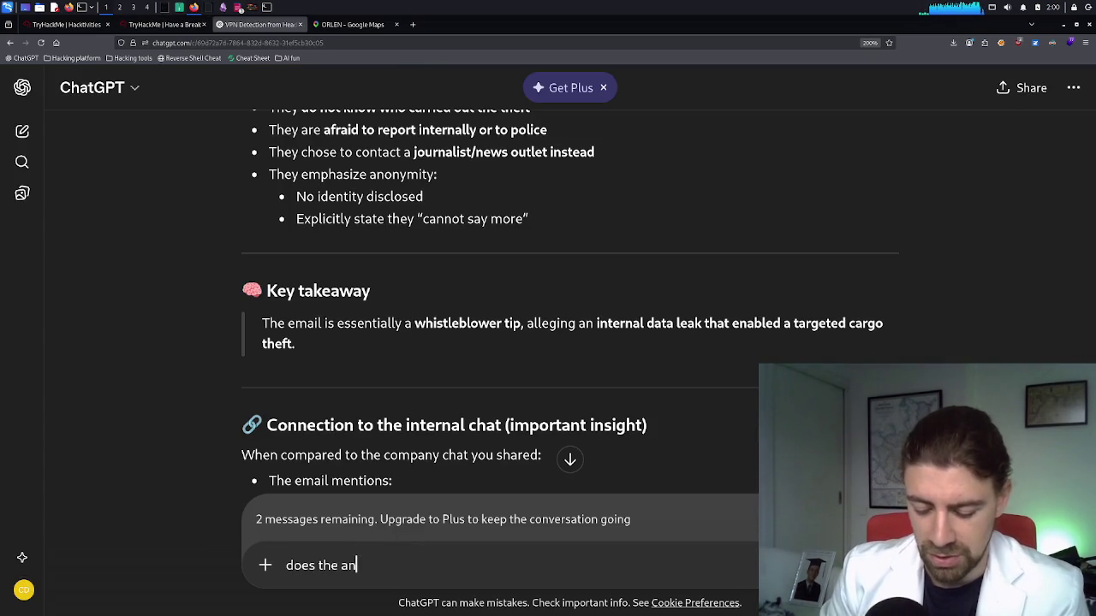
{"action": "type", "text": "onymousd"}
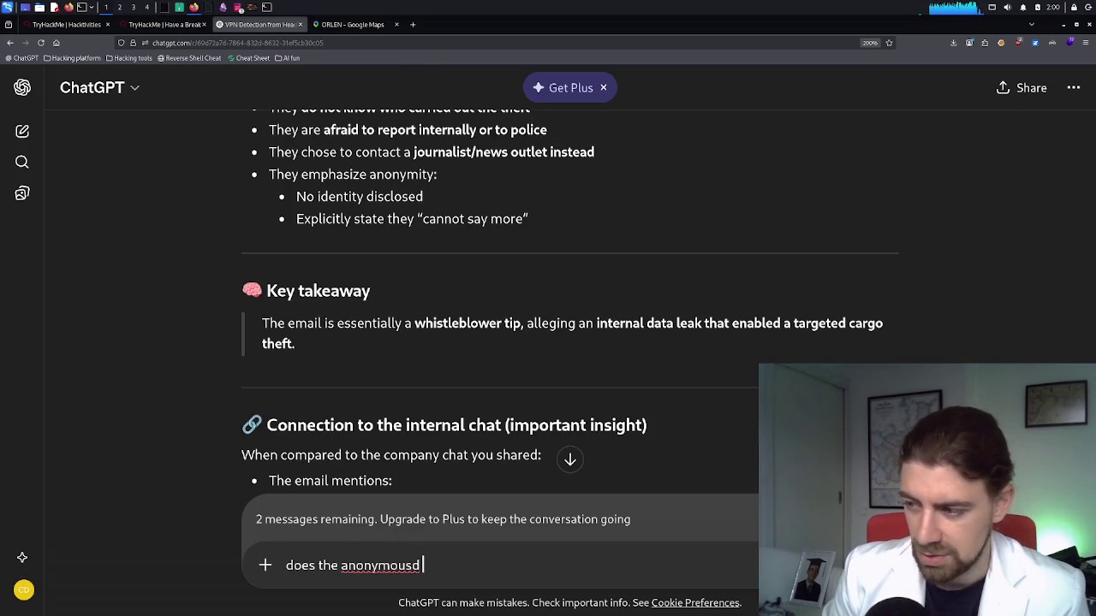
{"action": "key", "text": "BackSpace"}
{"action": "type", "text": " email"}
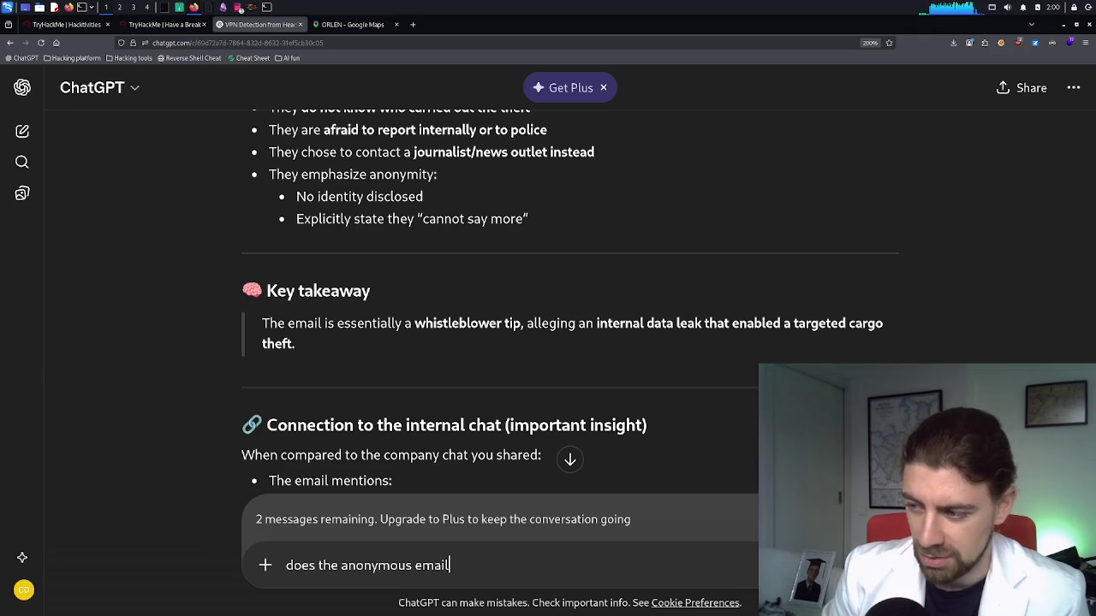
{"action": "type", "text": " sender giv"}
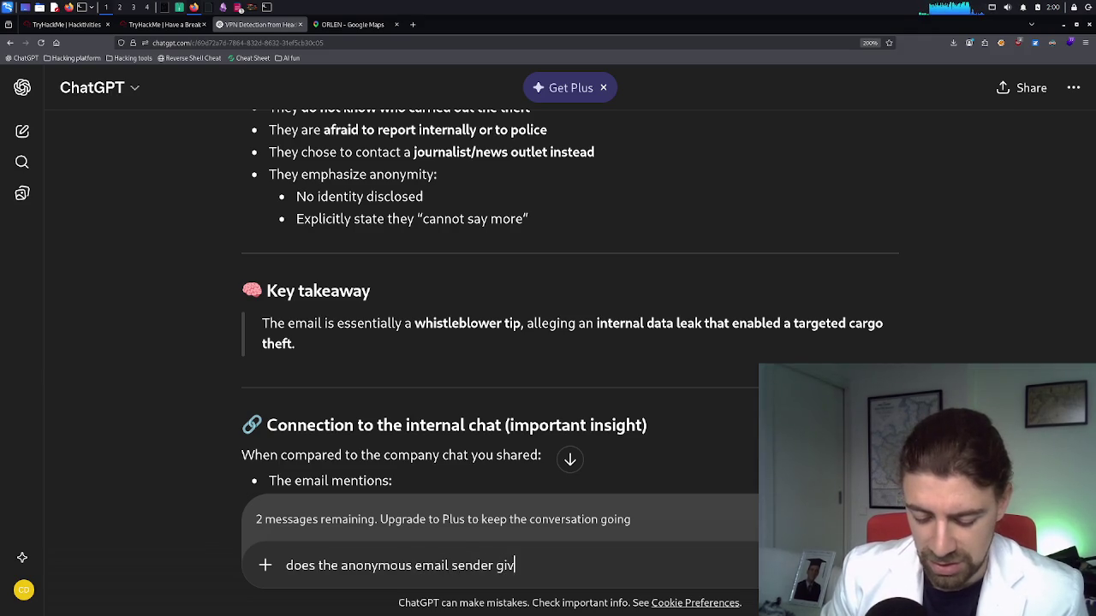
{"action": "type", "text": "e any hints "}
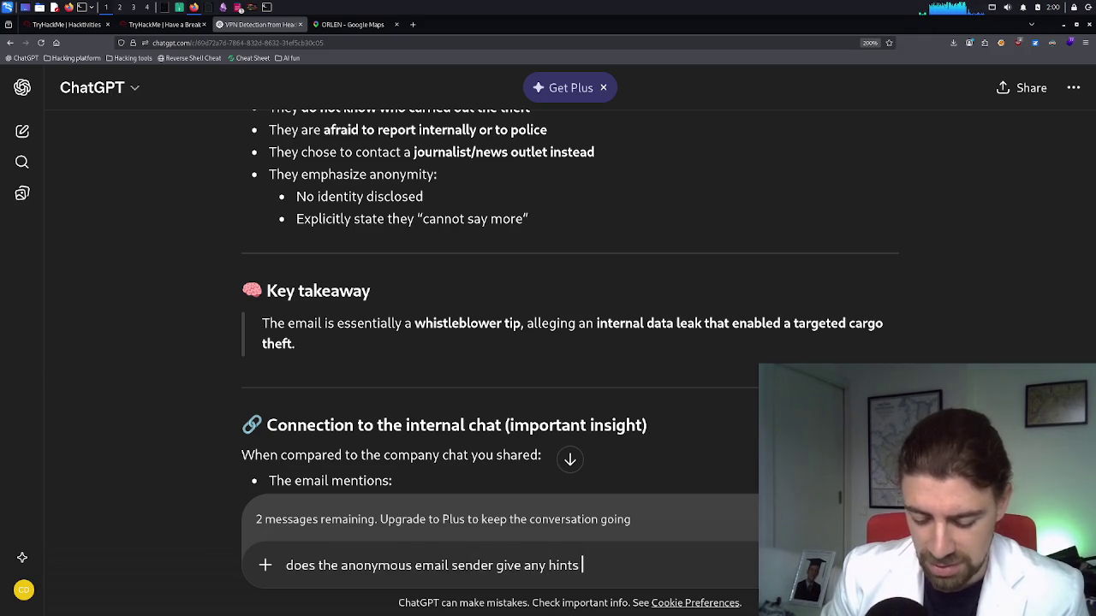
{"action": "type", "text": "of their employee id"}
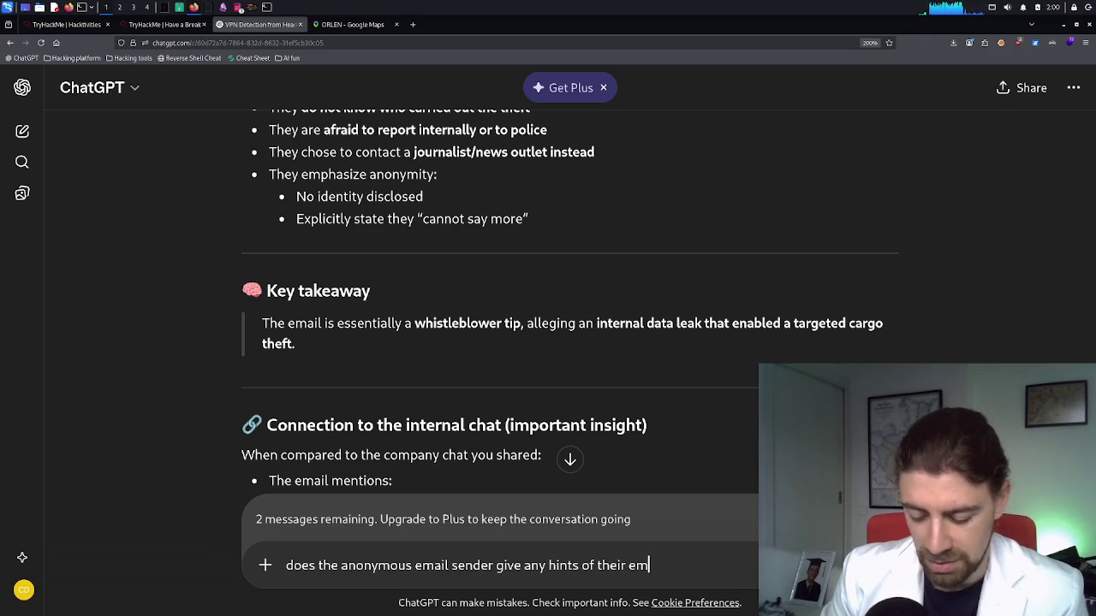
{"action": "type", "text": "?"}
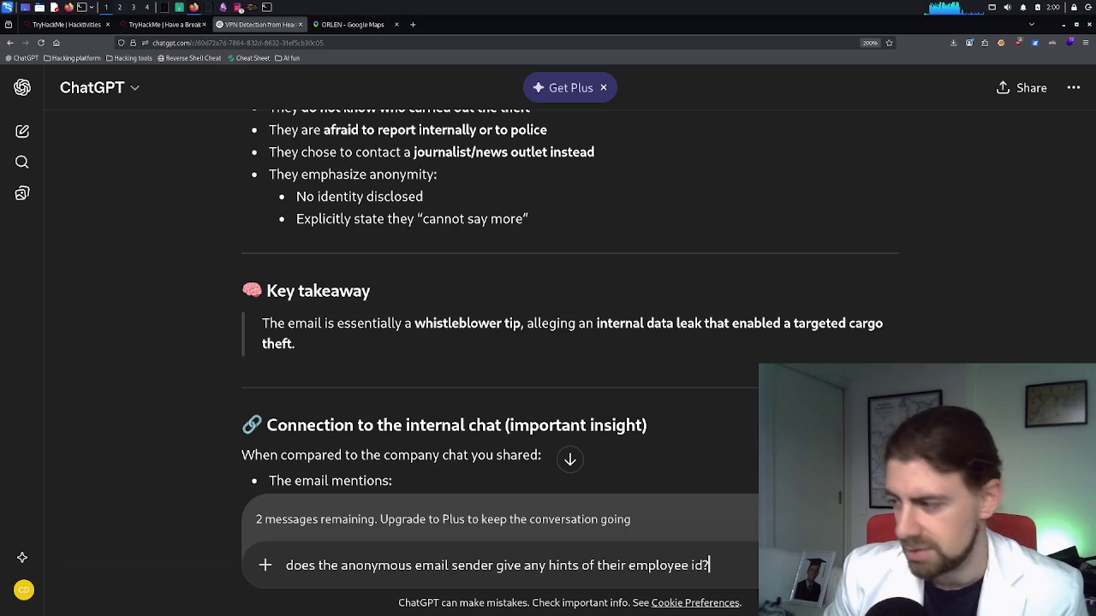
{"action": "key", "text": "Return"}
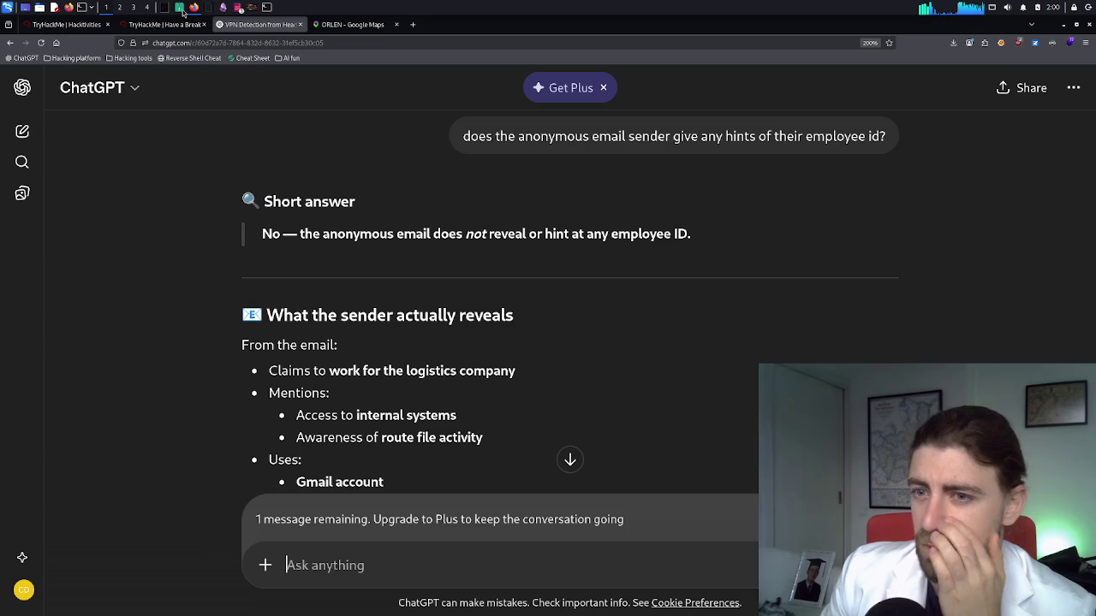
{"action": "left_click", "coordinate": [183, 12]}
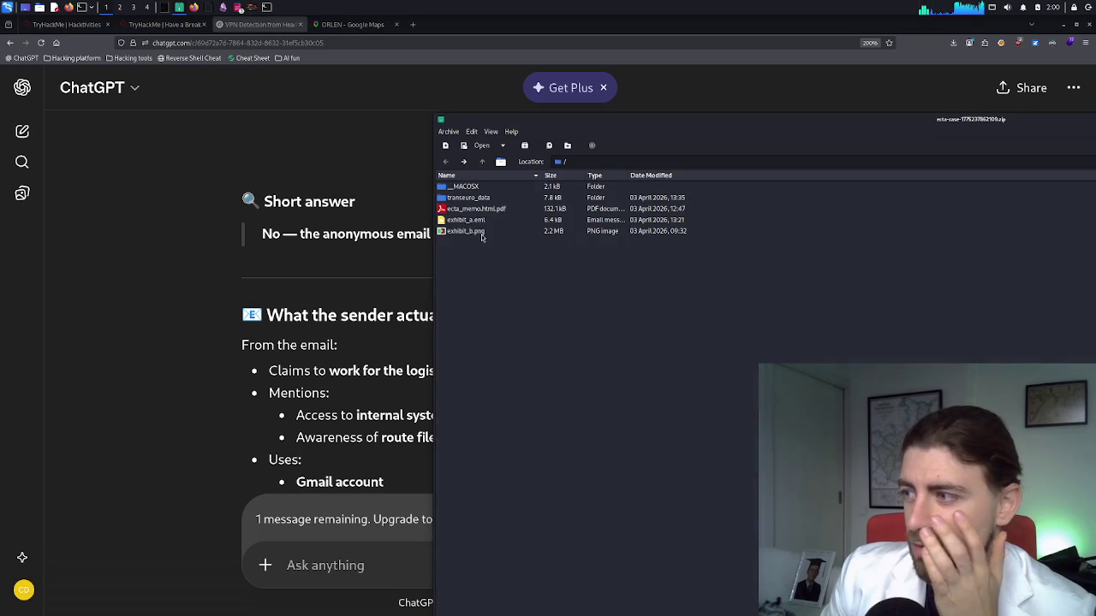
Open transeuro_data/employees.csv with default import settings and pick out BR-0255, the IT Systems employee
{"action": "double_click", "coordinate": [469, 197]}
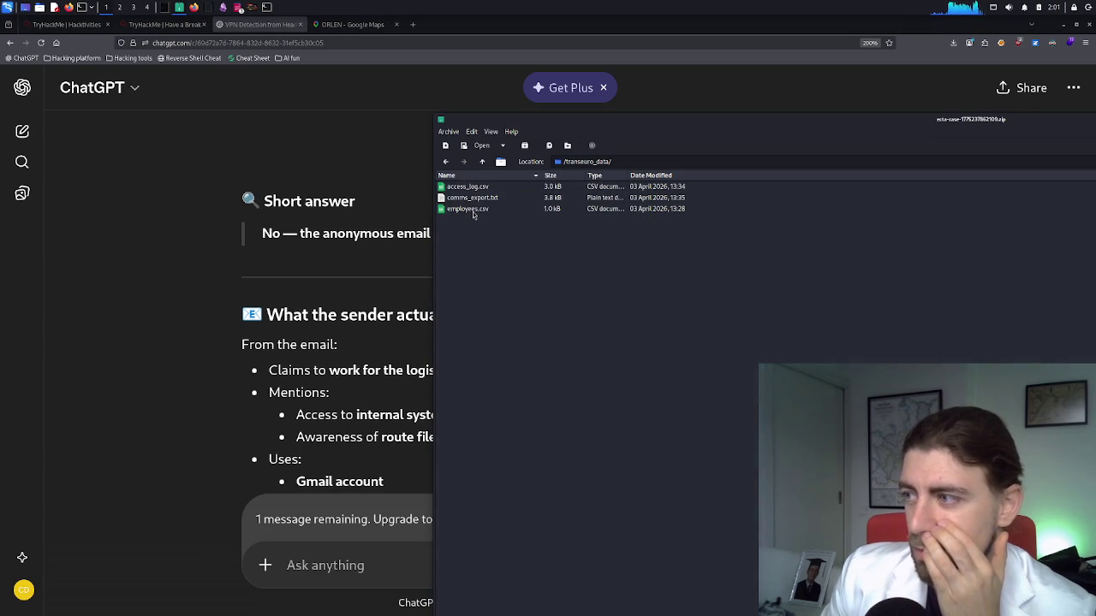
{"action": "double_click", "coordinate": [470, 209]}
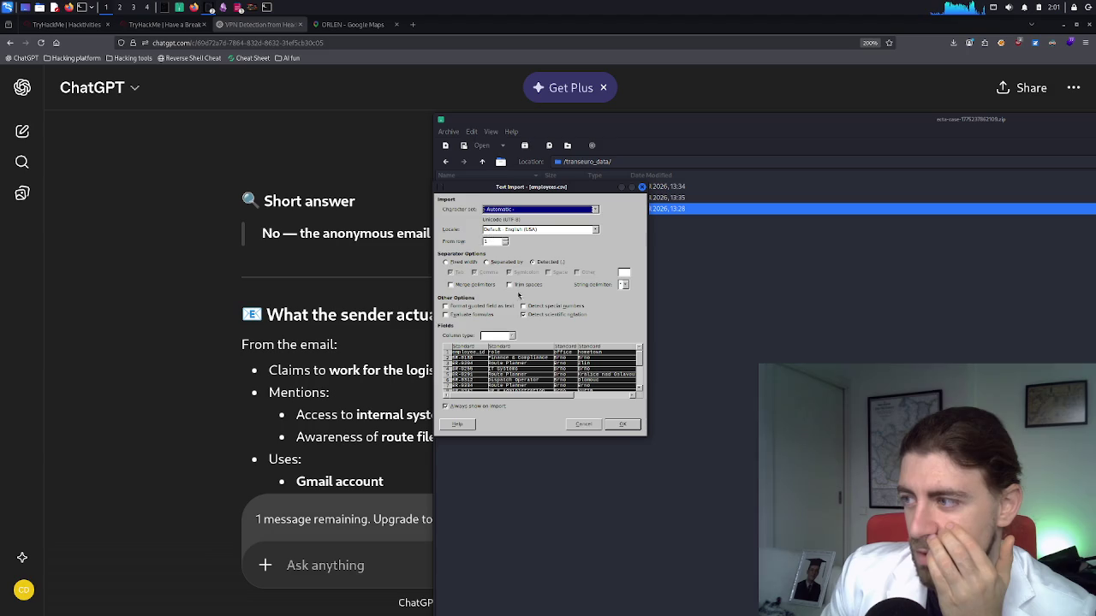
{"action": "left_click", "coordinate": [613, 423]}
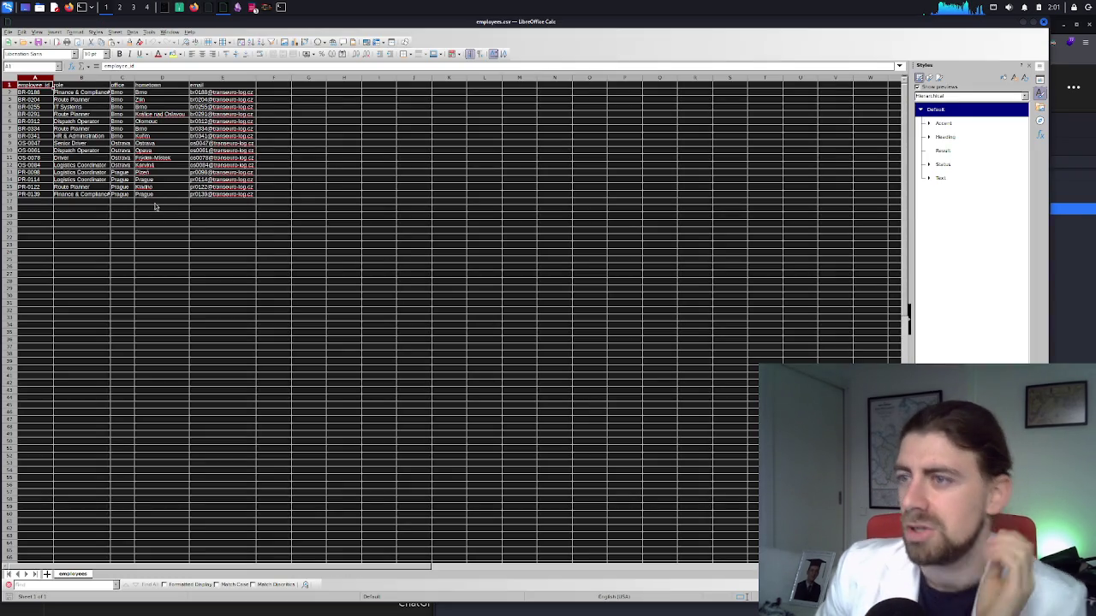
{"action": "scroll", "coordinate": [142, 224], "scroll_direction": "up", "scroll_amount": 4}
{"action": "scroll", "coordinate": [142, 224], "scroll_direction": "up", "scroll_amount": 2}
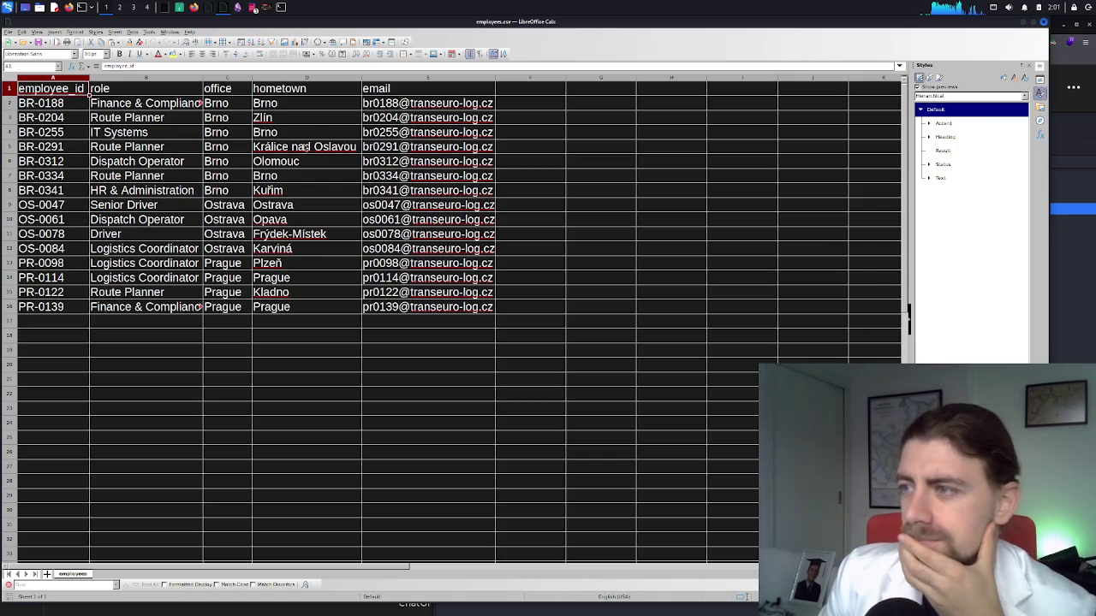
{"action": "left_click", "coordinate": [78, 137]}
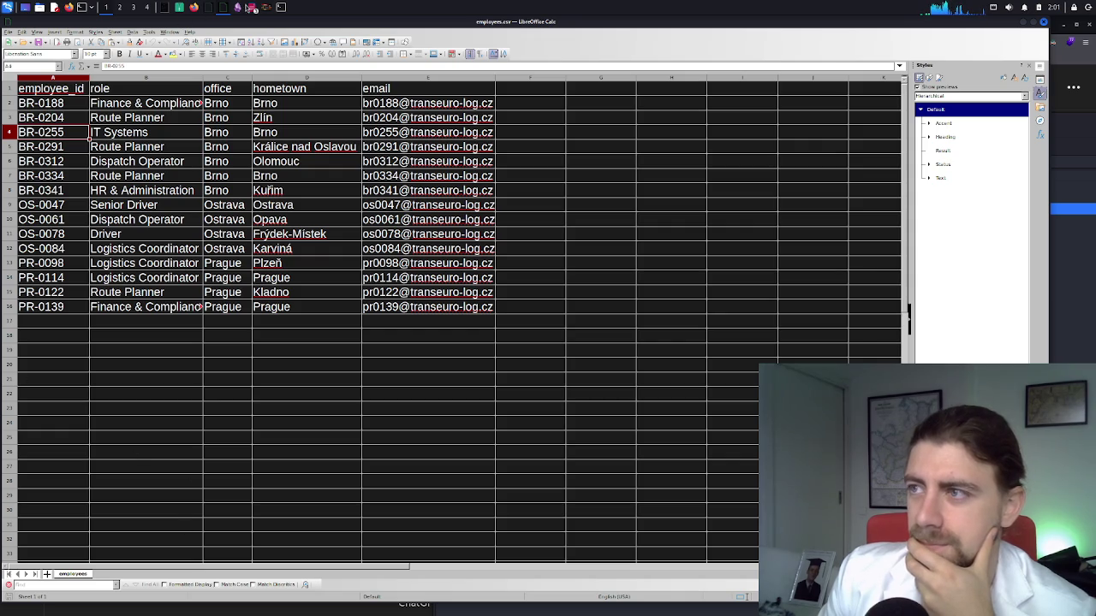
Close the duplicate employees.csv window and return to the case memo PDF
{"action": "left_click", "coordinate": [215, 12]}
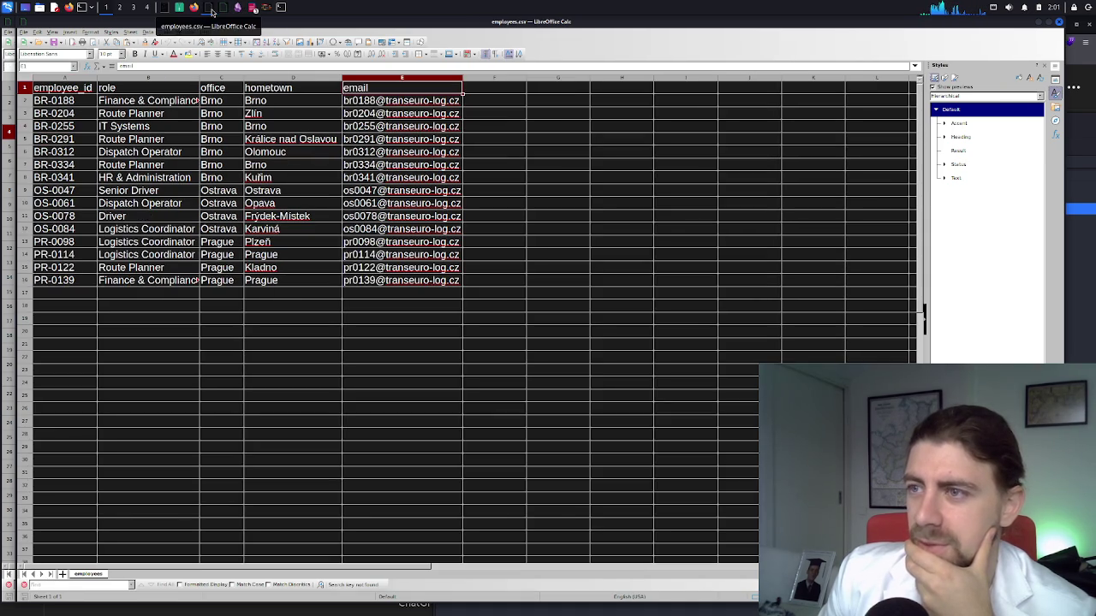
{"action": "left_click", "coordinate": [220, 12]}
{"action": "left_click", "coordinate": [209, 12]}
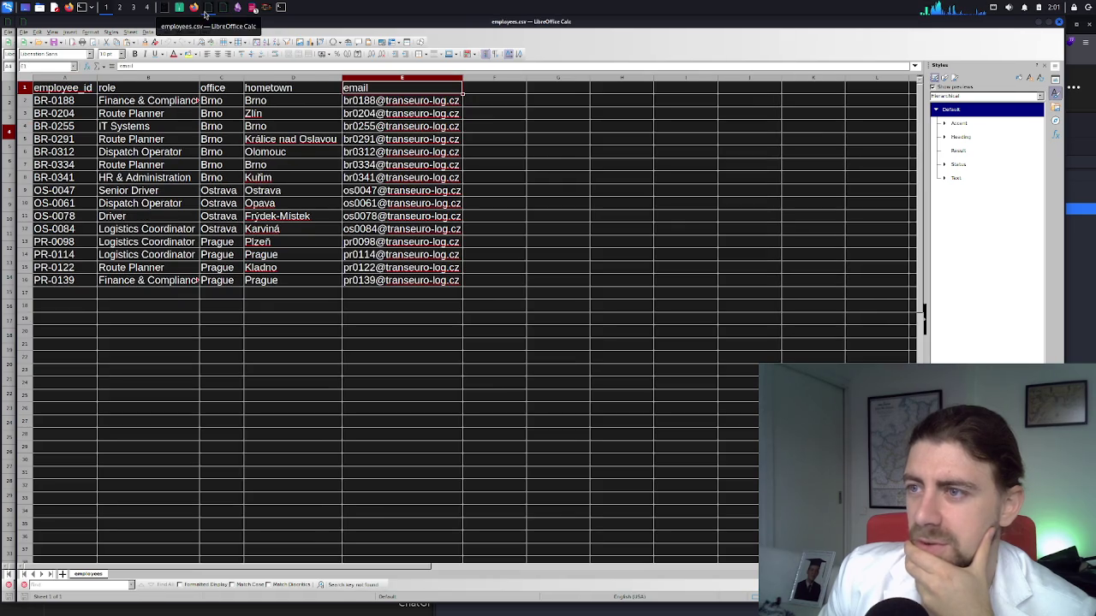
{"action": "left_click", "coordinate": [1058, 22]}
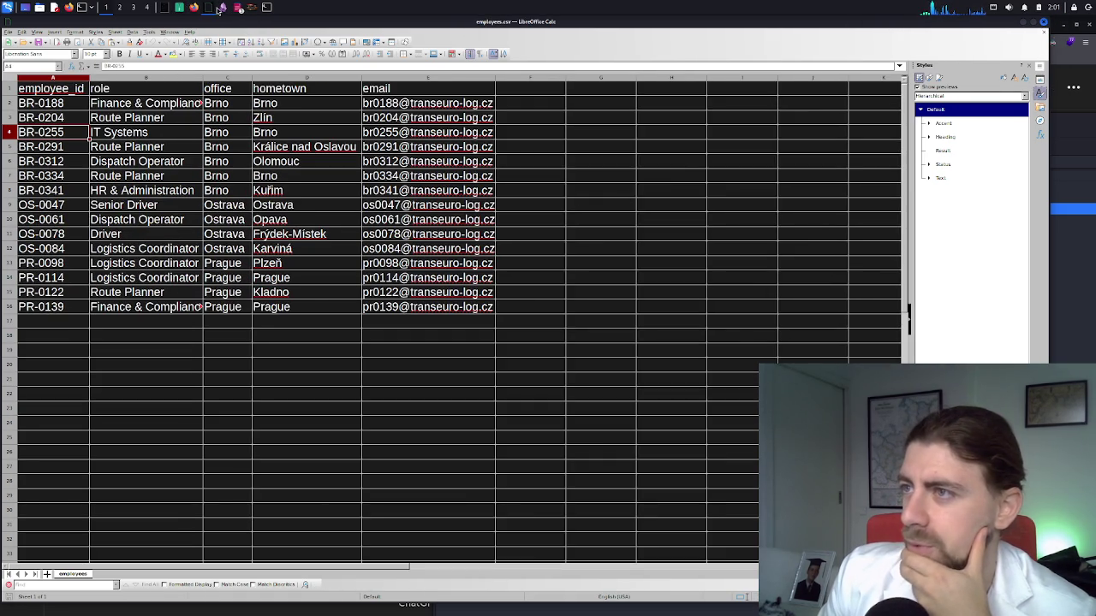
{"action": "left_click", "coordinate": [172, 12]}
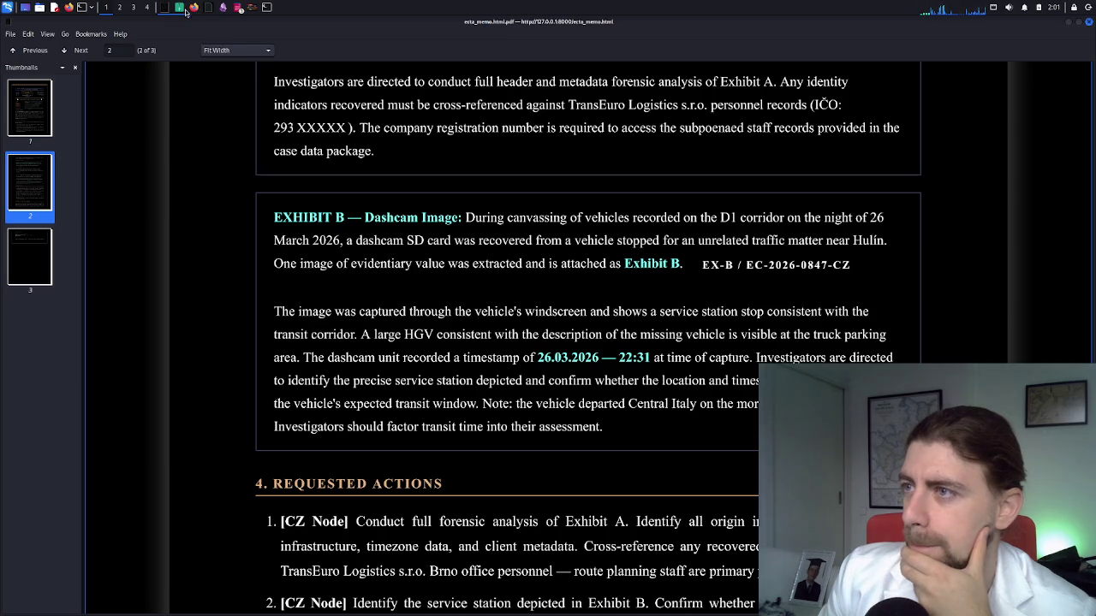
Open comms_export.txt from the archive in Okular after cancelling the access_log.csv import
{"action": "left_click", "coordinate": [183, 12]}
{"action": "double_click", "coordinate": [497, 188]}
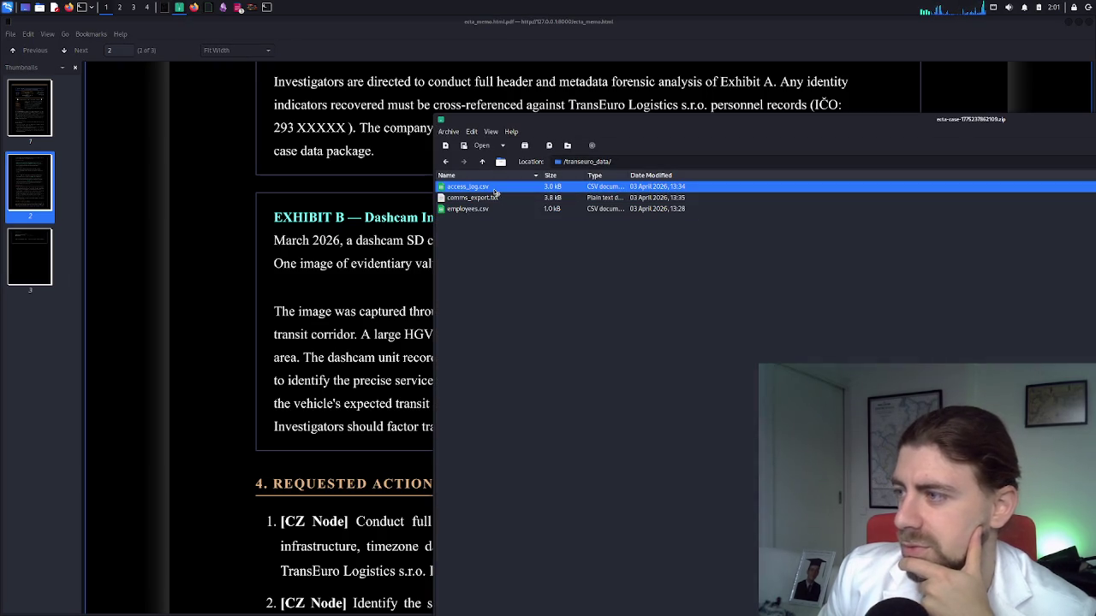
{"action": "left_click", "coordinate": [641, 187]}
{"action": "left_click", "coordinate": [625, 197]}
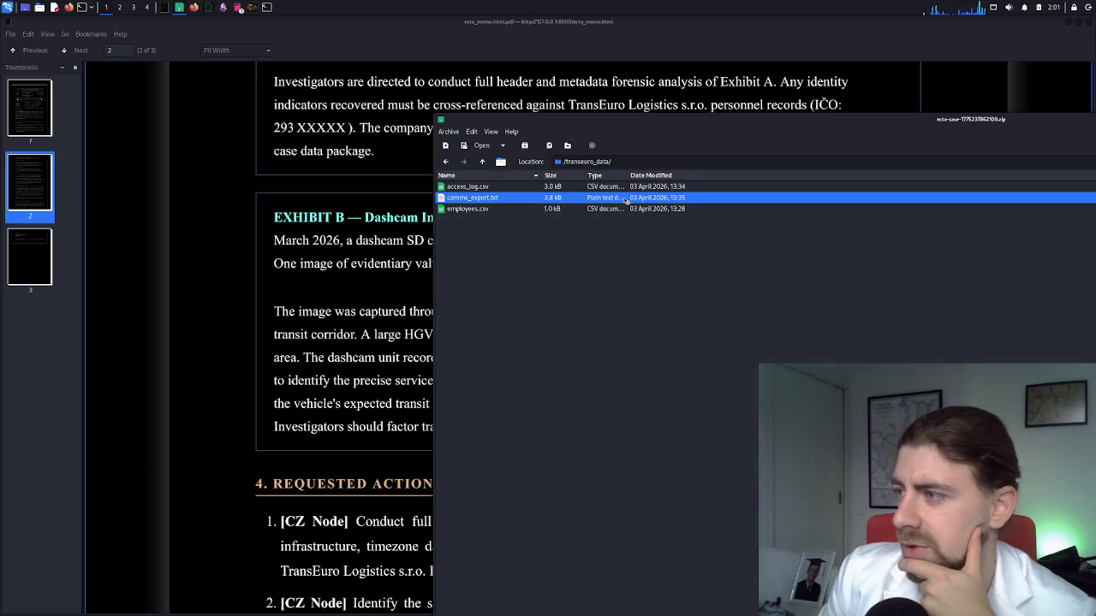
{"action": "double_click", "coordinate": [625, 199]}
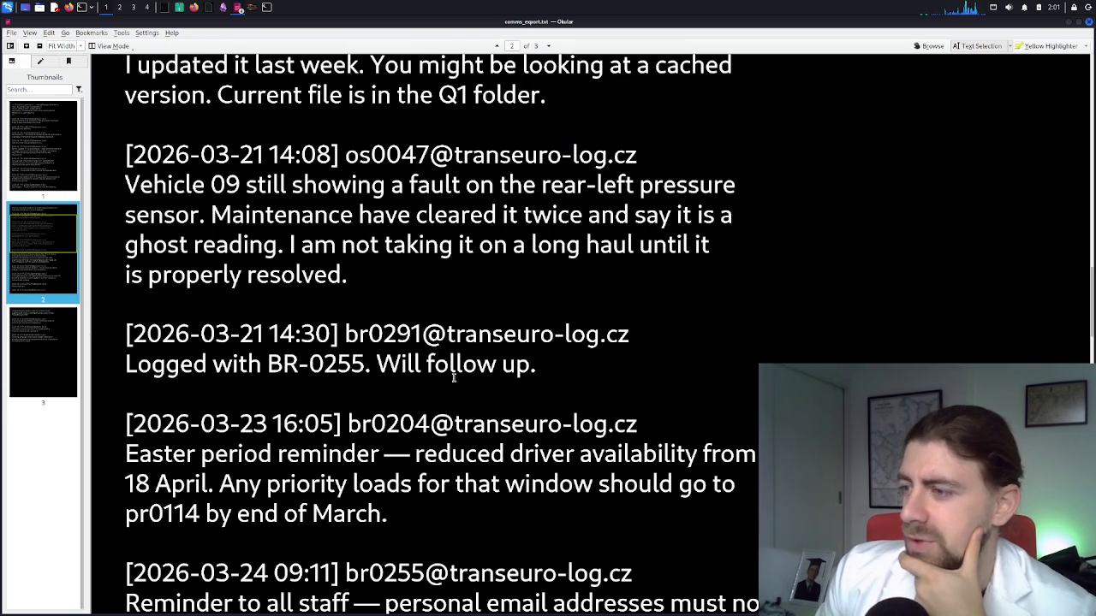
Read through the messaging export, widening the Thumbnails panel, and return to its header
{"action": "scroll", "coordinate": [429, 354], "scroll_direction": "up", "scroll_amount": 3}
{"action": "scroll", "coordinate": [453, 377], "scroll_direction": "up", "scroll_amount": 20}
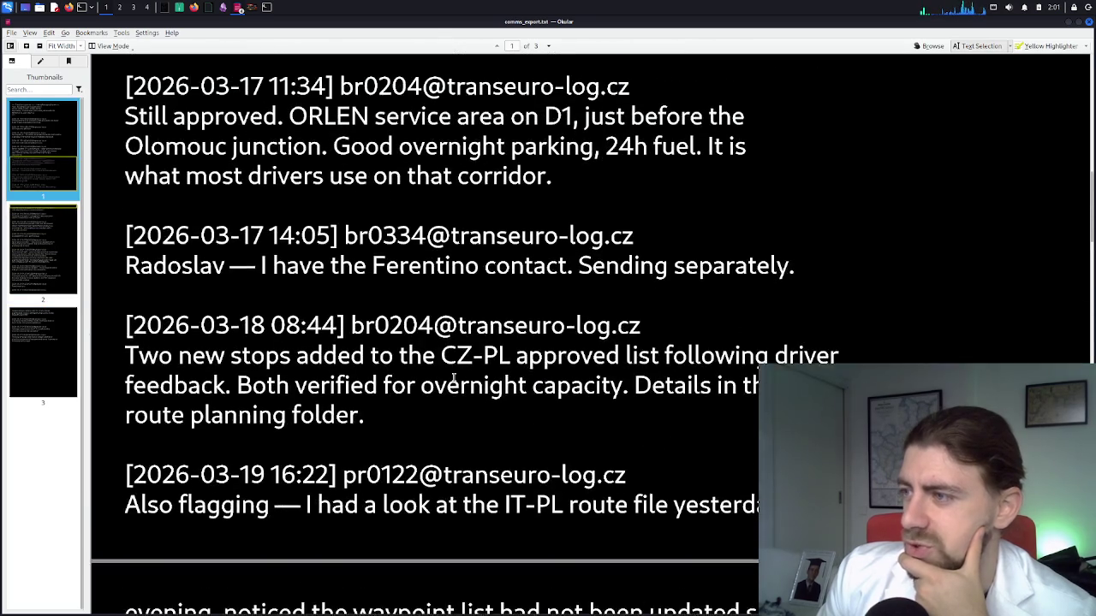
{"action": "scroll", "coordinate": [454, 379], "scroll_direction": "up", "scroll_amount": 9}
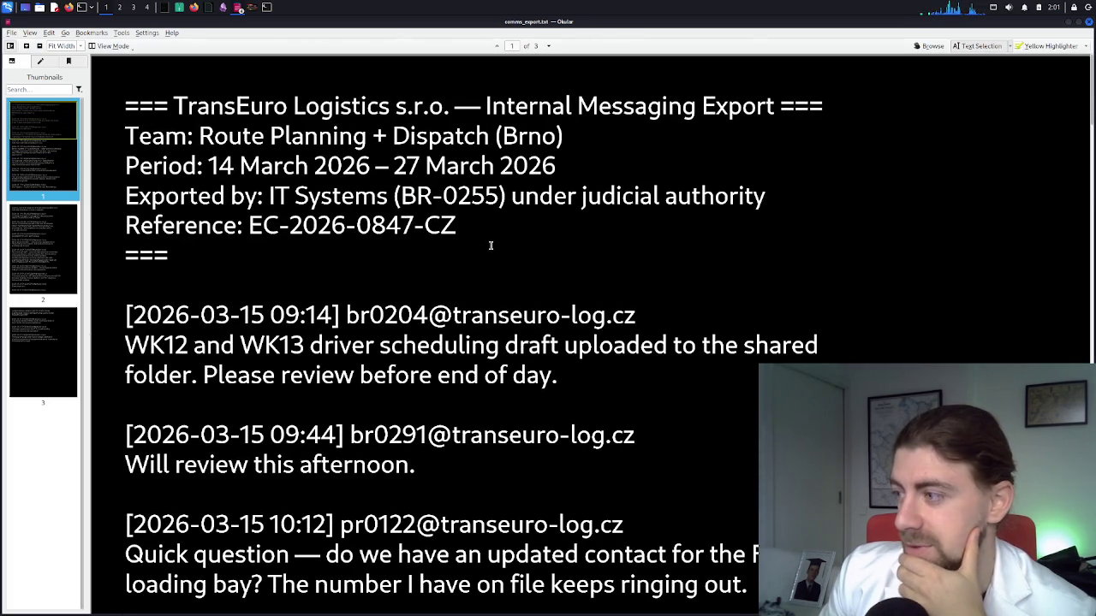
{"action": "scroll", "coordinate": [490, 245], "scroll_direction": "down", "scroll_amount": 1}
{"action": "scroll", "coordinate": [490, 246], "scroll_direction": "down", "scroll_amount": 3}
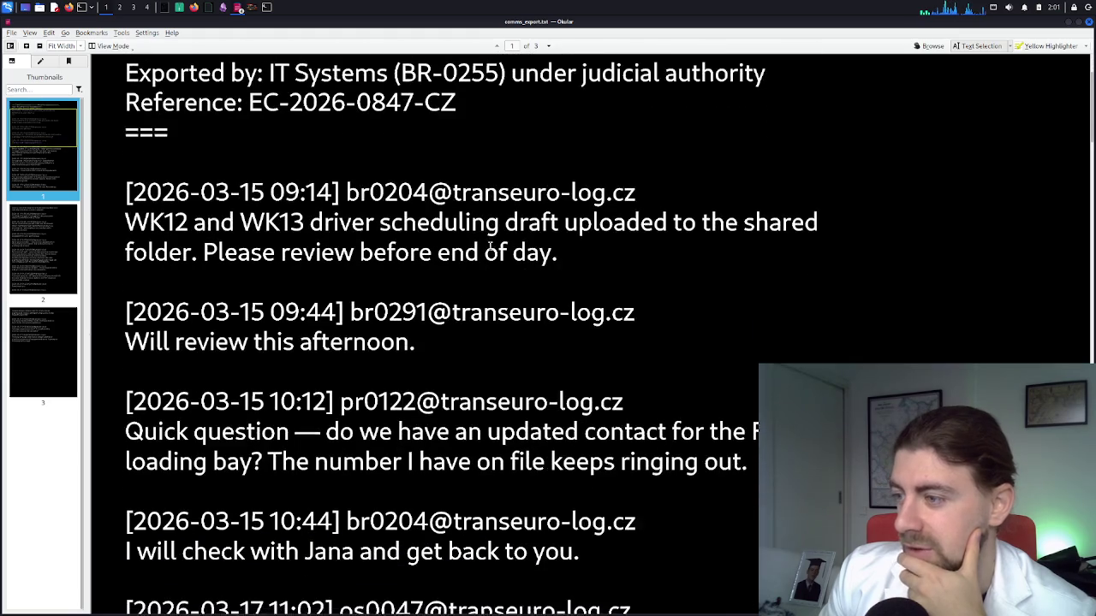
{"action": "scroll", "coordinate": [491, 246], "scroll_direction": "down", "scroll_amount": 2}
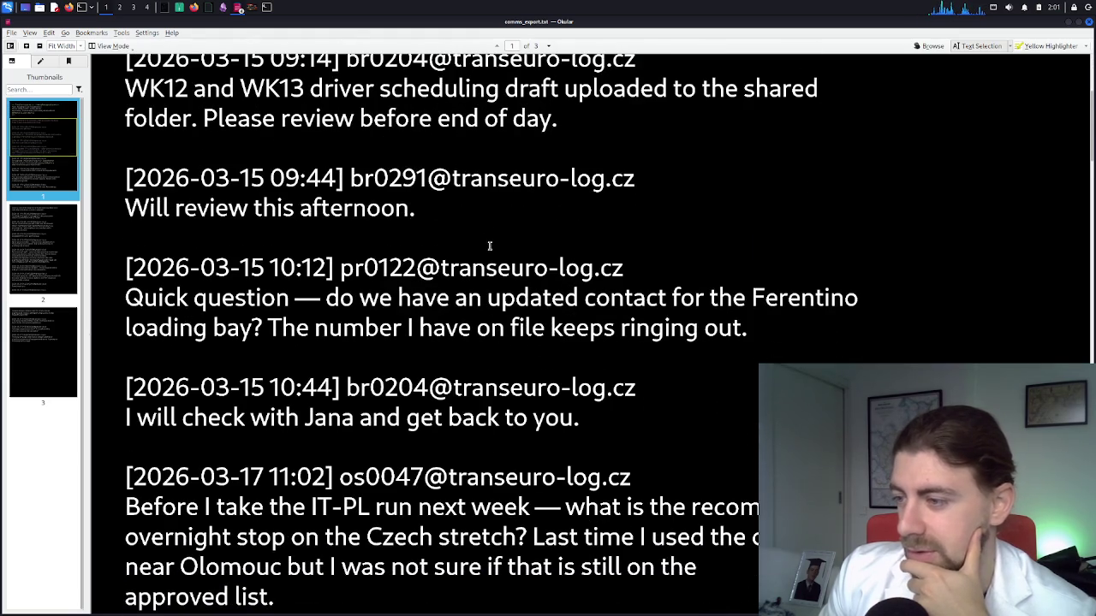
{"action": "scroll", "coordinate": [491, 246], "scroll_direction": "down", "scroll_amount": 1}
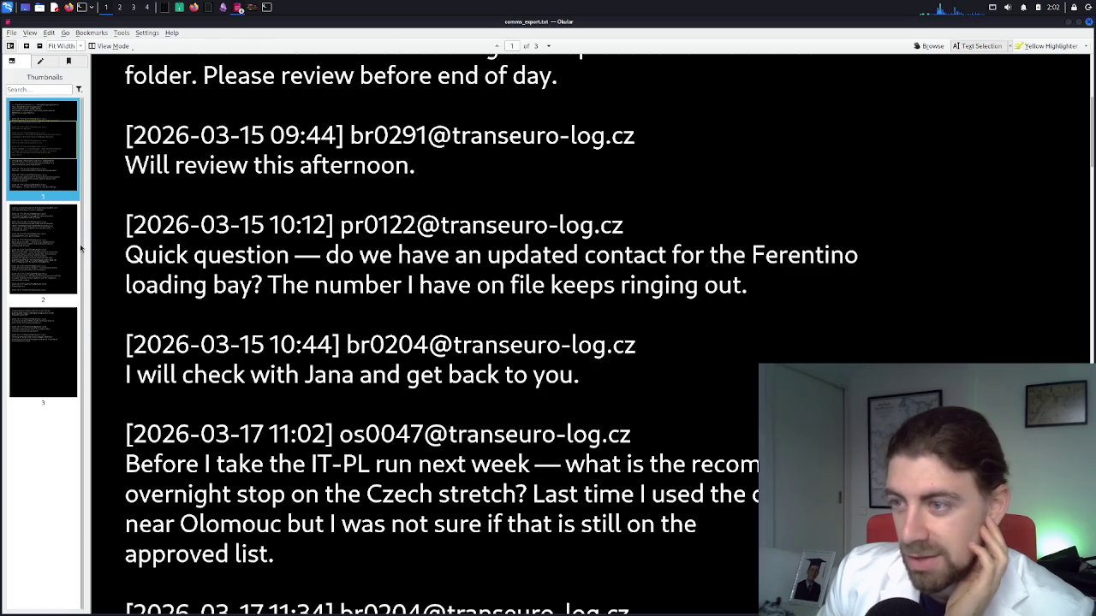
{"action": "mouse_move", "coordinate": [93, 248]}
{"action": "left_mouse_down"}
{"action": "mouse_move", "coordinate": [187, 256]}
{"action": "mouse_move", "coordinate": [146, 268]}
{"action": "left_mouse_up"}
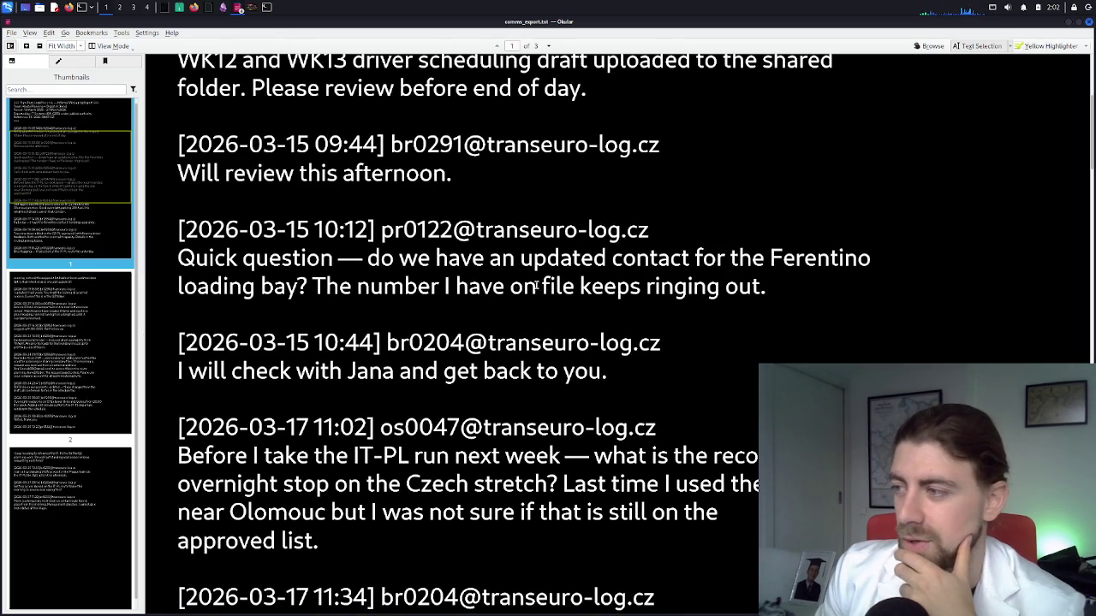
{"action": "scroll", "coordinate": [591, 282], "scroll_direction": "up", "scroll_amount": 5}
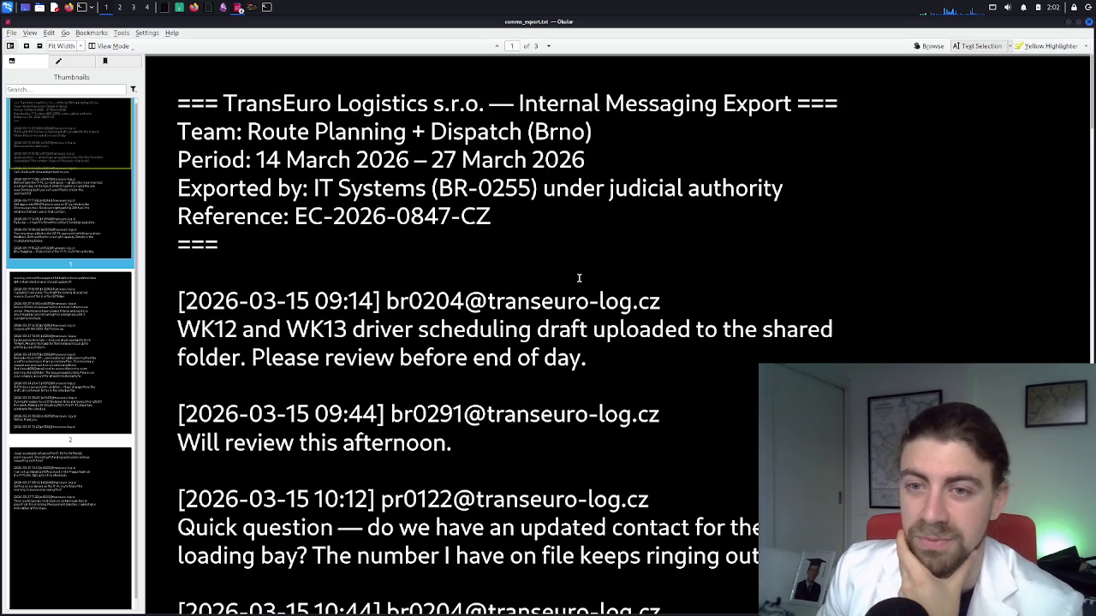
{"action": "left_click", "coordinate": [193, 8]}
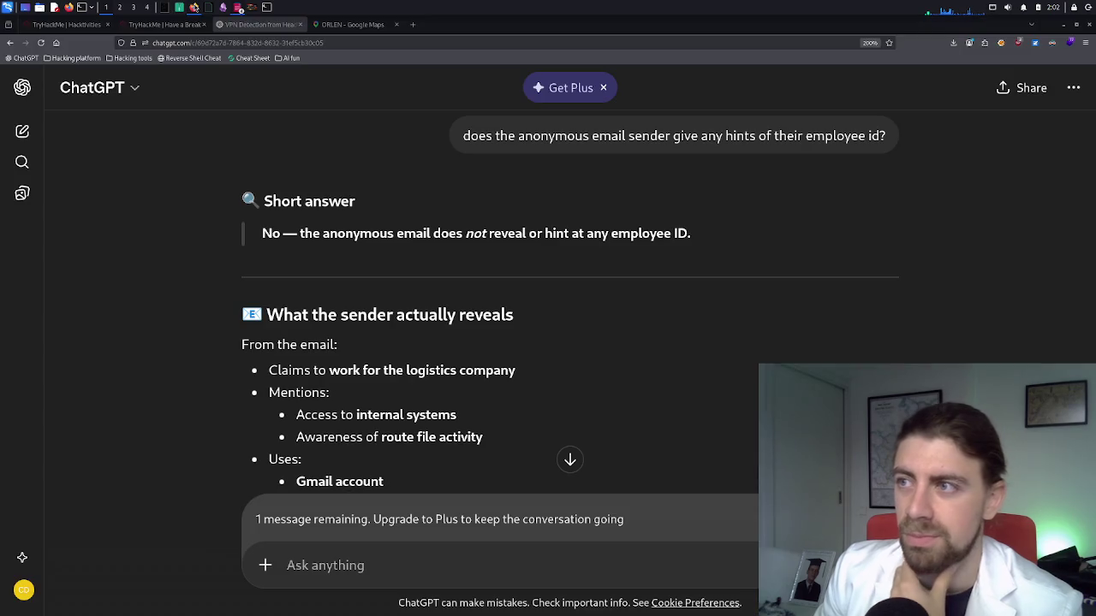
Browse the Hard, Medium, Easy and 5 minute hack sections on TryHackMe Hacktivities
{"action": "left_click", "coordinate": [69, 24]}
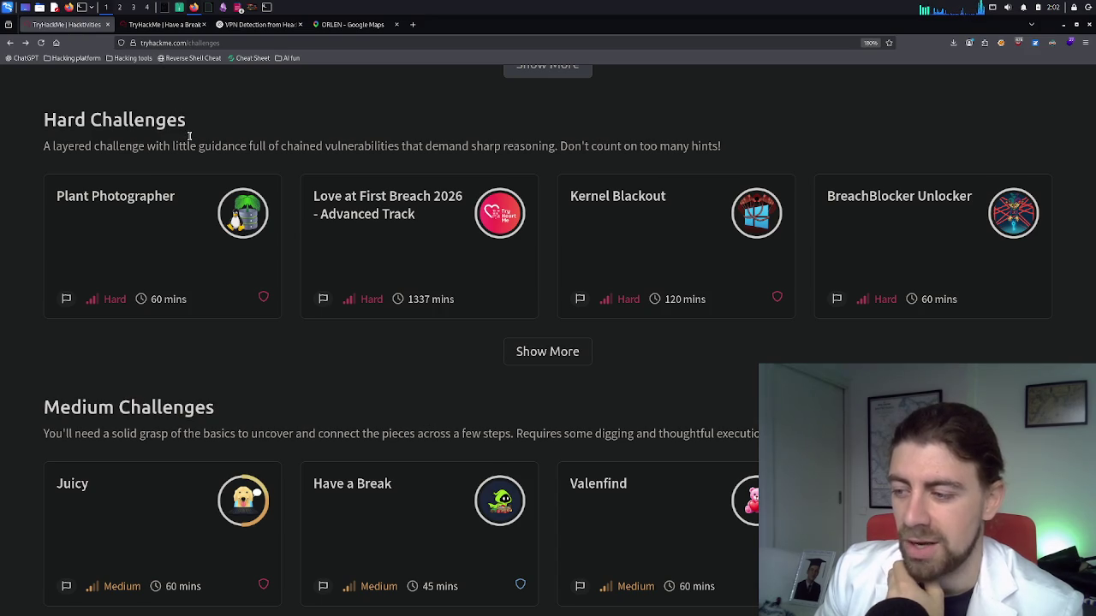
{"action": "scroll", "coordinate": [187, 135], "scroll_direction": "down", "scroll_amount": 5}
{"action": "scroll", "coordinate": [190, 136], "scroll_direction": "down", "scroll_amount": 1}
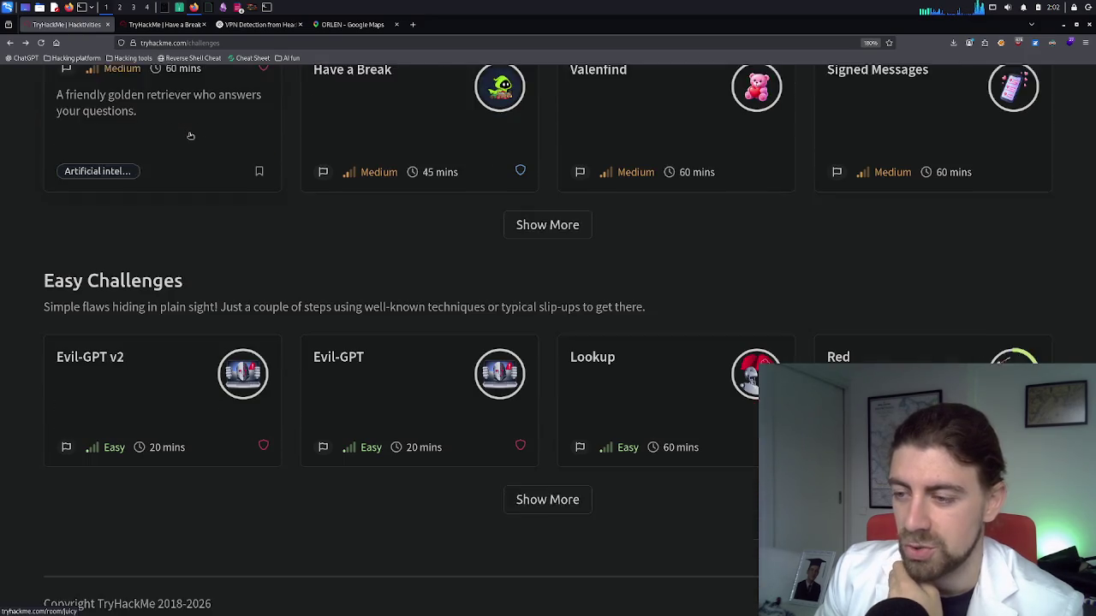
{"action": "scroll", "coordinate": [190, 135], "scroll_direction": "up", "scroll_amount": 8}
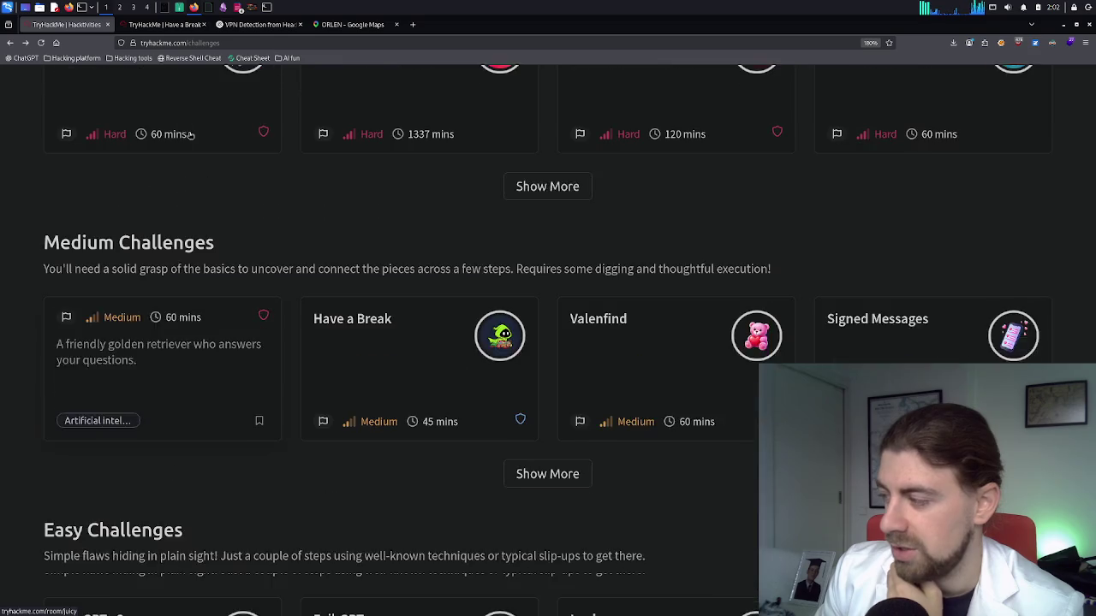
{"action": "scroll", "coordinate": [190, 134], "scroll_direction": "up", "scroll_amount": 5}
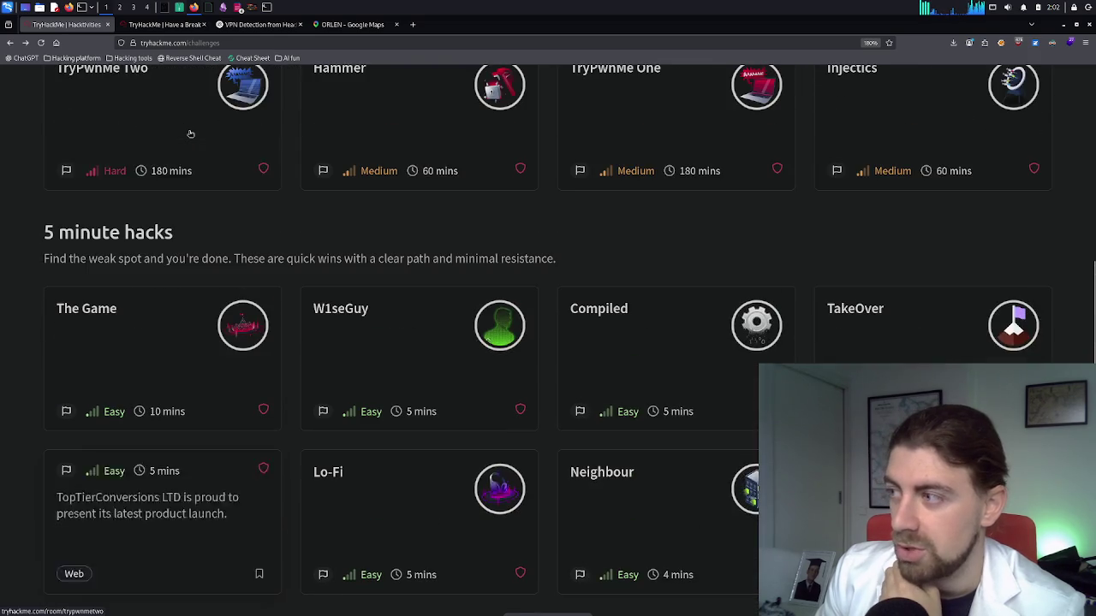
{"action": "scroll", "coordinate": [190, 133], "scroll_direction": "up", "scroll_amount": 2}
{"action": "scroll", "coordinate": [191, 133], "scroll_direction": "up", "scroll_amount": 2}
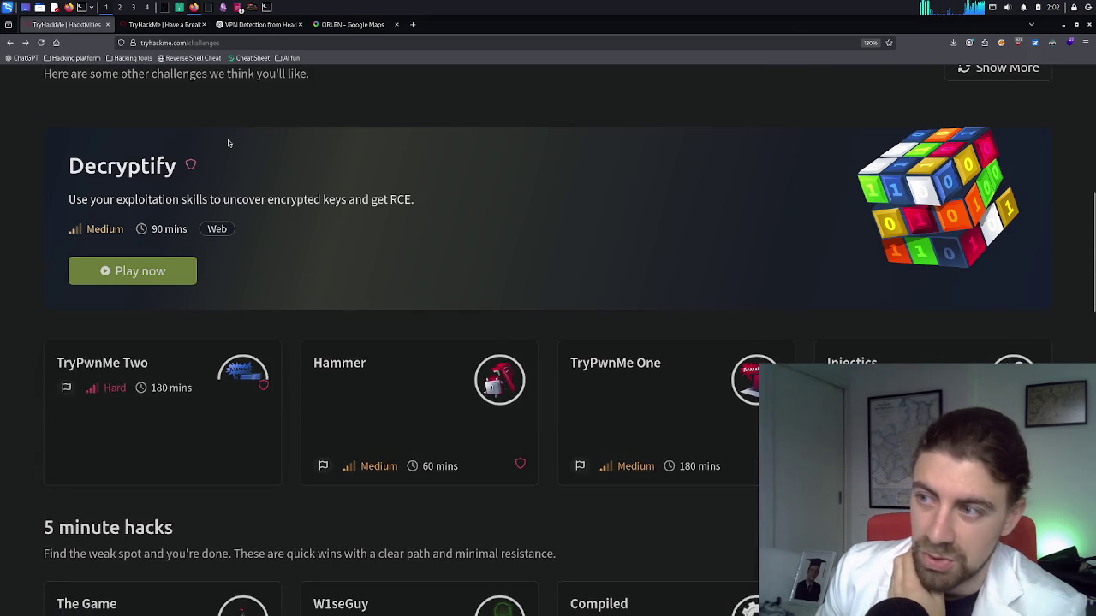
{"action": "scroll", "coordinate": [228, 139], "scroll_direction": "up", "scroll_amount": 3}
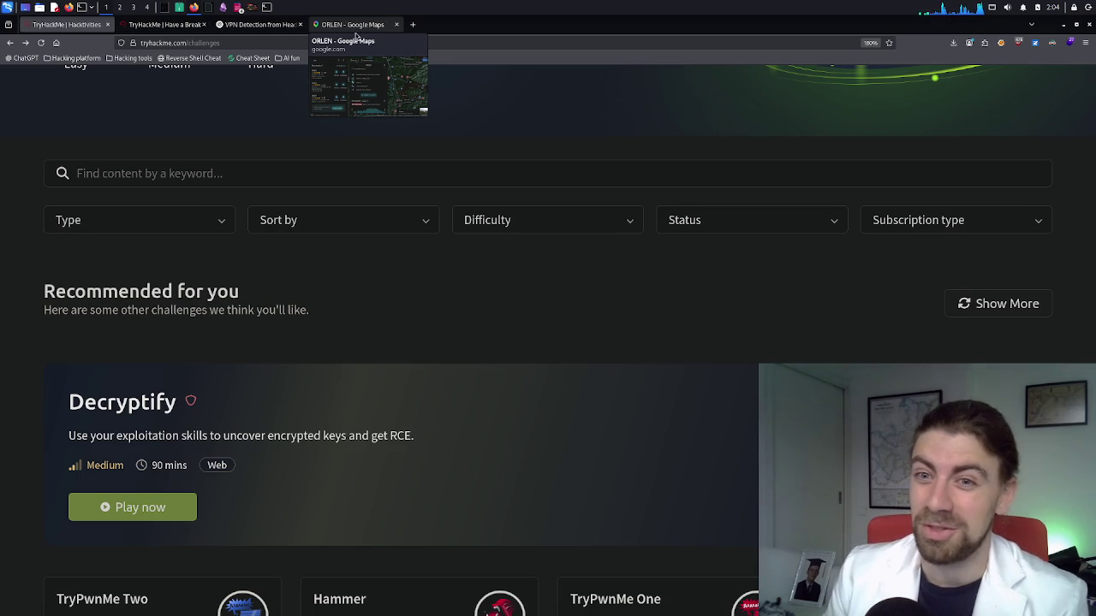
{"action": "left_click", "coordinate": [417, 24]}
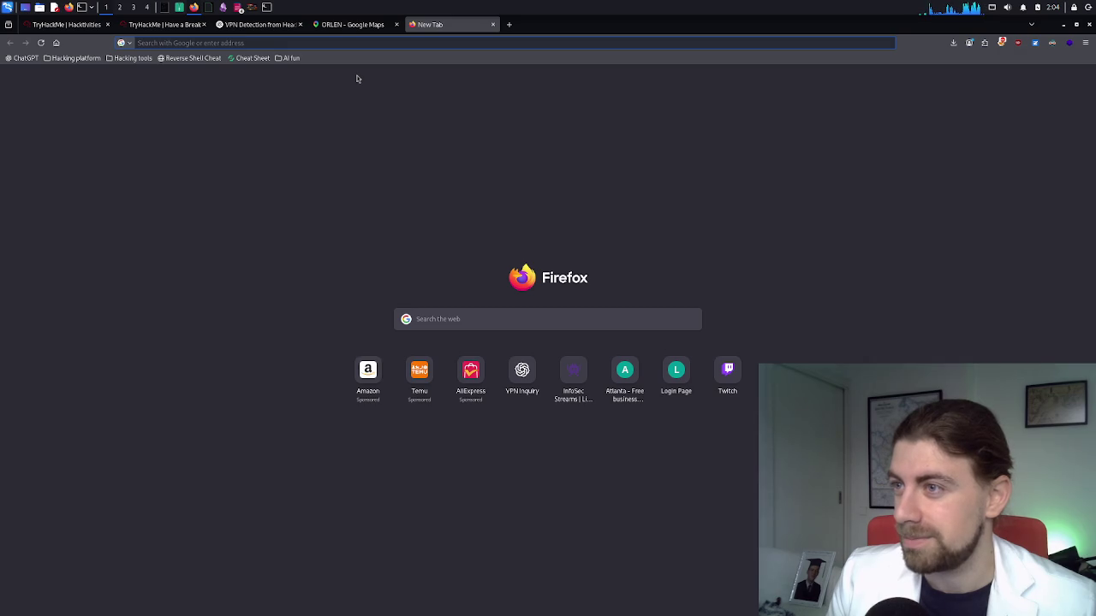
Load infosecstreams.com and look through its sorted list of security Twitch streamers
{"action": "type", "text": "infosecstreams.com"}
{"action": "key", "text": "Return"}
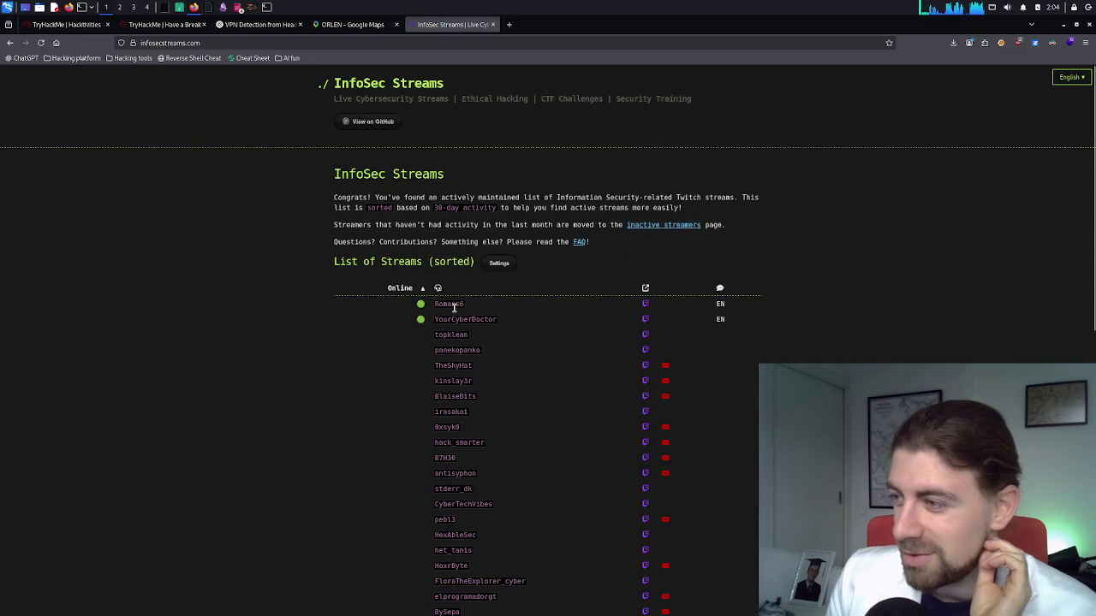
{"action": "left_click_drag", "start_coordinate": [451, 305], "coordinate": [476, 306]}
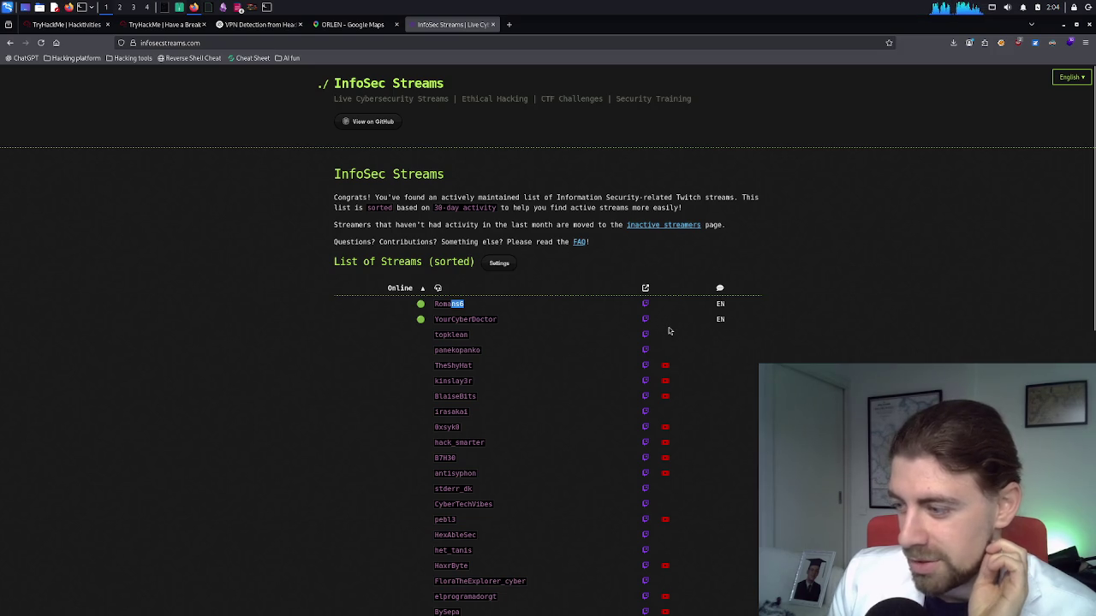
{"action": "scroll", "coordinate": [670, 330], "scroll_direction": "down", "scroll_amount": 1}
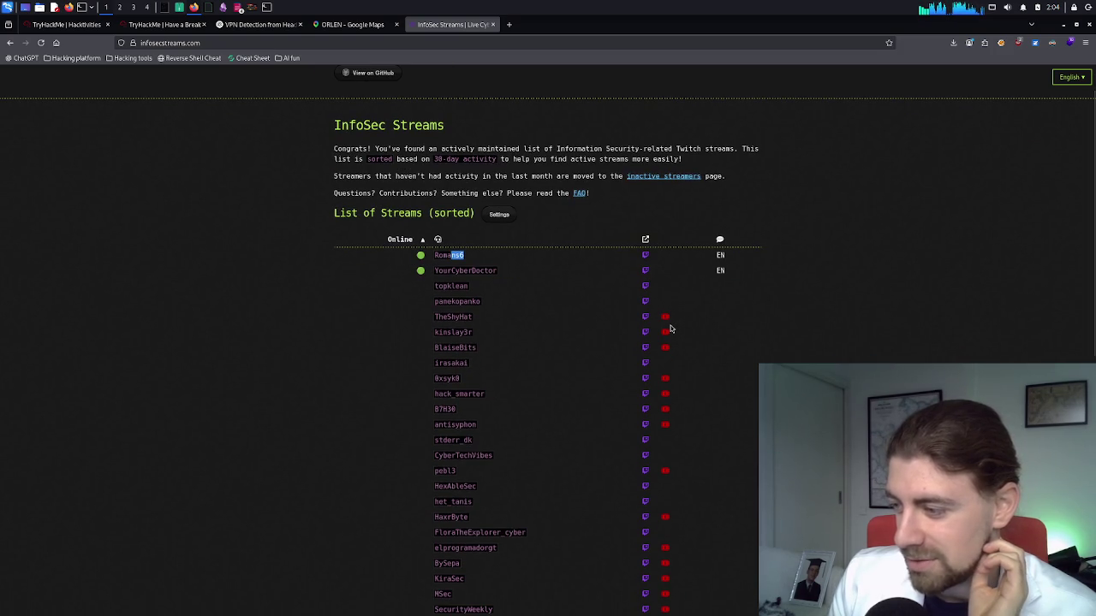
{"action": "scroll", "coordinate": [599, 385], "scroll_direction": "down", "scroll_amount": 1}
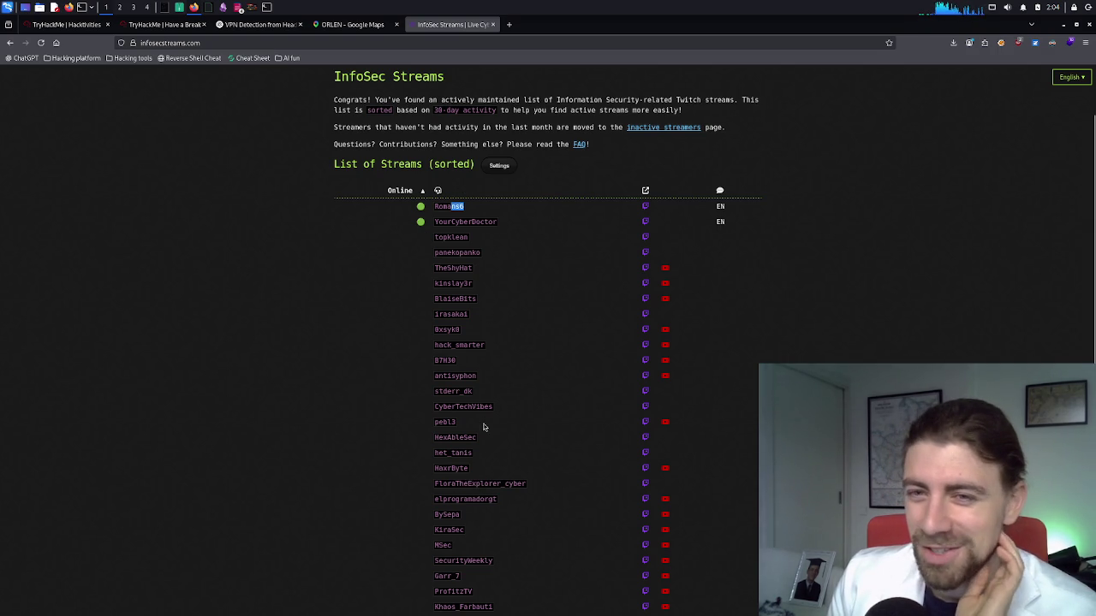
{"action": "scroll", "coordinate": [483, 412], "scroll_direction": "down", "scroll_amount": 5}
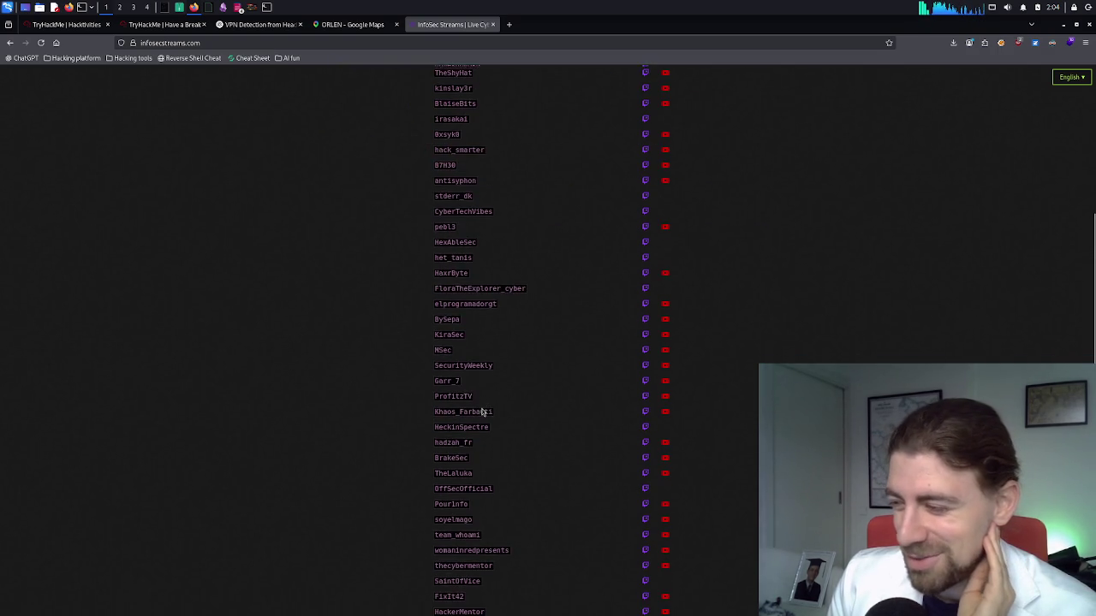
{"action": "scroll", "coordinate": [483, 412], "scroll_direction": "up", "scroll_amount": 1}
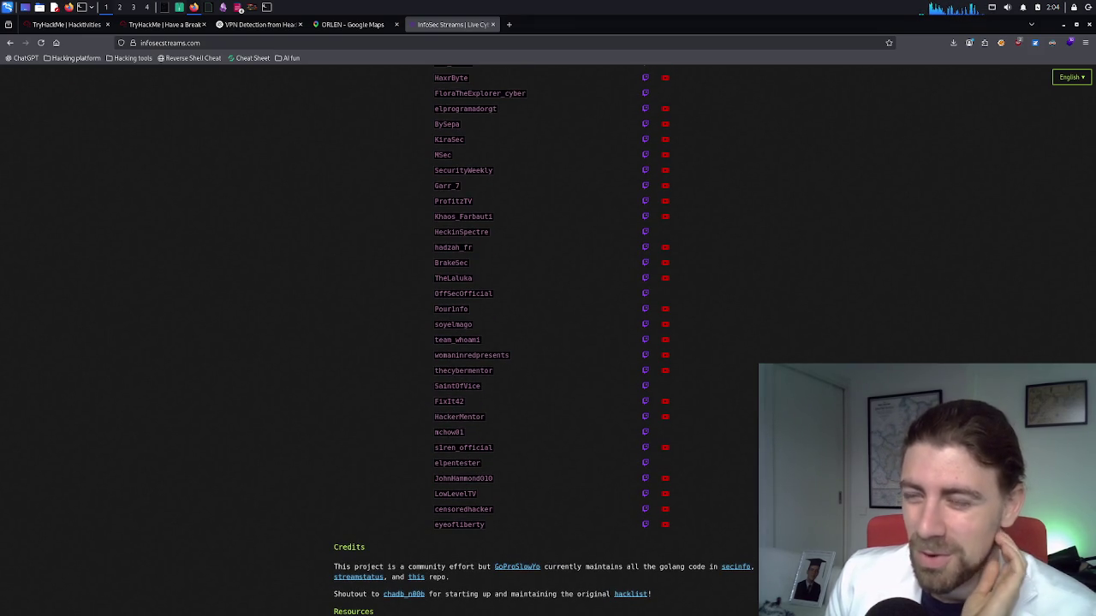
{"action": "scroll", "coordinate": [590, 285], "scroll_direction": "up", "scroll_amount": 5}
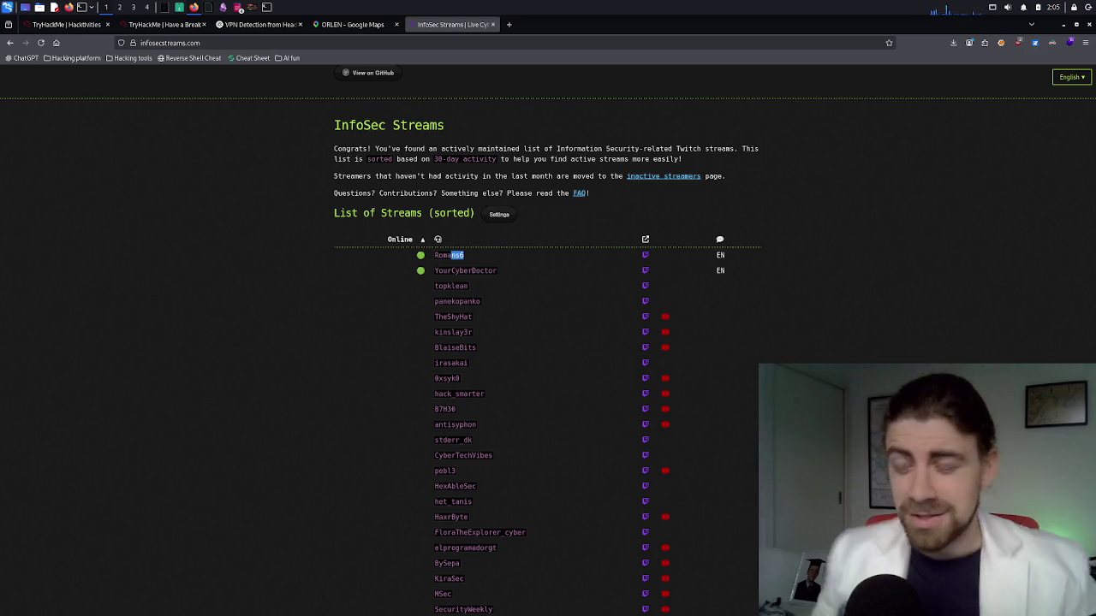
{"action": "left_click", "coordinate": [508, 24]}
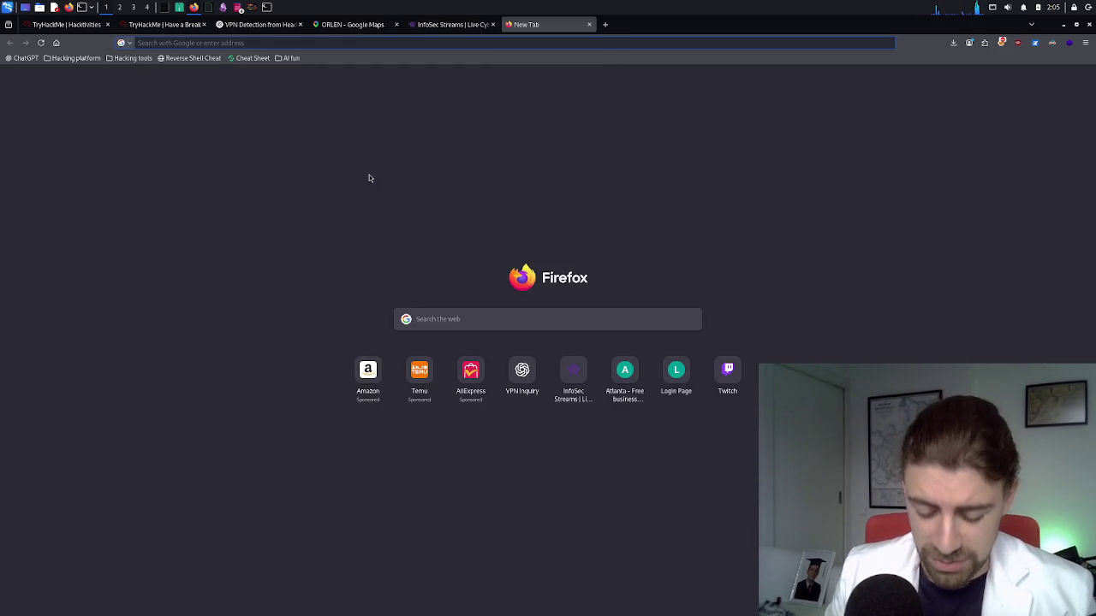
Load twitch.tv by entering 'twitch' in the address bar
{"action": "type", "text": "twitch.tv/"}
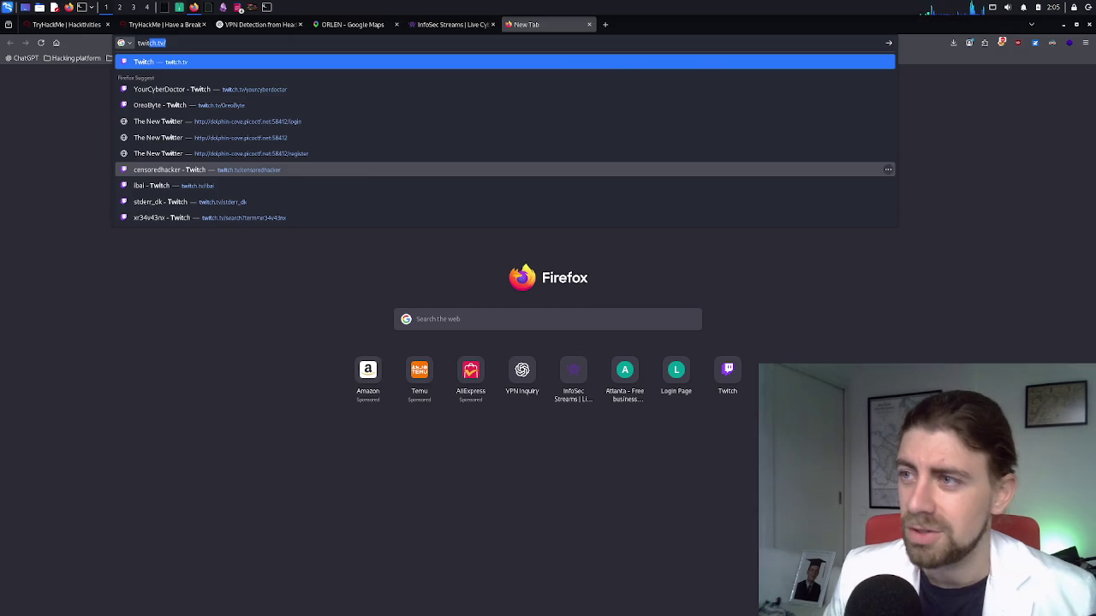
{"action": "key", "text": "Return"}
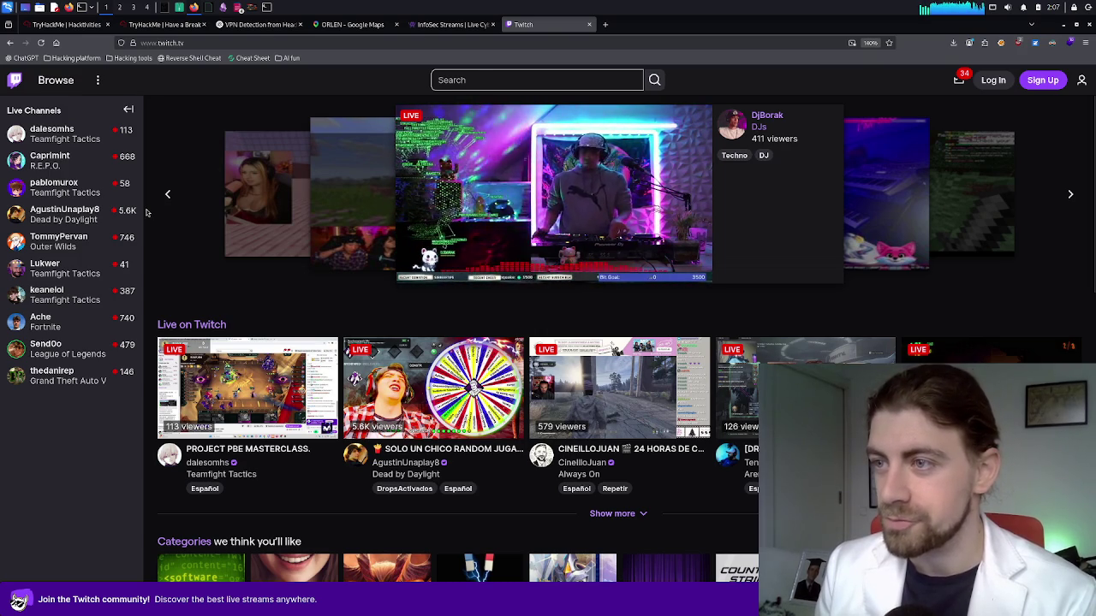
Search Twitch for 'computer booter' and open the live ComputerBooter Science & Technology channel
{"action": "left_click", "coordinate": [535, 80]}
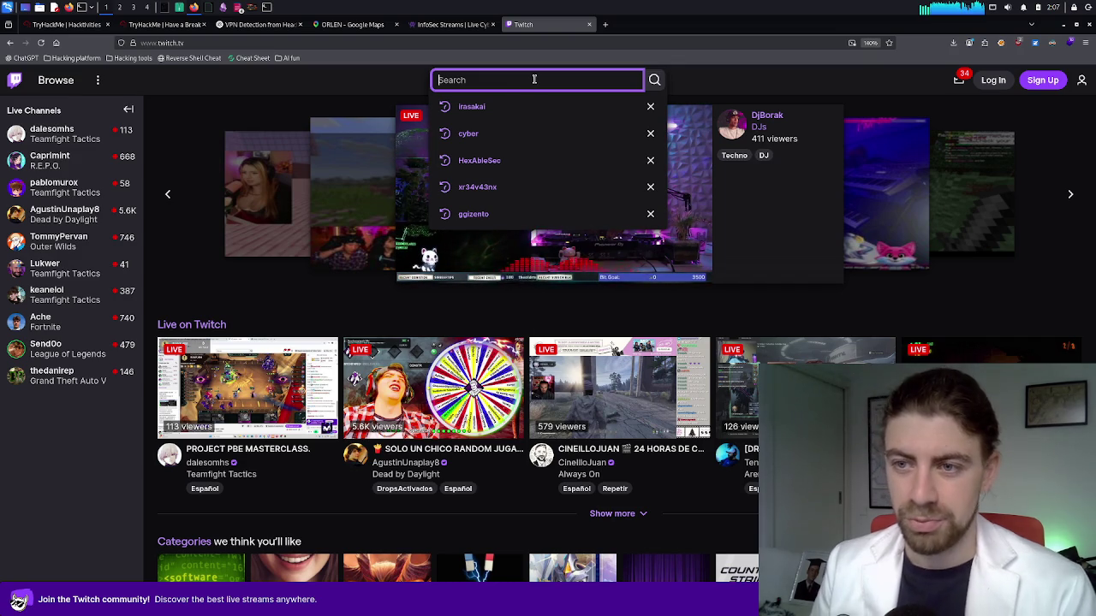
{"action": "type", "text": "c"}
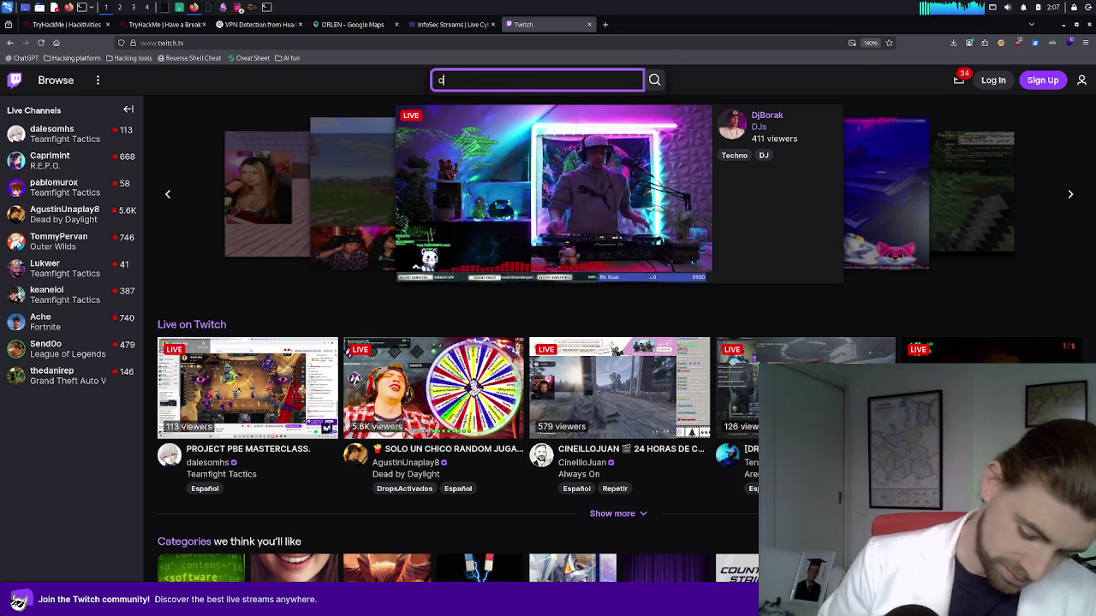
{"action": "type", "text": "omputer b"}
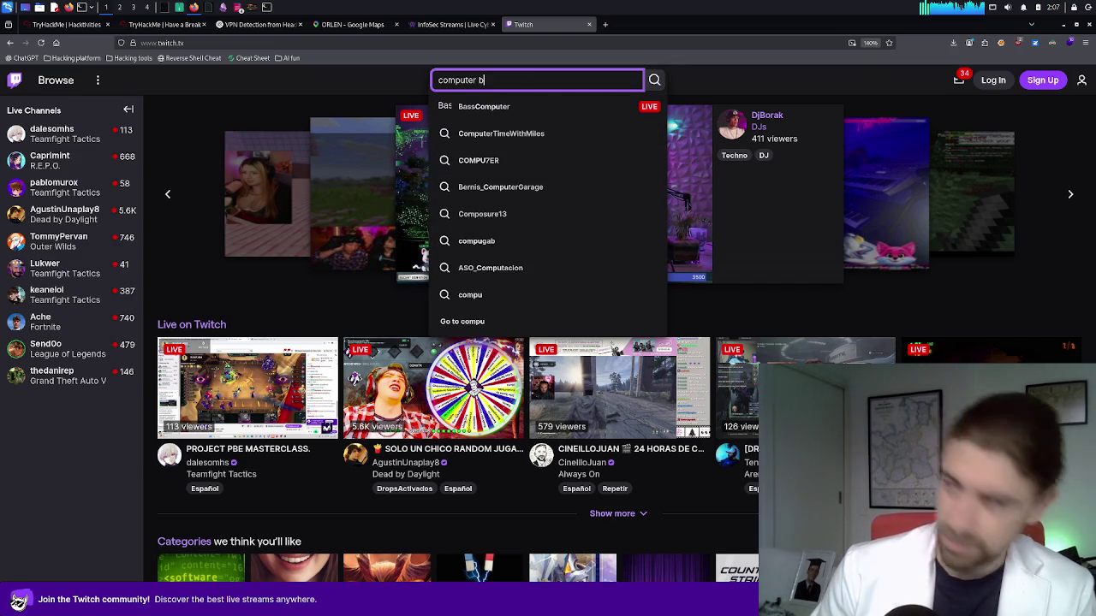
{"action": "type", "text": "ooter"}
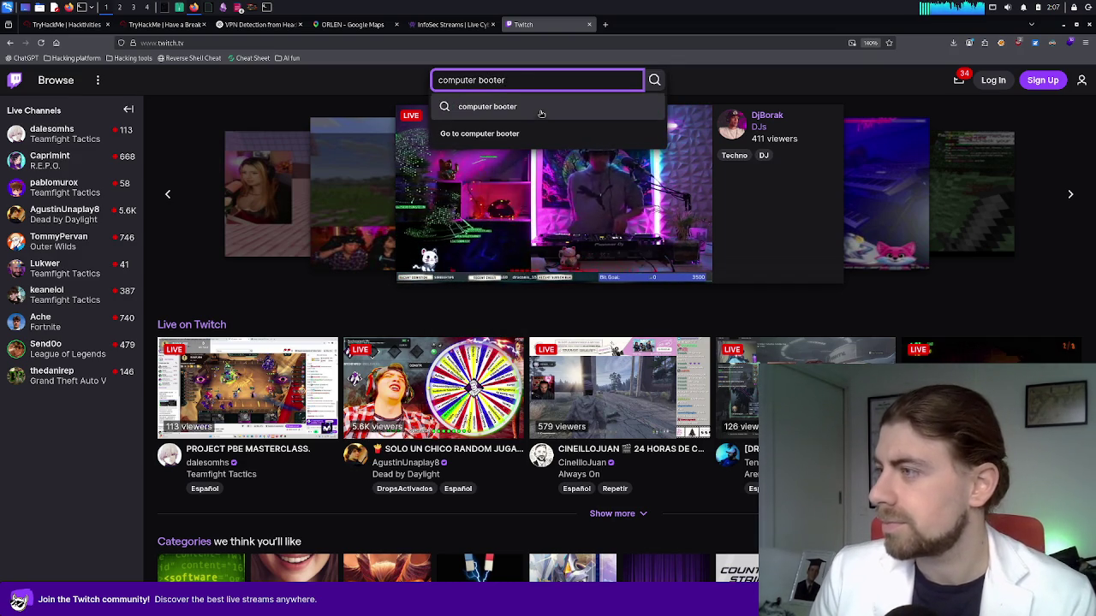
{"action": "left_click", "coordinate": [539, 108]}
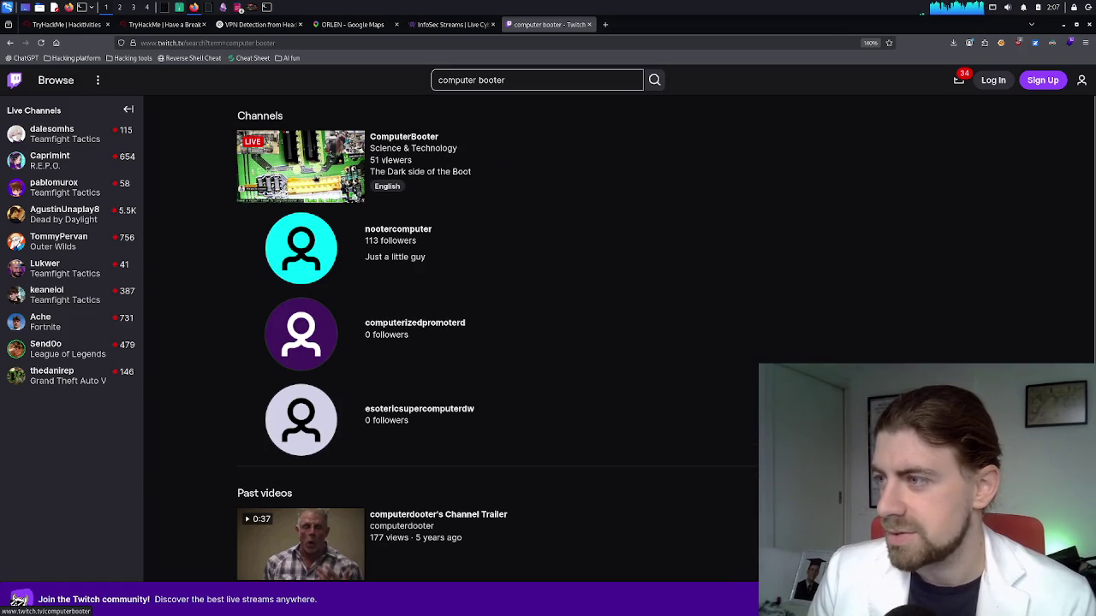
{"action": "left_click", "coordinate": [314, 173]}
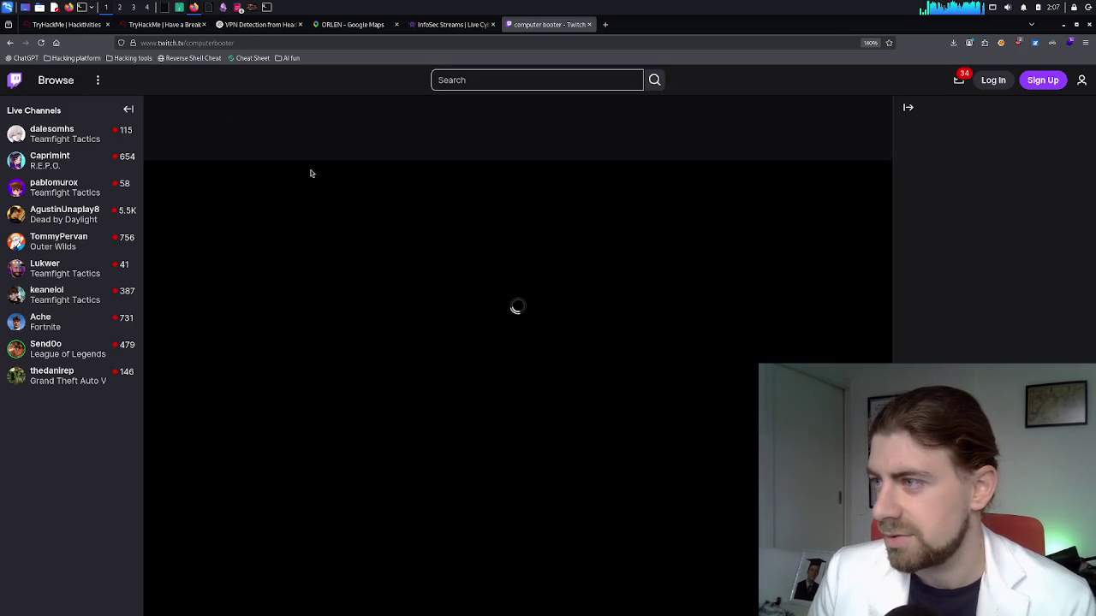